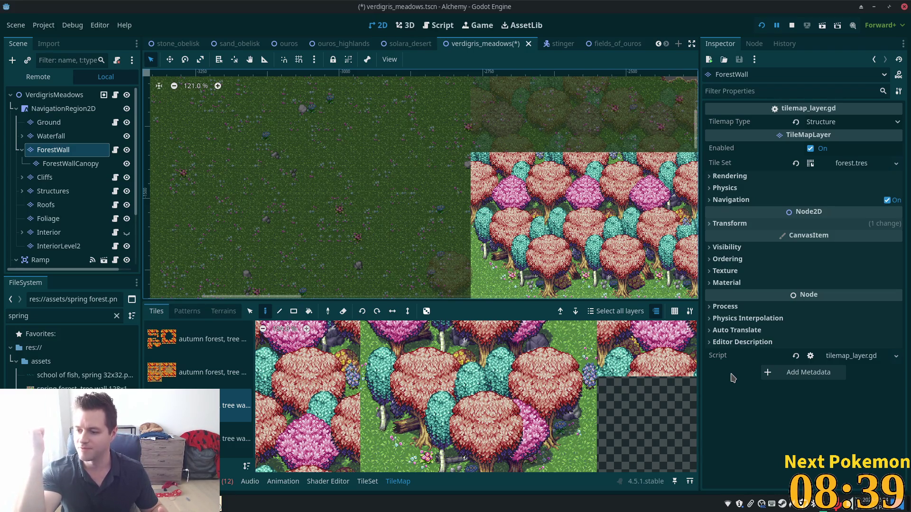
Select the top-right tree tile in the forest tileset atlas for the ForestWall layer
{"action": "left_click", "coordinate": [645, 348]}
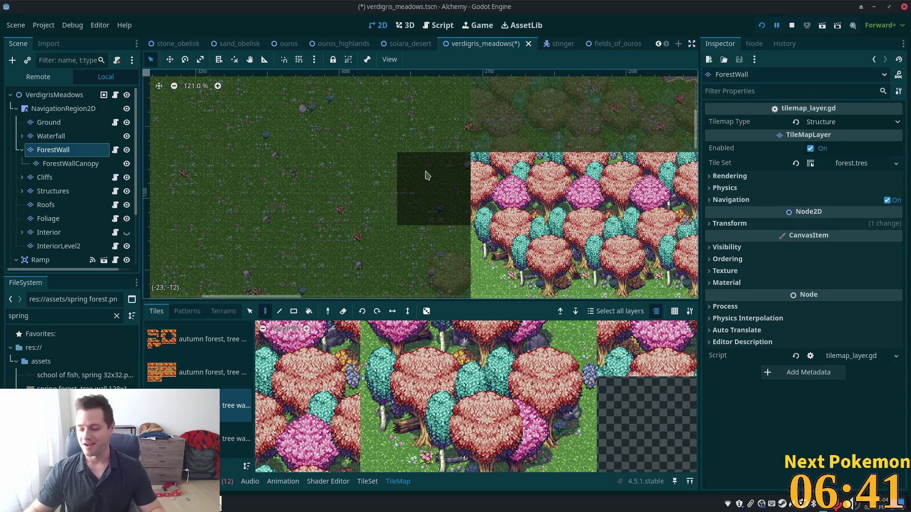
Choose the grass-based tree tile and add it one tile left on the upper tree row
{"action": "scroll", "coordinate": [412, 159], "scroll_direction": "up", "scroll_amount": 2}
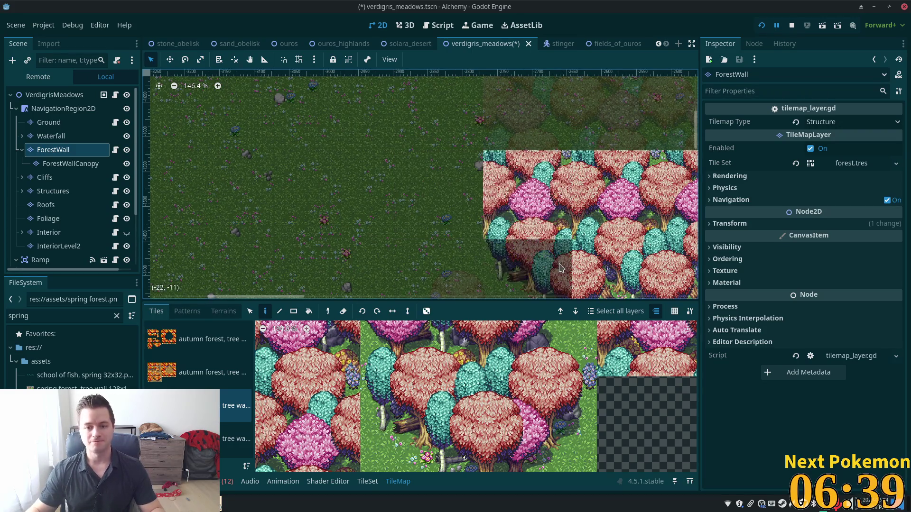
{"action": "scroll", "coordinate": [434, 417], "scroll_direction": "down", "scroll_amount": 2}
{"action": "left_click", "coordinate": [426, 421]}
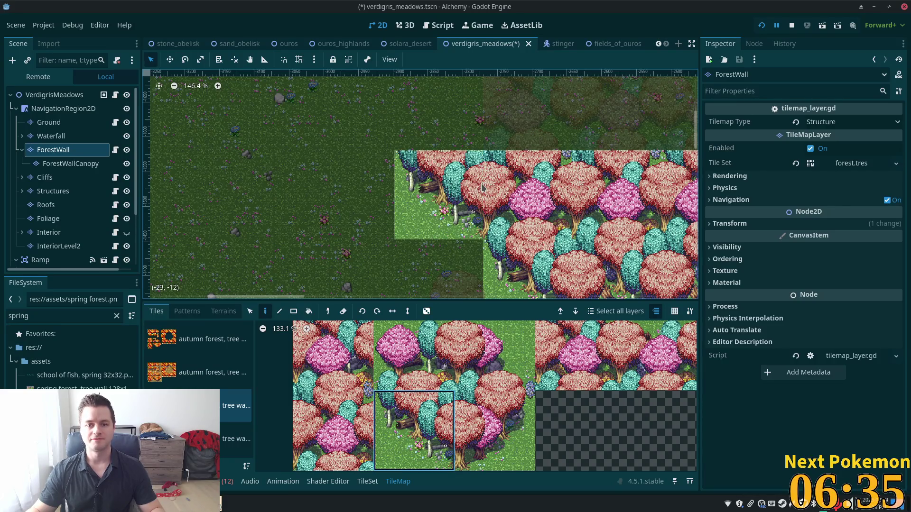
{"action": "scroll", "coordinate": [451, 199], "scroll_direction": "down", "scroll_amount": 4}
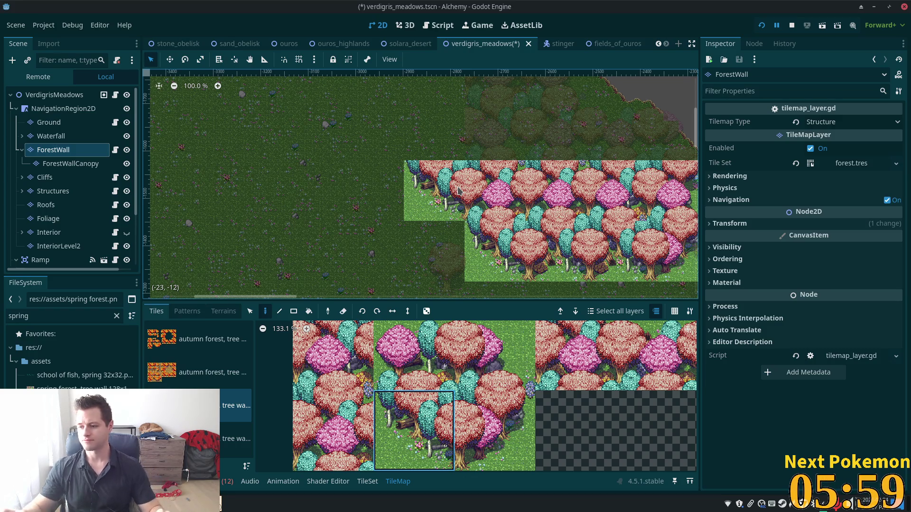
{"action": "scroll", "coordinate": [451, 166], "scroll_direction": "down", "scroll_amount": 2}
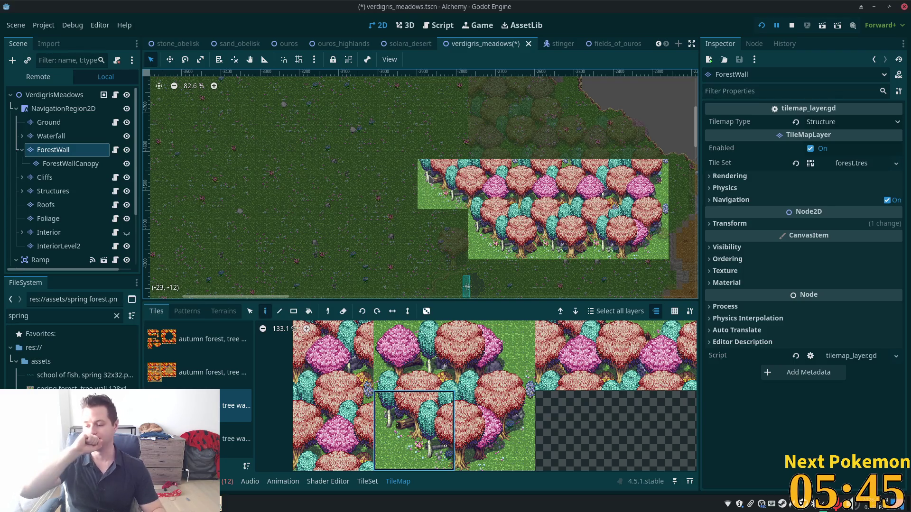
{"action": "scroll", "coordinate": [425, 228], "scroll_direction": "up", "scroll_amount": 6}
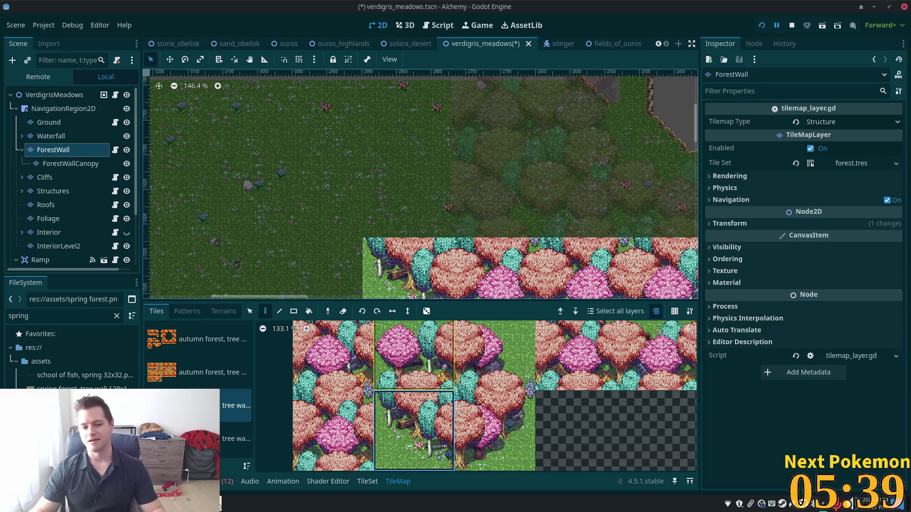
Paint the top-left dense canopy tile directly above the wall's left end
{"action": "left_click", "coordinate": [320, 343]}
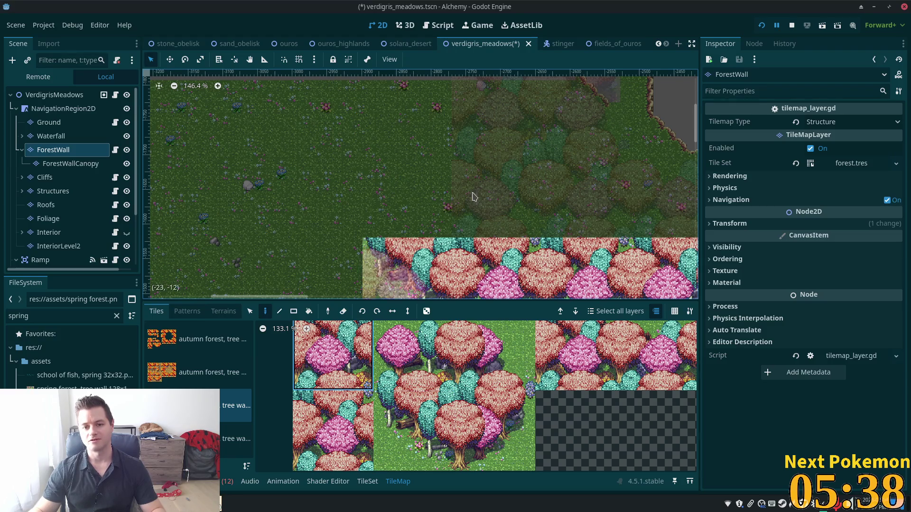
{"action": "left_click", "coordinate": [431, 183]}
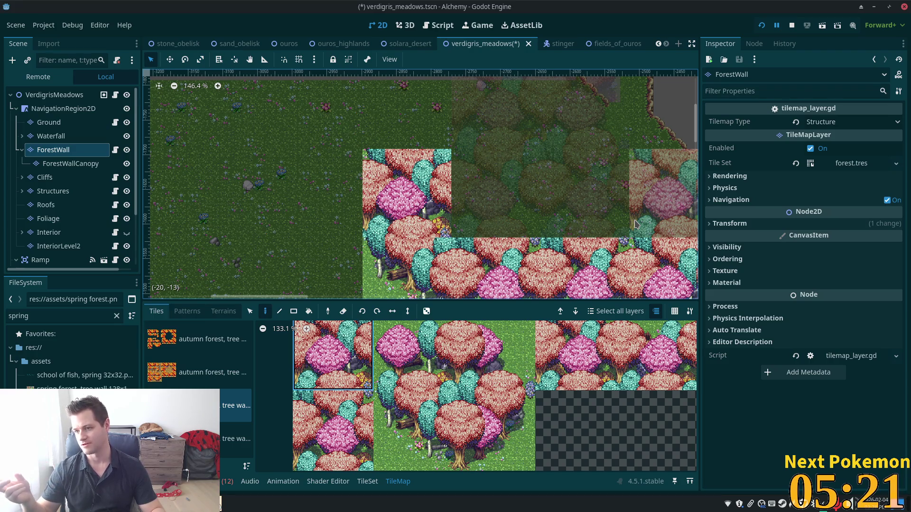
{"action": "scroll", "coordinate": [304, 134], "scroll_direction": "down", "scroll_amount": 2}
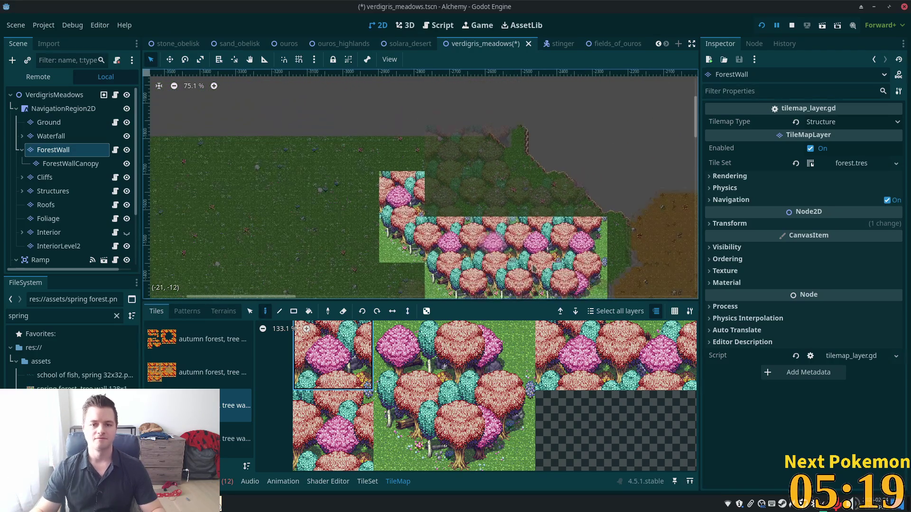
{"action": "scroll", "coordinate": [284, 156], "scroll_direction": "up", "scroll_amount": 1}
{"action": "scroll", "coordinate": [284, 155], "scroll_direction": "up", "scroll_amount": 1}
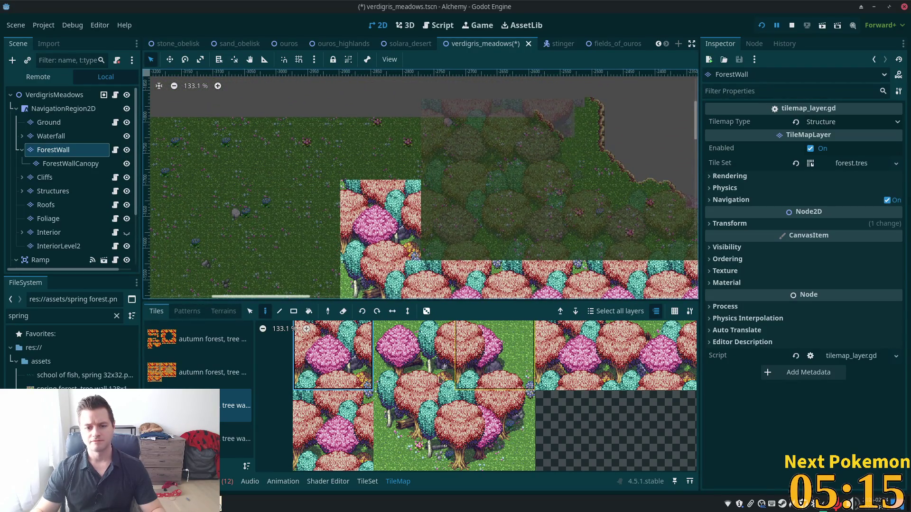
{"action": "scroll", "coordinate": [481, 427], "scroll_direction": "down", "scroll_amount": 6}
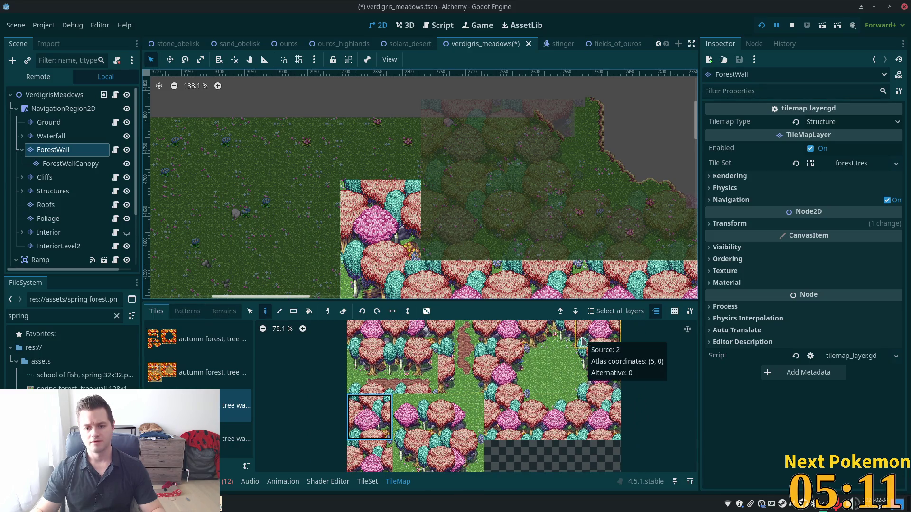
Paint a grass-based tree tile just left of the stacked trees
{"action": "left_click", "coordinate": [591, 364]}
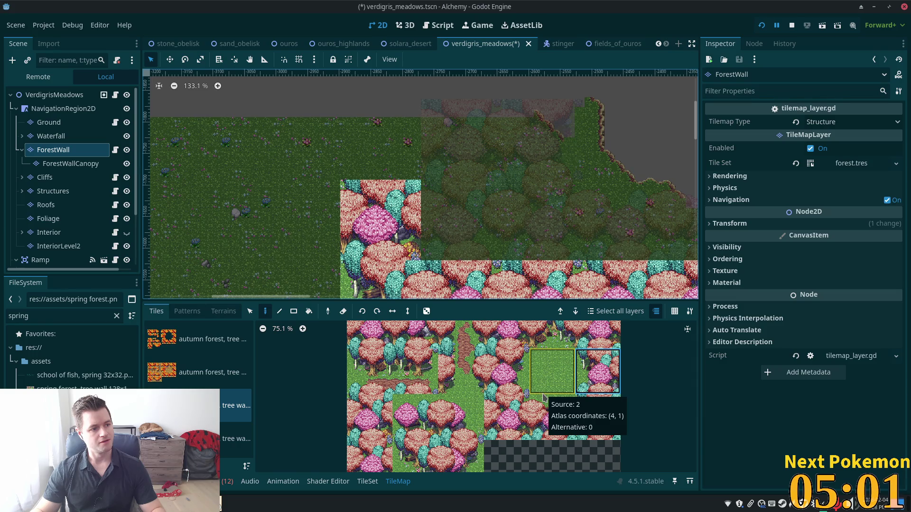
{"action": "scroll", "coordinate": [427, 430], "scroll_direction": "down", "scroll_amount": 2}
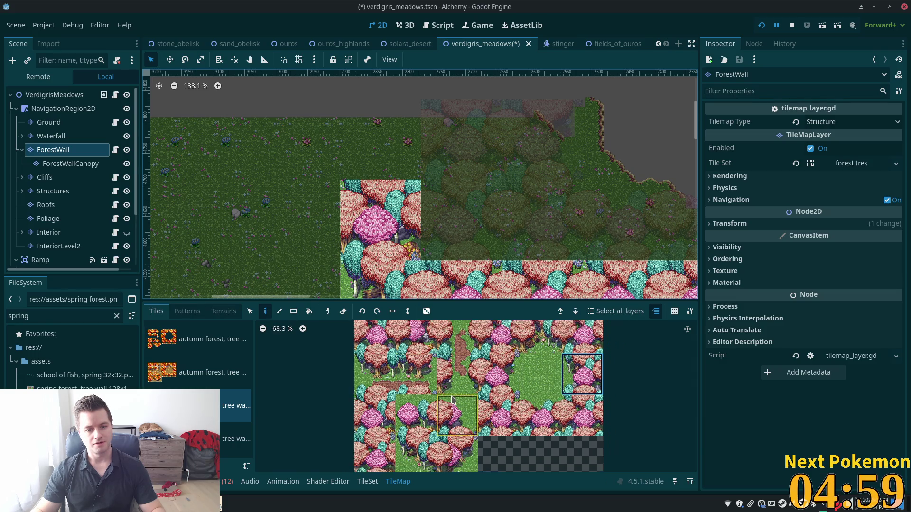
{"action": "scroll", "coordinate": [427, 417], "scroll_direction": "down", "scroll_amount": 2}
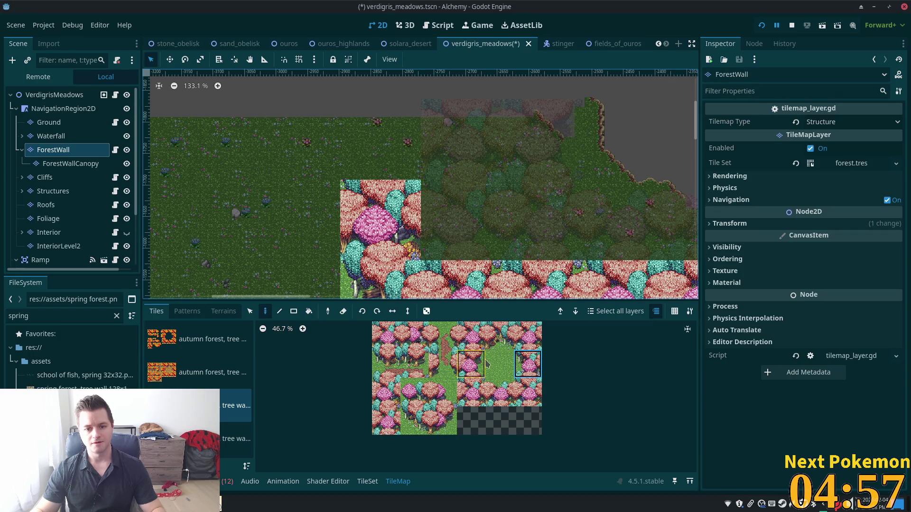
{"action": "scroll", "coordinate": [463, 369], "scroll_direction": "up", "scroll_amount": 7}
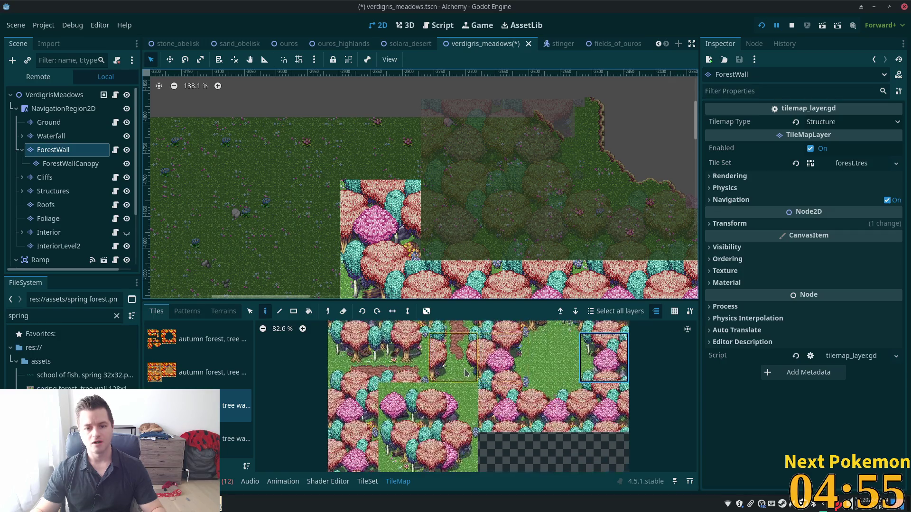
{"action": "left_click_drag", "start_coordinate": [502, 449], "coordinate": [454, 487]}
{"action": "left_click", "coordinate": [516, 365]}
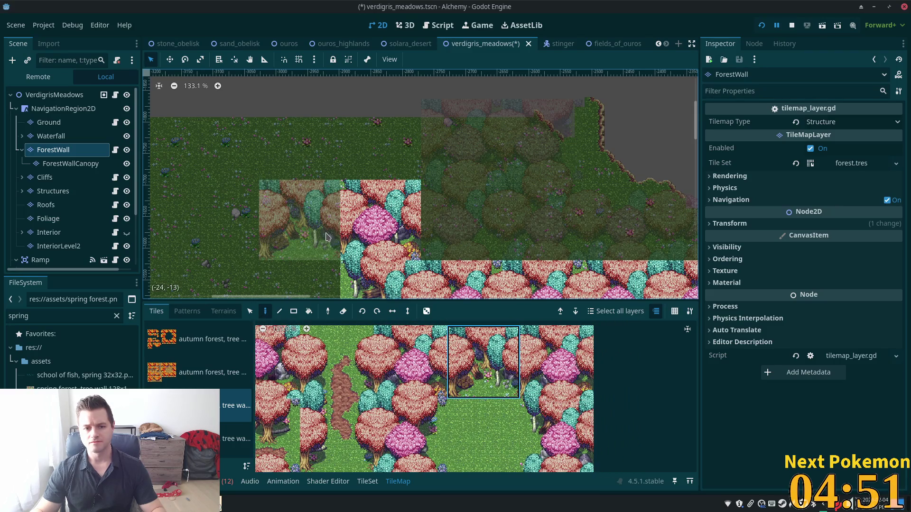
{"action": "left_click", "coordinate": [323, 228]}
Paint another grass-edged tree tile at the upper row's far left end
{"action": "left_click_drag", "start_coordinate": [323, 228], "coordinate": [531, 172]}
{"action": "scroll", "coordinate": [492, 332], "scroll_direction": "down", "scroll_amount": 3}
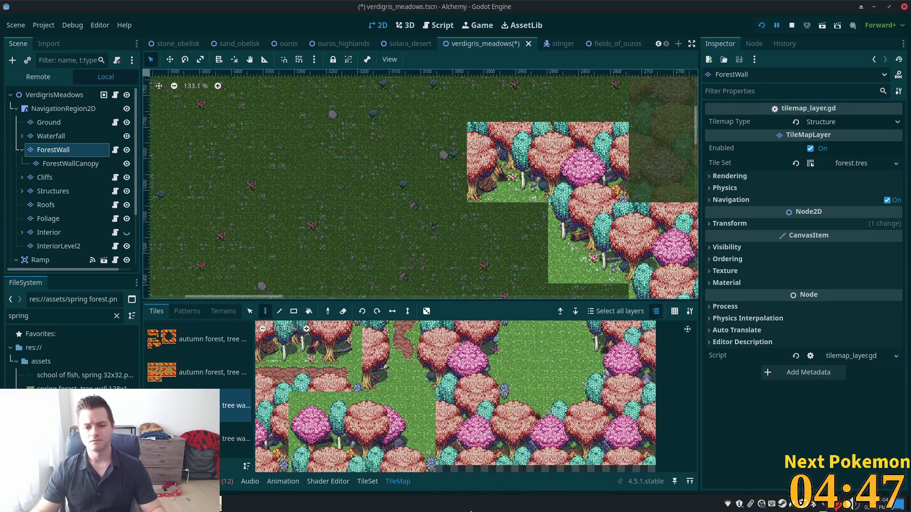
{"action": "scroll", "coordinate": [446, 350], "scroll_direction": "down", "scroll_amount": 2}
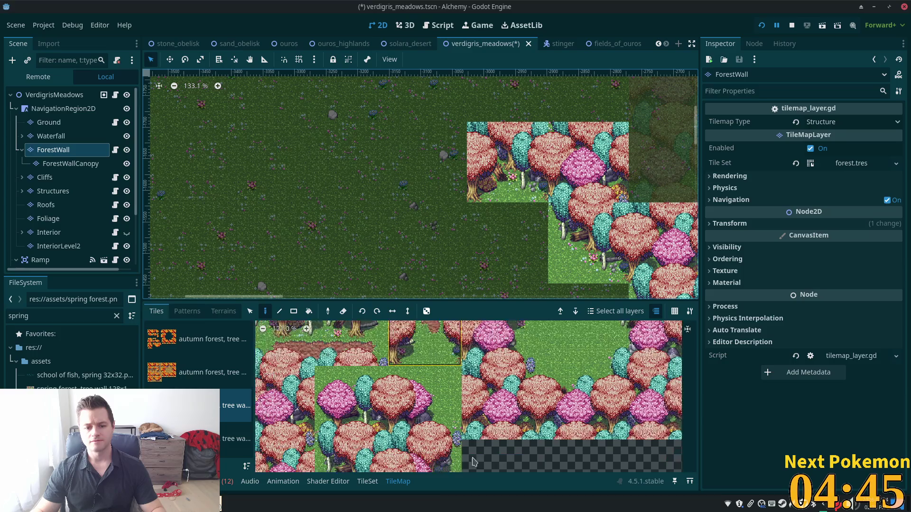
{"action": "left_click", "coordinate": [389, 427]}
{"action": "left_click", "coordinate": [419, 145]}
{"action": "left_click", "coordinate": [420, 145]}
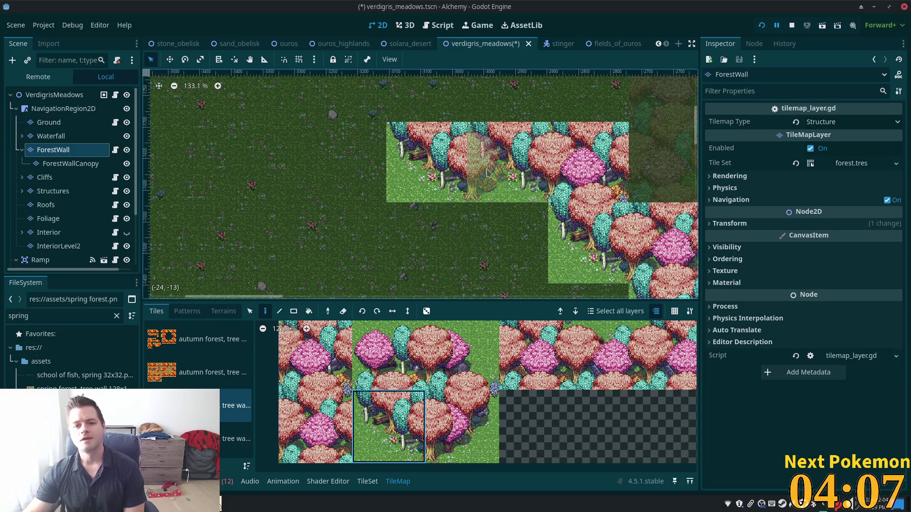
{"action": "scroll", "coordinate": [488, 169], "scroll_direction": "down", "scroll_amount": 4}
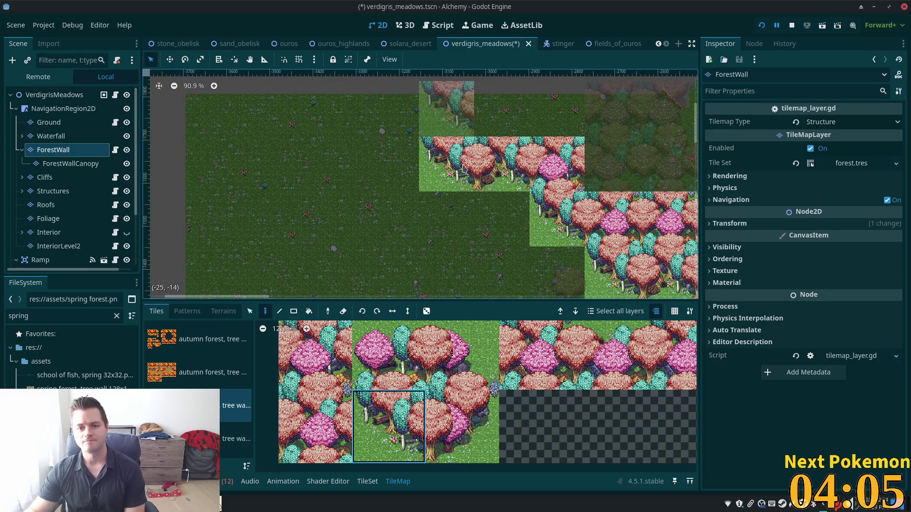
{"action": "left_click", "coordinate": [389, 355]}
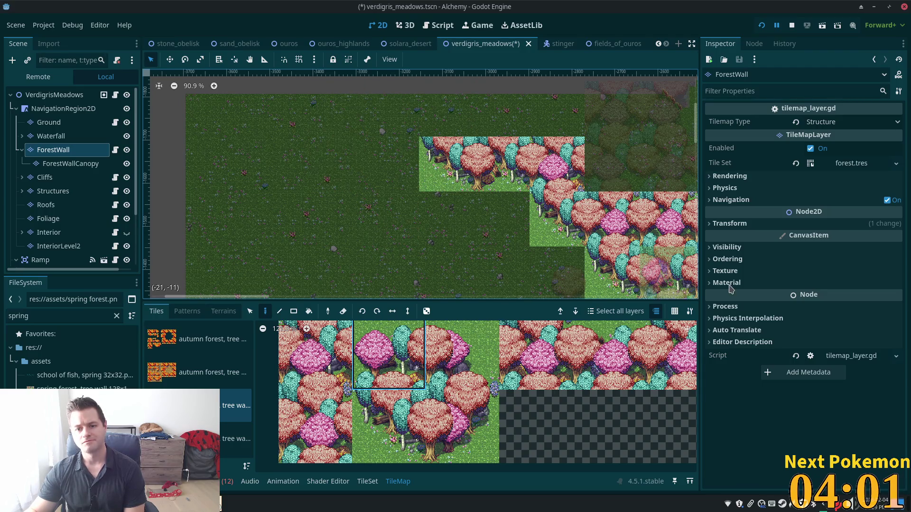
{"action": "left_click", "coordinate": [531, 220]}
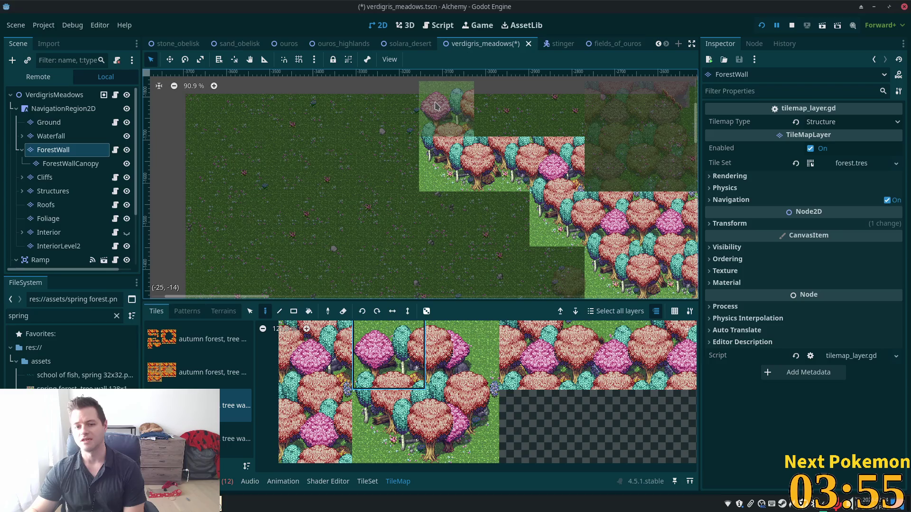
{"action": "scroll", "coordinate": [465, 196], "scroll_direction": "down", "scroll_amount": 4}
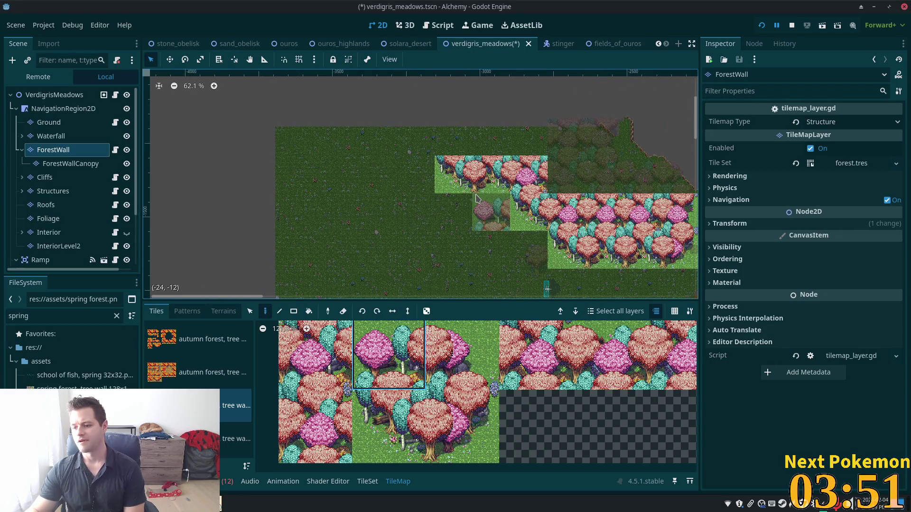
{"action": "scroll", "coordinate": [505, 208], "scroll_direction": "down", "scroll_amount": 1}
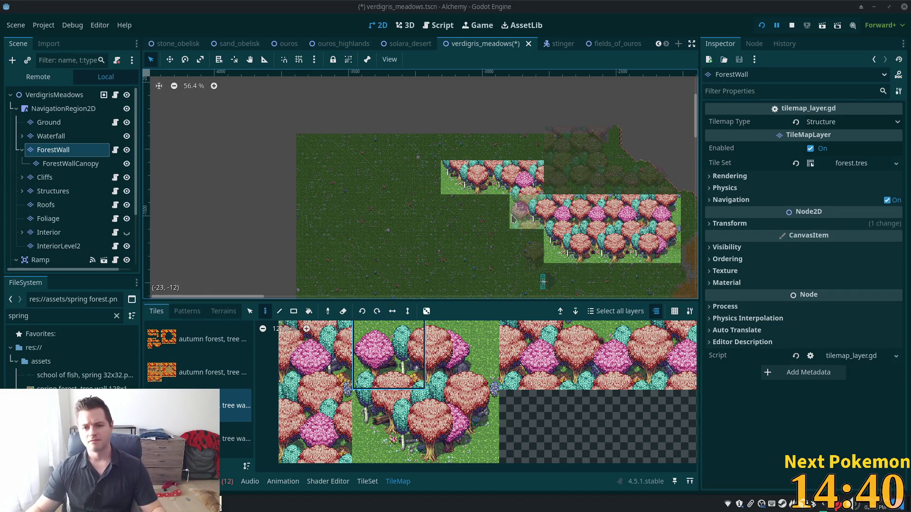
Paint a tree-wall tile on top of the existing tree line
{"action": "scroll", "coordinate": [512, 219], "scroll_direction": "up", "scroll_amount": 3}
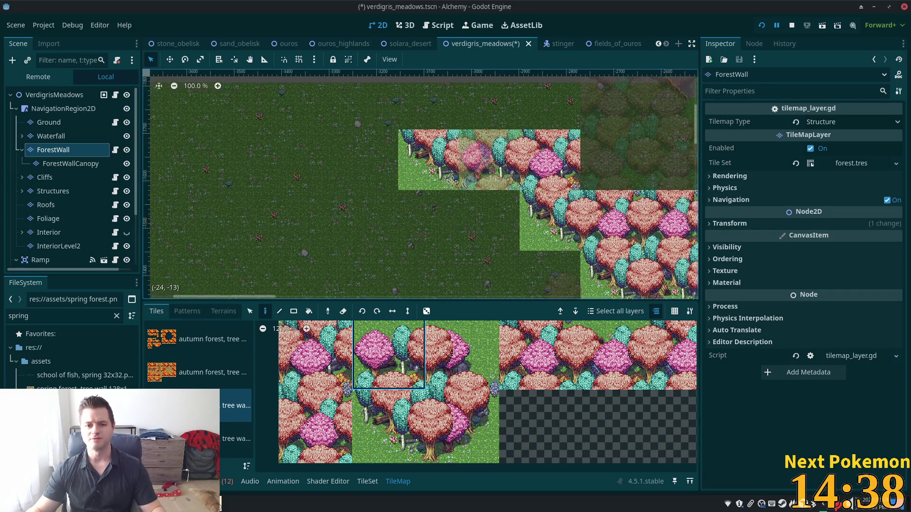
{"action": "scroll", "coordinate": [493, 168], "scroll_direction": "up", "scroll_amount": 5}
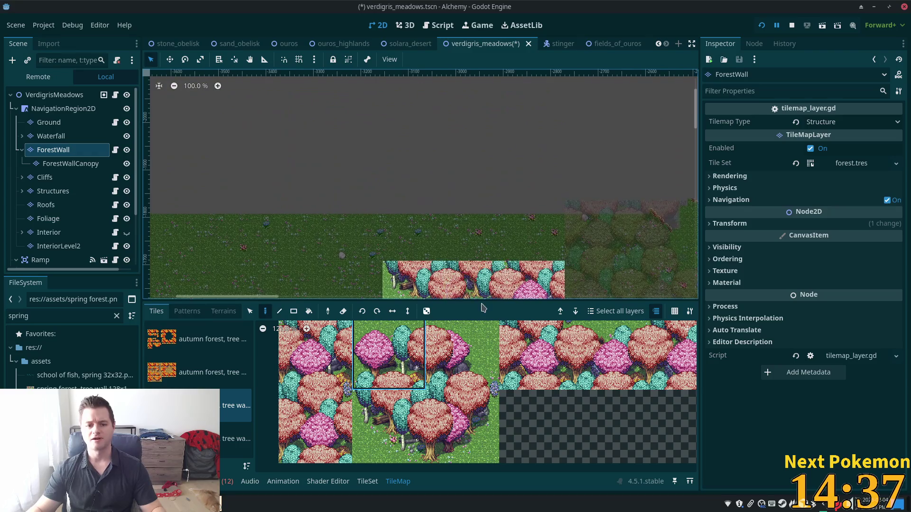
{"action": "left_click", "coordinate": [418, 239]}
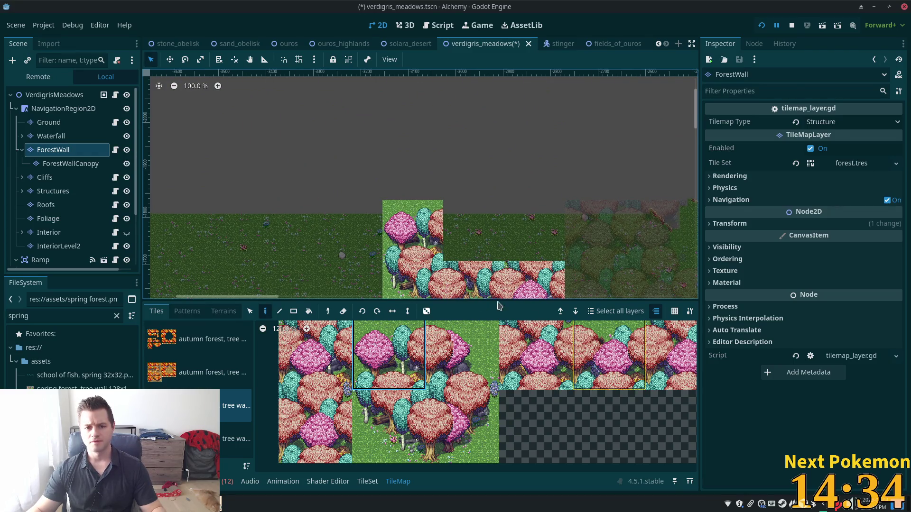
{"action": "scroll", "coordinate": [375, 241], "scroll_direction": "down", "scroll_amount": 1}
{"action": "scroll", "coordinate": [307, 244], "scroll_direction": "down", "scroll_amount": 3}
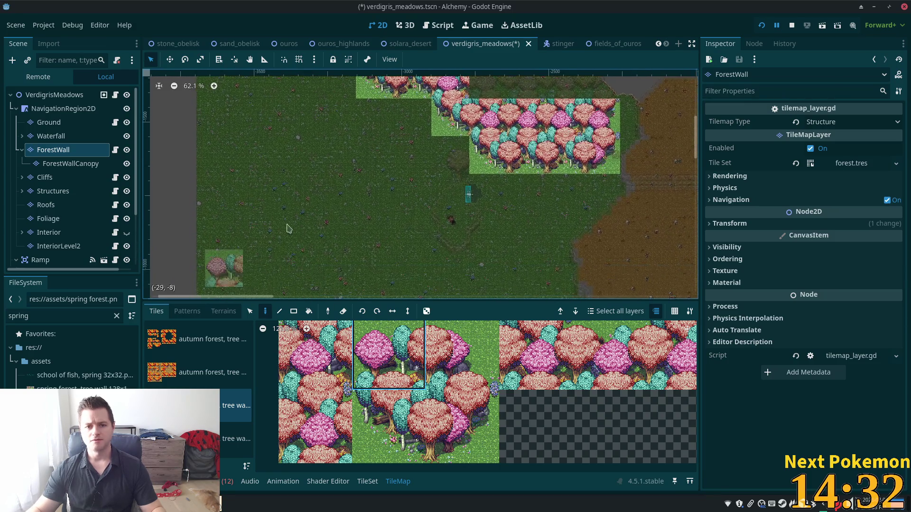
{"action": "scroll", "coordinate": [437, 101], "scroll_direction": "down", "scroll_amount": 2}
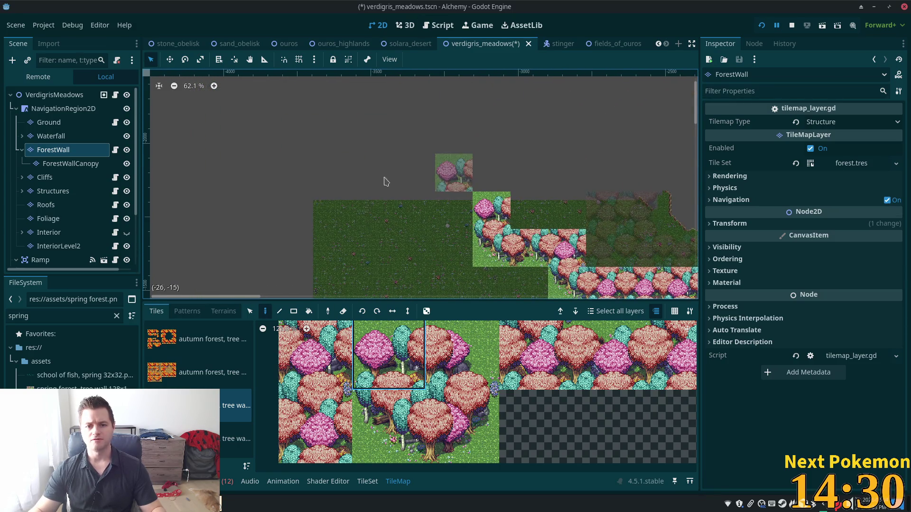
Paint the next-row-down tree-wall tile at the upper-left corner
{"action": "scroll", "coordinate": [551, 233], "scroll_direction": "right", "scroll_amount": 2}
{"action": "scroll", "coordinate": [550, 232], "scroll_direction": "down", "scroll_amount": 1}
{"action": "scroll", "coordinate": [453, 230], "scroll_direction": "up", "scroll_amount": 1}
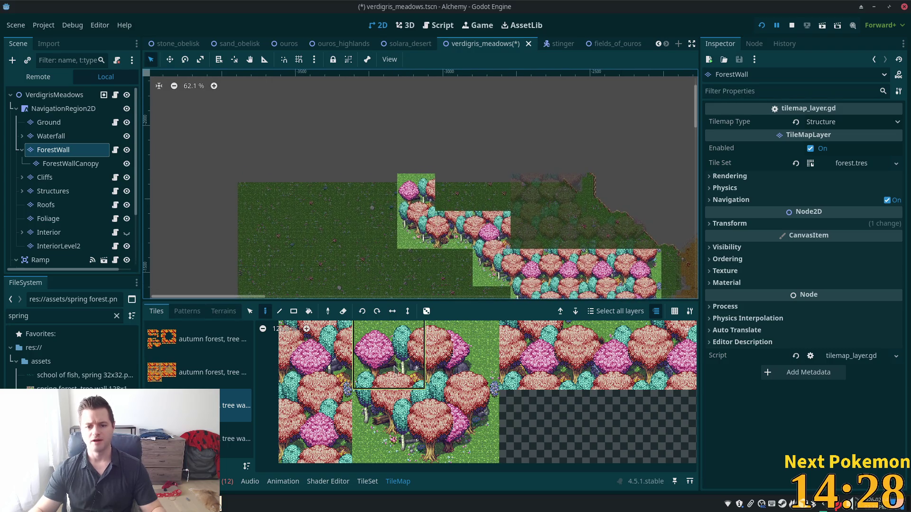
{"action": "left_click", "coordinate": [393, 401]}
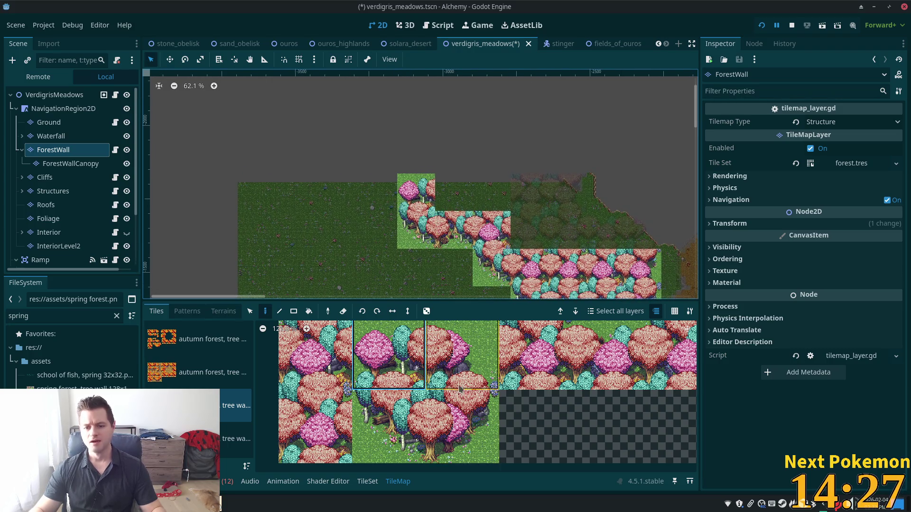
{"action": "left_click", "coordinate": [390, 184]}
Add pink-tree wall tiles along the top row, including cell (-22, -13)
{"action": "left_click", "coordinate": [316, 427]}
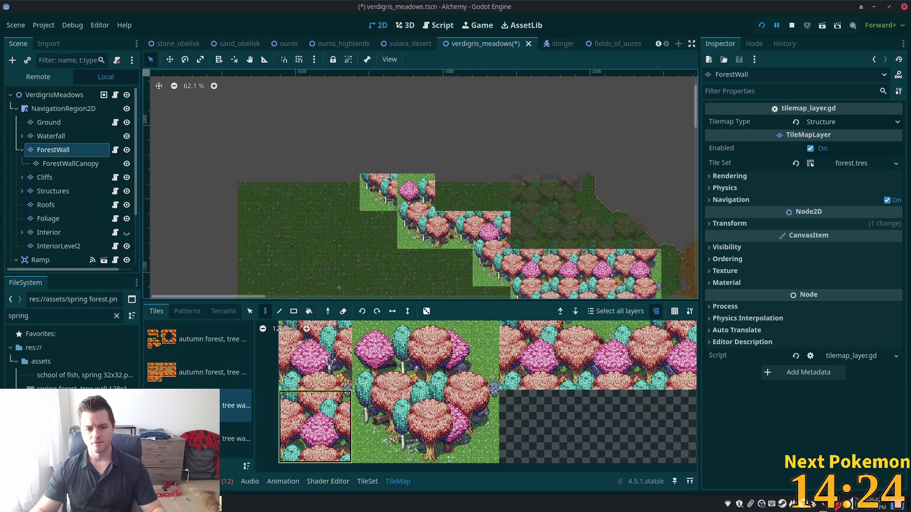
{"action": "left_click", "coordinate": [453, 193]}
{"action": "left_click", "coordinate": [308, 360]}
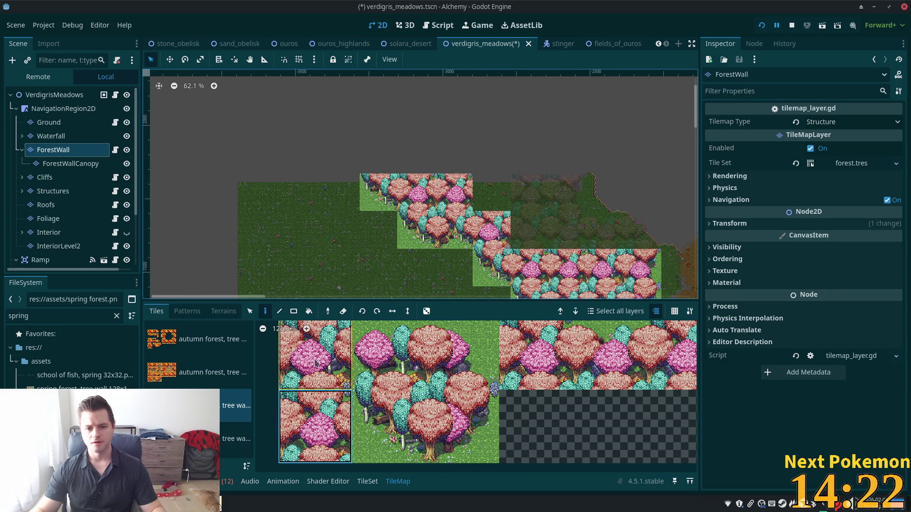
{"action": "left_click", "coordinate": [491, 192]}
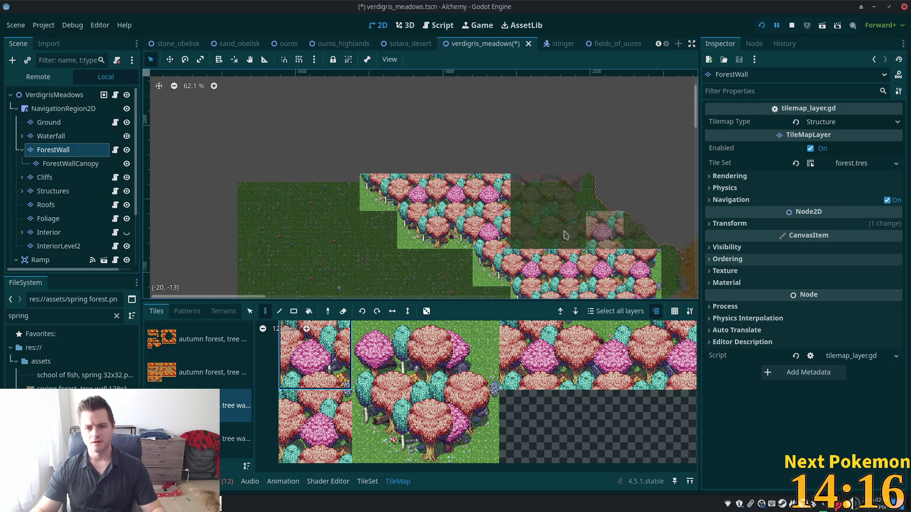
{"action": "left_click", "coordinate": [532, 230]}
Check the ForestWallCanopy layer, then switch back to ForestWall
{"action": "scroll", "coordinate": [468, 199], "scroll_direction": "up", "scroll_amount": 3}
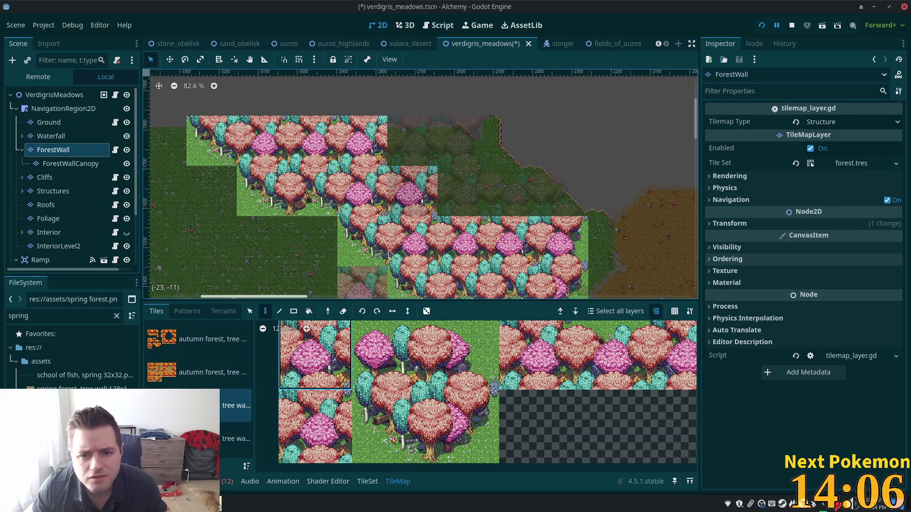
{"action": "scroll", "coordinate": [401, 224], "scroll_direction": "up", "scroll_amount": 5}
{"action": "scroll", "coordinate": [400, 224], "scroll_direction": "right", "scroll_amount": 3}
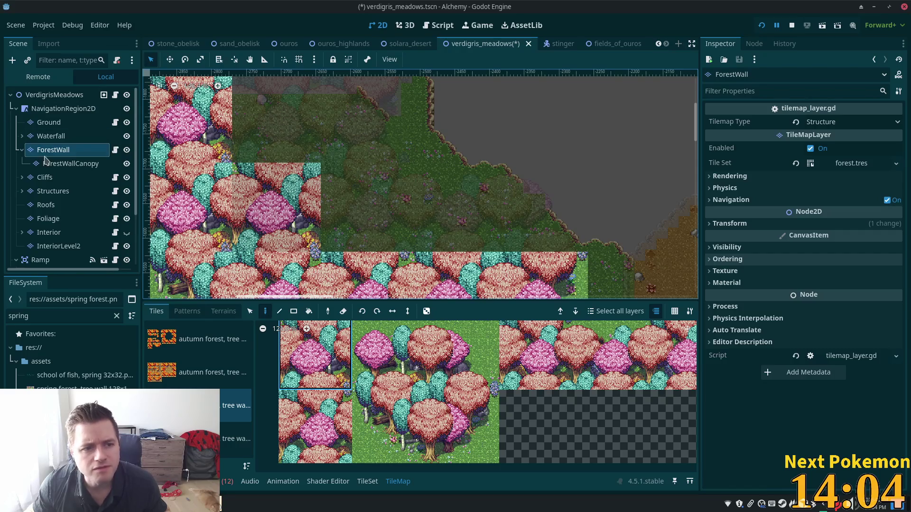
{"action": "left_click", "coordinate": [70, 163]}
{"action": "left_click", "coordinate": [54, 149]}
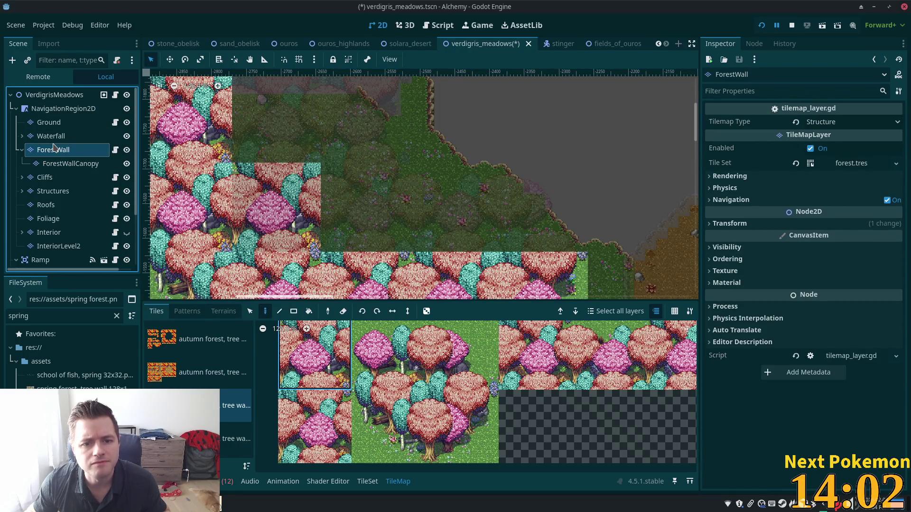
Select ForestWallCanopy in the Scene dock and zoom out to see its trees
{"action": "left_click", "coordinate": [70, 163]}
{"action": "scroll", "coordinate": [71, 190], "scroll_direction": "down", "scroll_amount": 1}
{"action": "scroll", "coordinate": [520, 189], "scroll_direction": "down", "scroll_amount": 5}
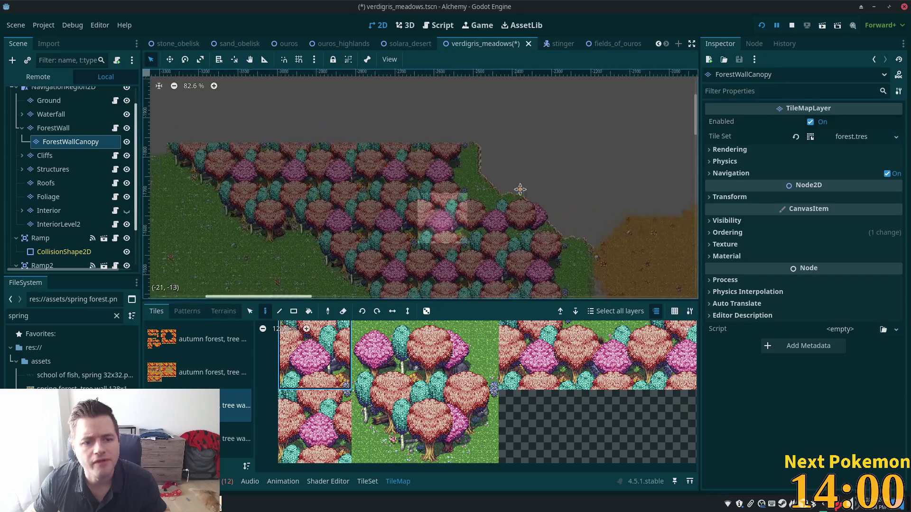
{"action": "scroll", "coordinate": [520, 189], "scroll_direction": "down", "scroll_amount": 1}
{"action": "scroll", "coordinate": [455, 173], "scroll_direction": "down", "scroll_amount": 1}
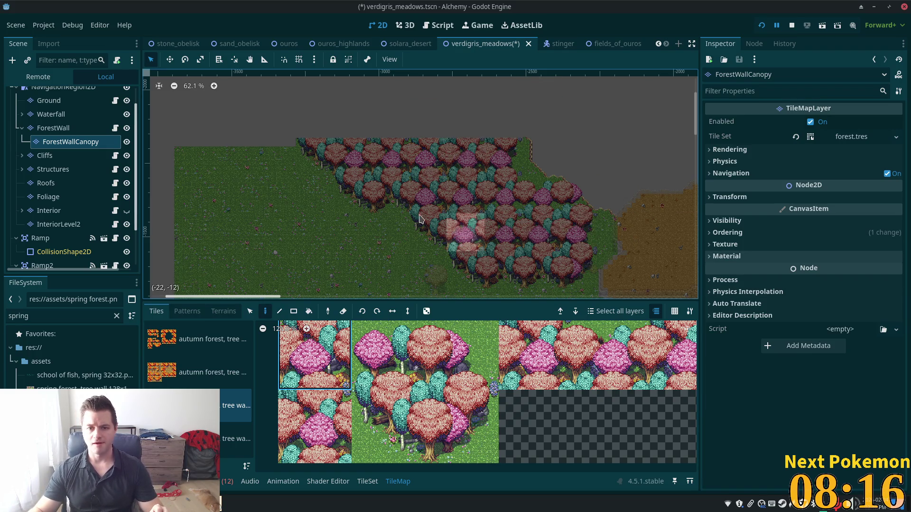
Pan to the open grass below the trees and zoom around to inspect the canopy tiles
{"action": "scroll", "coordinate": [298, 233], "scroll_direction": "up", "scroll_amount": 1}
{"action": "scroll", "coordinate": [315, 229], "scroll_direction": "down", "scroll_amount": 5}
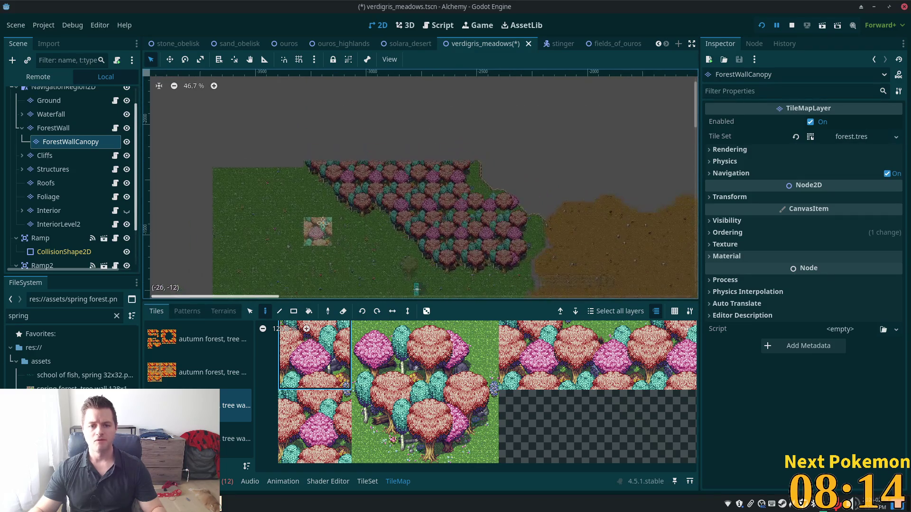
{"action": "mouse_move", "coordinate": [319, 230]}
{"action": "left_mouse_down"}
{"action": "mouse_move", "coordinate": [431, 86]}
{"action": "mouse_move", "coordinate": [416, 113]}
{"action": "left_mouse_up"}
{"action": "scroll", "coordinate": [427, 124], "scroll_direction": "down", "scroll_amount": 2}
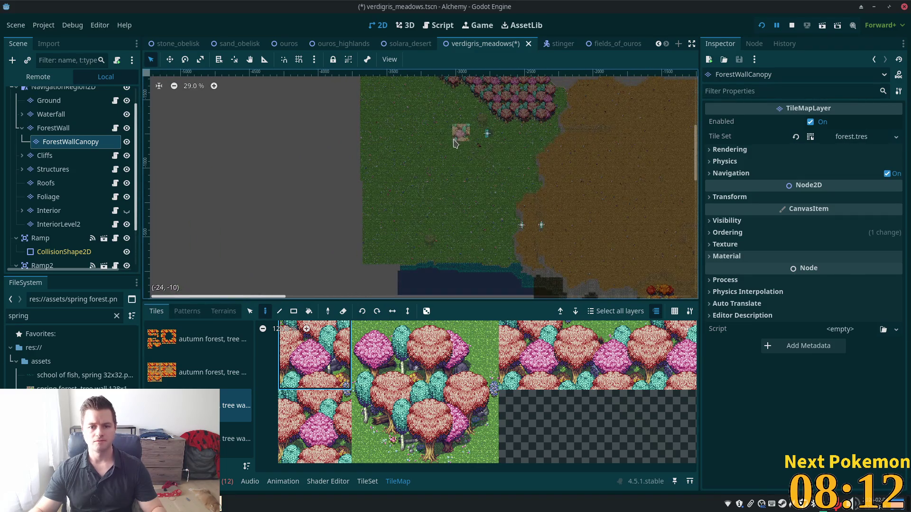
{"action": "scroll", "coordinate": [437, 148], "scroll_direction": "up", "scroll_amount": 1}
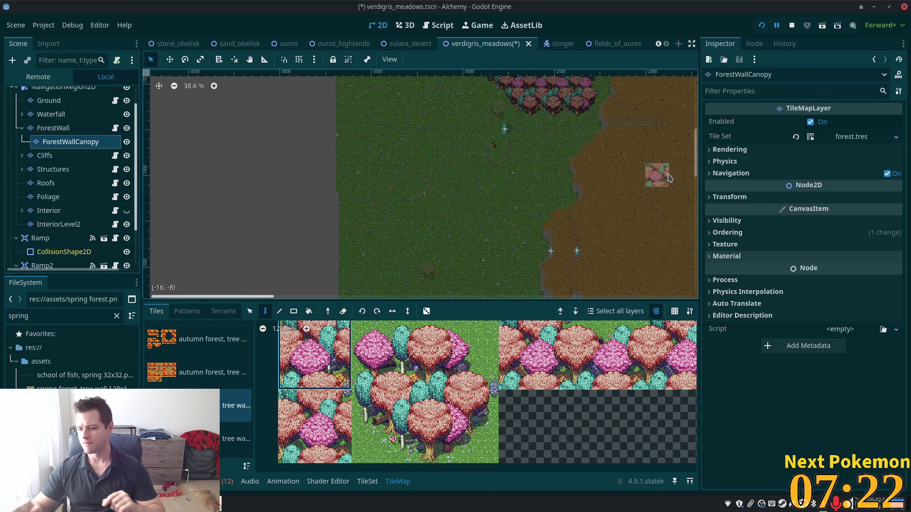
{"action": "scroll", "coordinate": [392, 181], "scroll_direction": "down", "scroll_amount": 1}
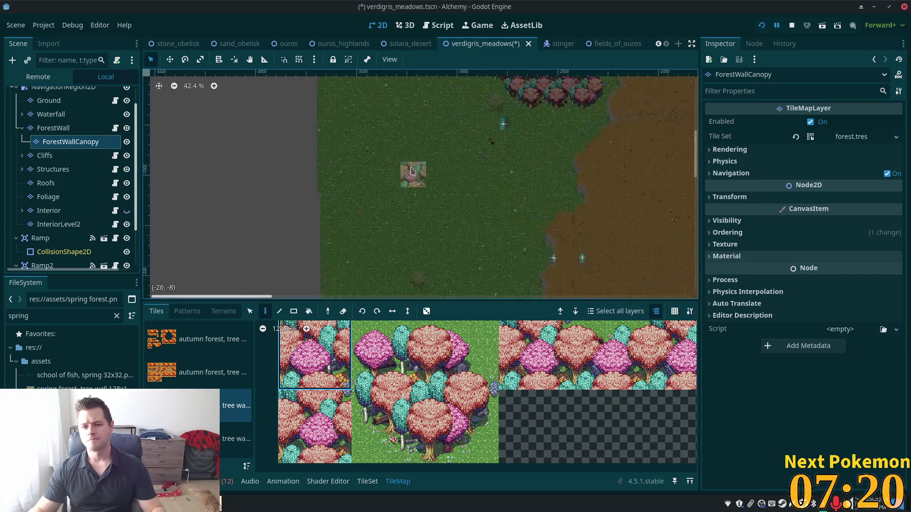
{"action": "scroll", "coordinate": [410, 176], "scroll_direction": "up", "scroll_amount": 2}
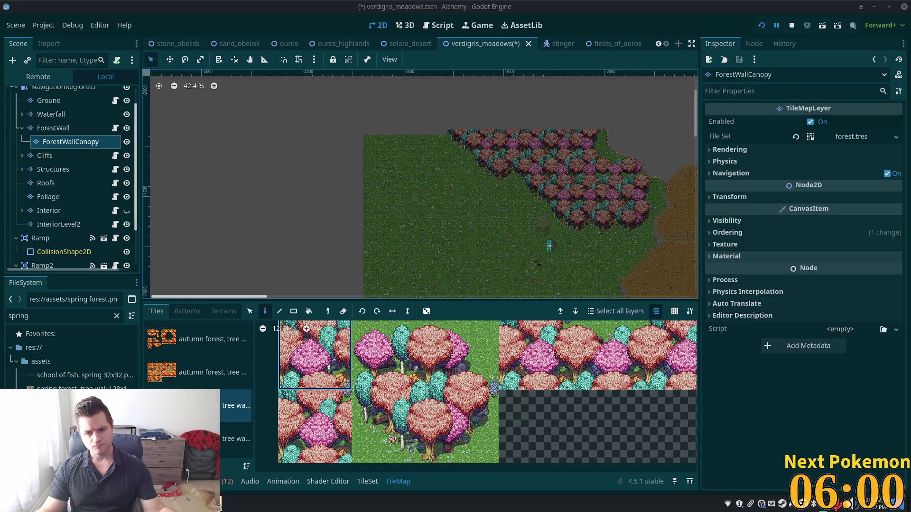
{"action": "scroll", "coordinate": [488, 214], "scroll_direction": "down", "scroll_amount": 1}
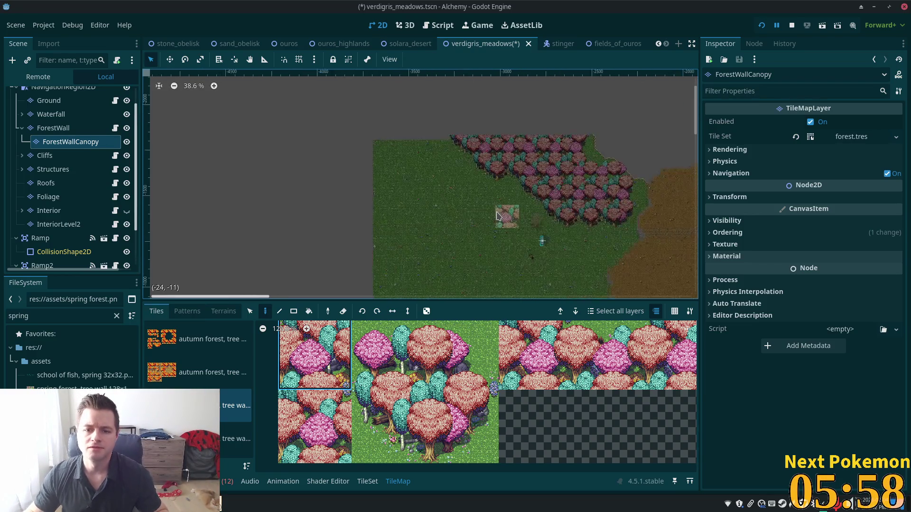
{"action": "scroll", "coordinate": [489, 214], "scroll_direction": "up", "scroll_amount": 5}
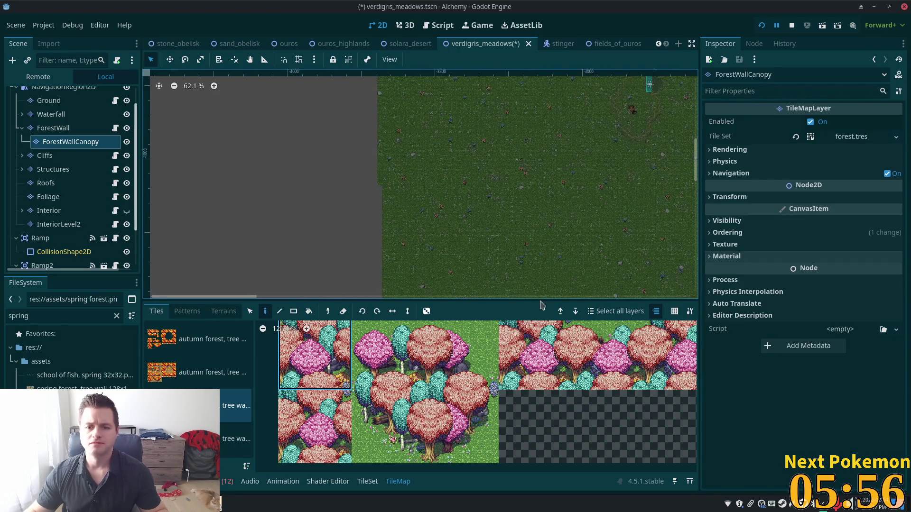
{"action": "scroll", "coordinate": [482, 149], "scroll_direction": "up", "scroll_amount": 1}
{"action": "scroll", "coordinate": [473, 220], "scroll_direction": "up", "scroll_amount": 1}
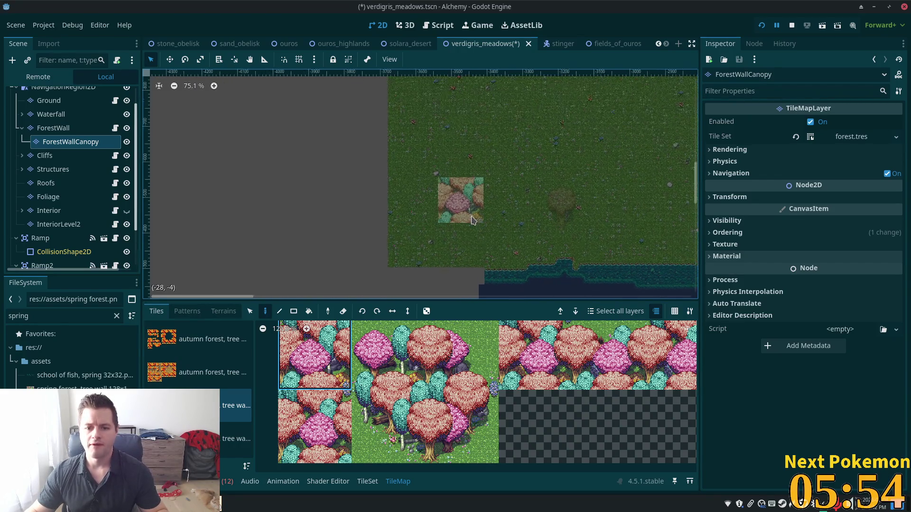
{"action": "scroll", "coordinate": [427, 246], "scroll_direction": "up", "scroll_amount": 6}
{"action": "scroll", "coordinate": [199, 228], "scroll_direction": "up", "scroll_amount": 4}
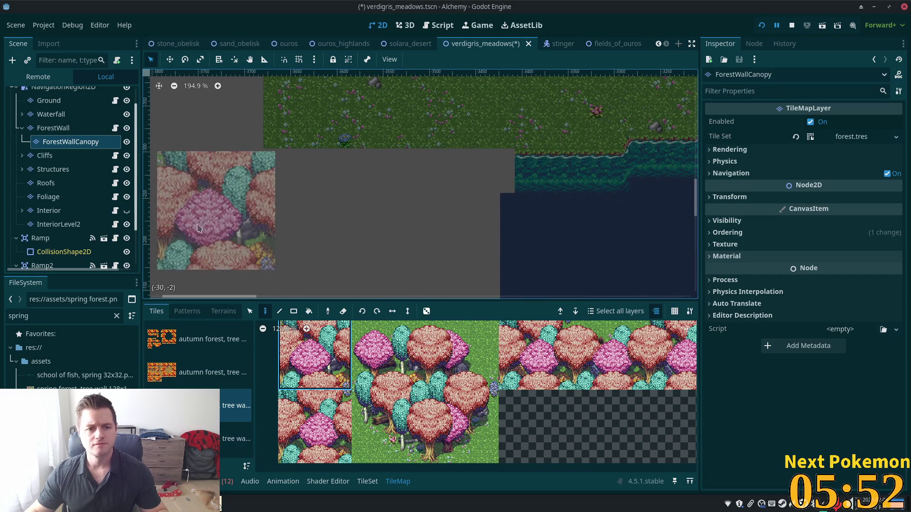
{"action": "scroll", "coordinate": [491, 398], "scroll_direction": "down", "scroll_amount": 3}
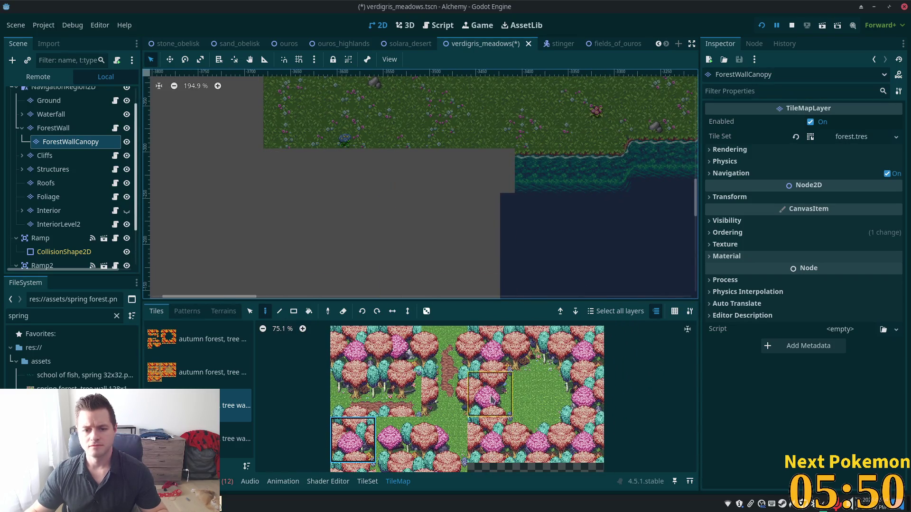
{"action": "scroll", "coordinate": [491, 398], "scroll_direction": "up", "scroll_amount": 1}
{"action": "scroll", "coordinate": [439, 430], "scroll_direction": "down", "scroll_amount": 2}
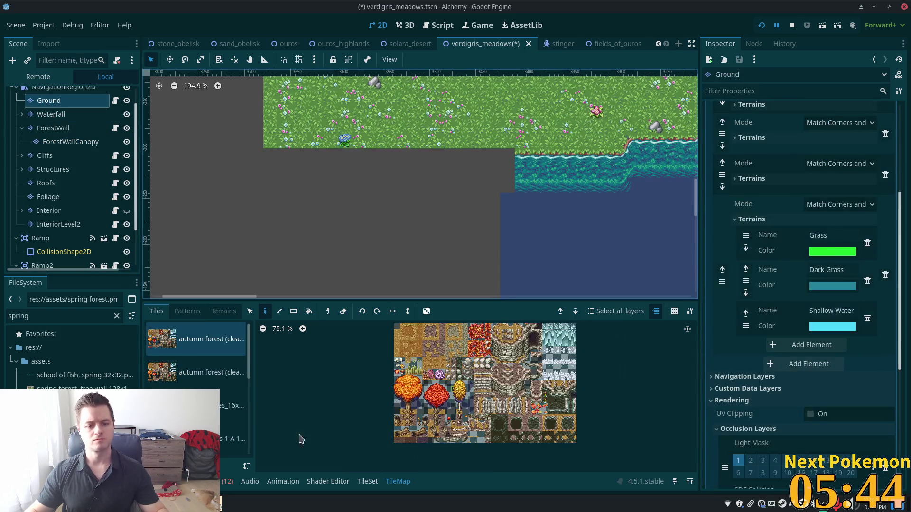
From the spring forest atlas, paint water and shore tiles across the grey gap, undoing a stray tile
{"action": "scroll", "coordinate": [200, 380], "scroll_direction": "down", "scroll_amount": 3}
{"action": "left_click", "coordinate": [232, 422]}
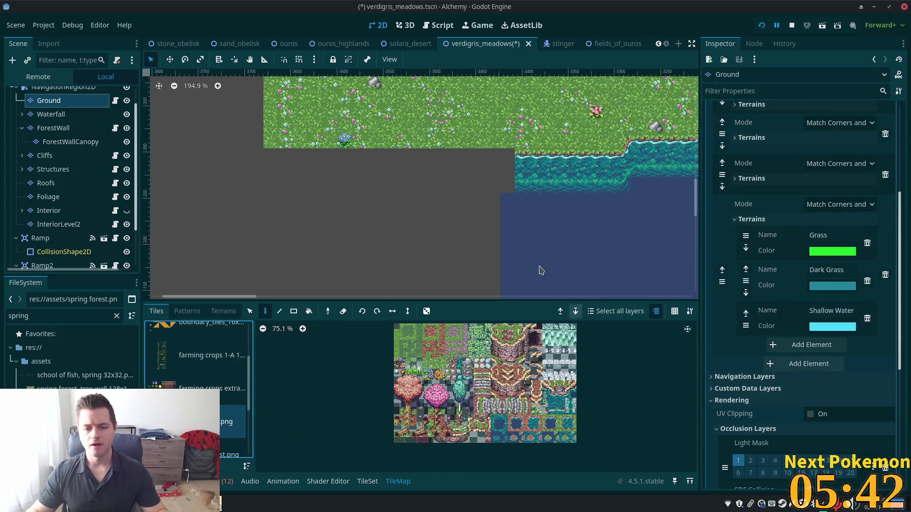
{"action": "scroll", "coordinate": [479, 159], "scroll_direction": "up", "scroll_amount": 3}
{"action": "scroll", "coordinate": [555, 386], "scroll_direction": "up", "scroll_amount": 2}
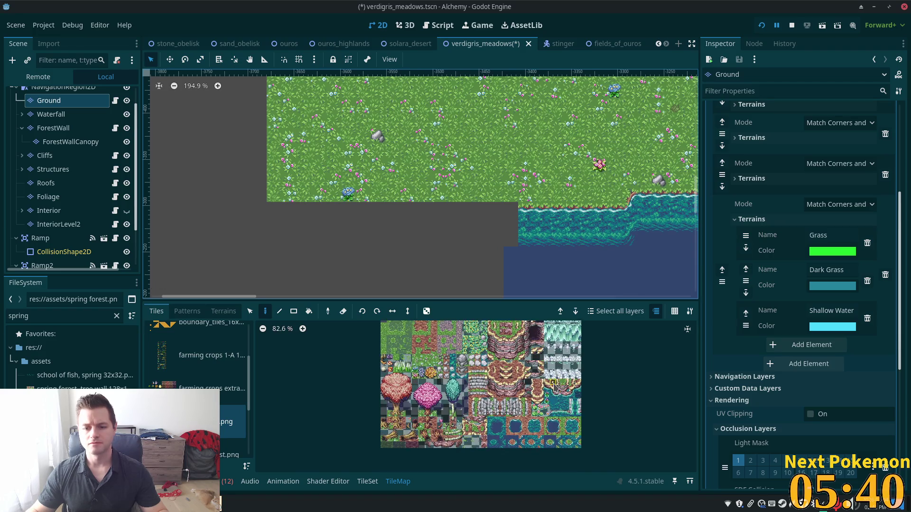
{"action": "scroll", "coordinate": [490, 226], "scroll_direction": "up", "scroll_amount": 2}
{"action": "scroll", "coordinate": [478, 225], "scroll_direction": "up", "scroll_amount": 1}
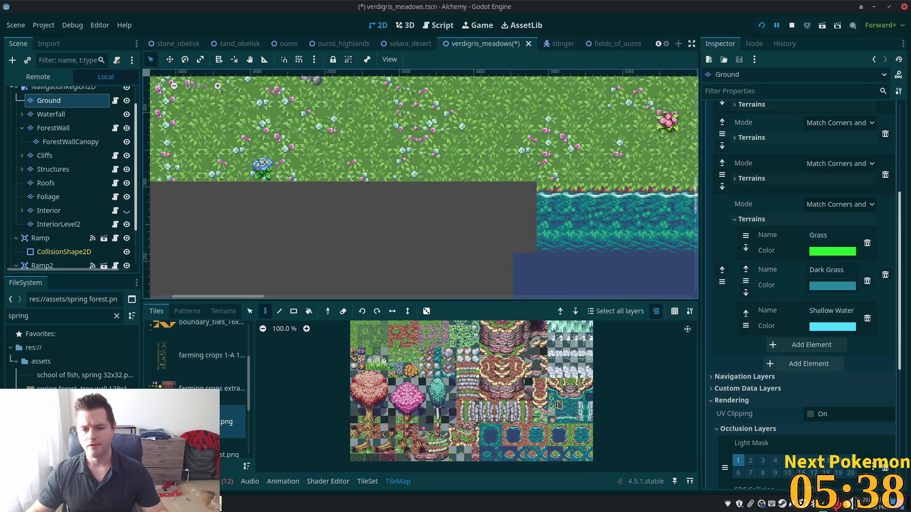
{"action": "scroll", "coordinate": [562, 404], "scroll_direction": "up", "scroll_amount": 2}
{"action": "mouse_move", "coordinate": [524, 194]}
{"action": "left_mouse_down"}
{"action": "mouse_move", "coordinate": [375, 183]}
{"action": "mouse_move", "coordinate": [358, 174]}
{"action": "mouse_move", "coordinate": [429, 217]}
{"action": "left_mouse_up"}
{"action": "key", "text": "ctrl+z"}
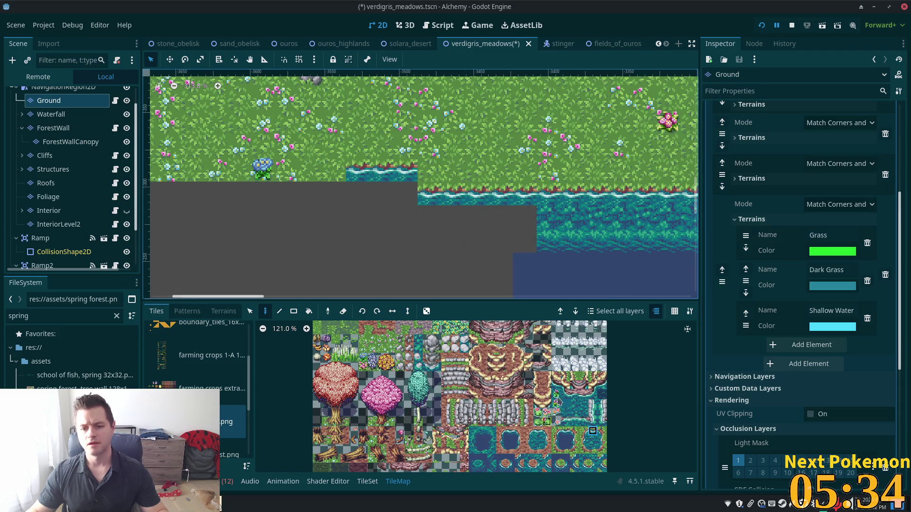
Paint a shore corner where grass meets water and fill the last gap with water
{"action": "left_click", "coordinate": [601, 431]}
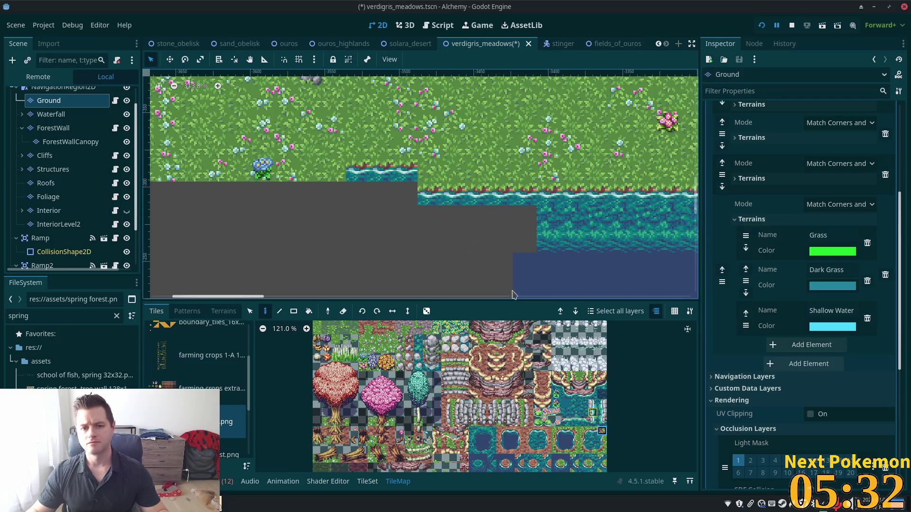
{"action": "left_click", "coordinate": [421, 177]}
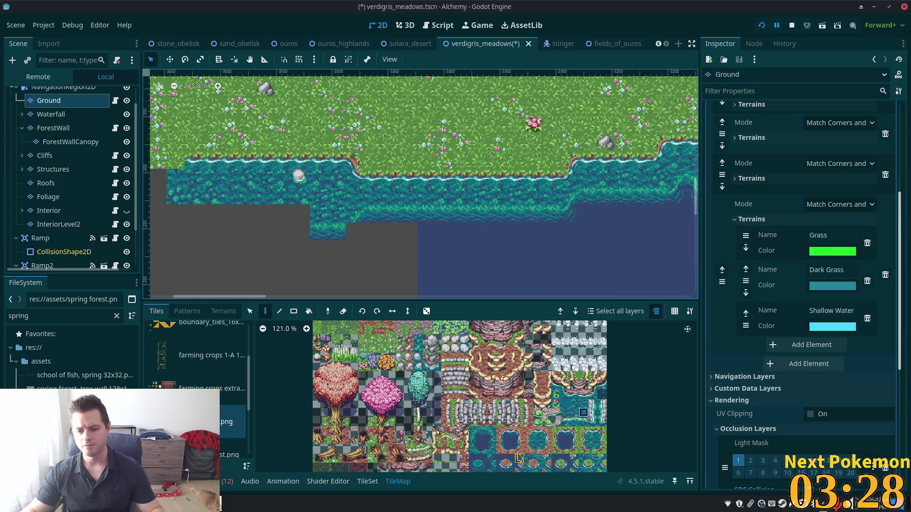
{"action": "left_click", "coordinate": [353, 233]}
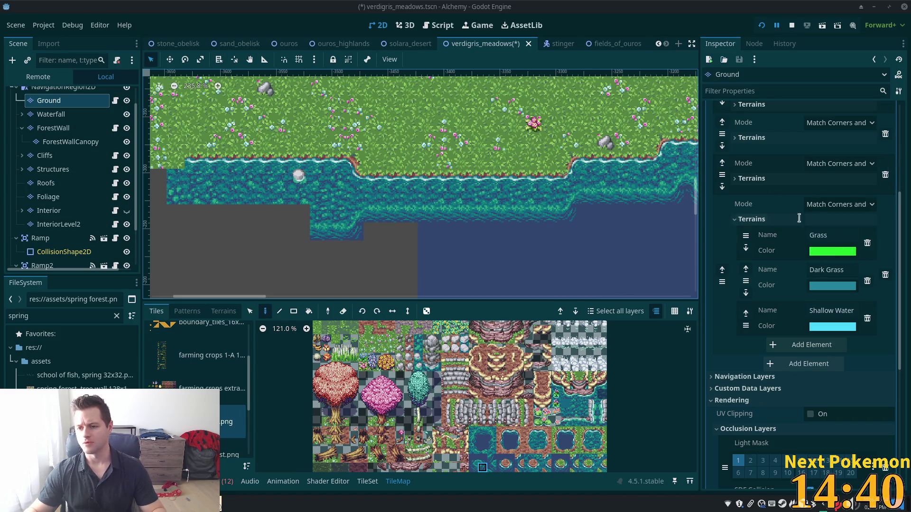
Show the Brave browser's open windows from the taskbar
{"action": "left_click", "coordinate": [219, 504]}
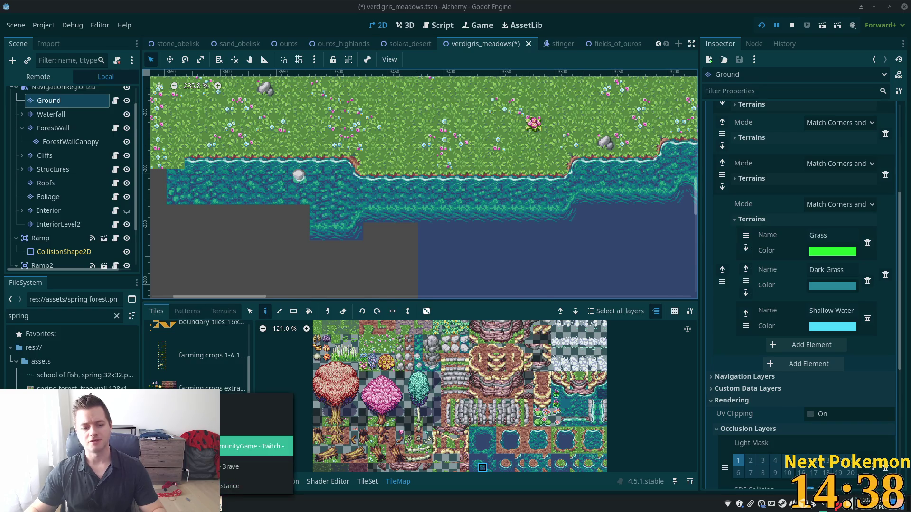
View the Phantom Ball sell offer in the ball shop, cancel it, and return to Godot
{"action": "left_click", "coordinate": [256, 446]}
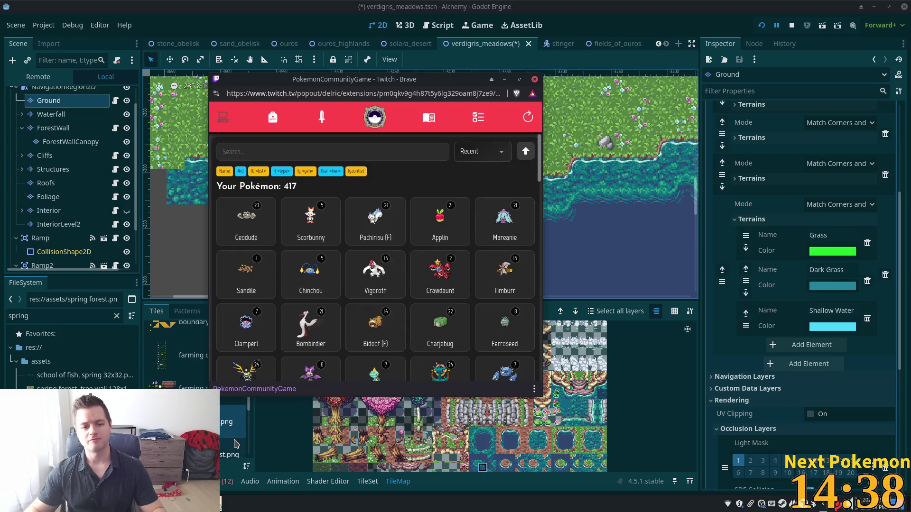
{"action": "left_click", "coordinate": [273, 117]}
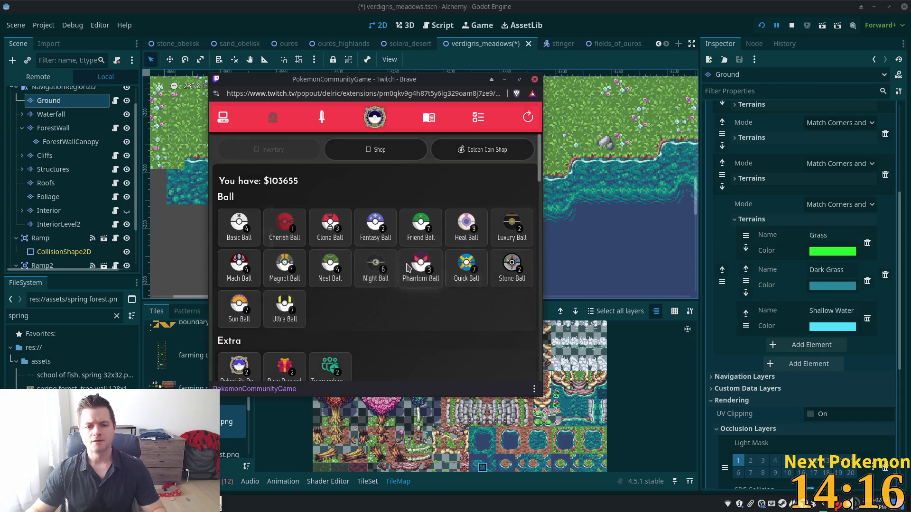
{"action": "left_click", "coordinate": [401, 281]}
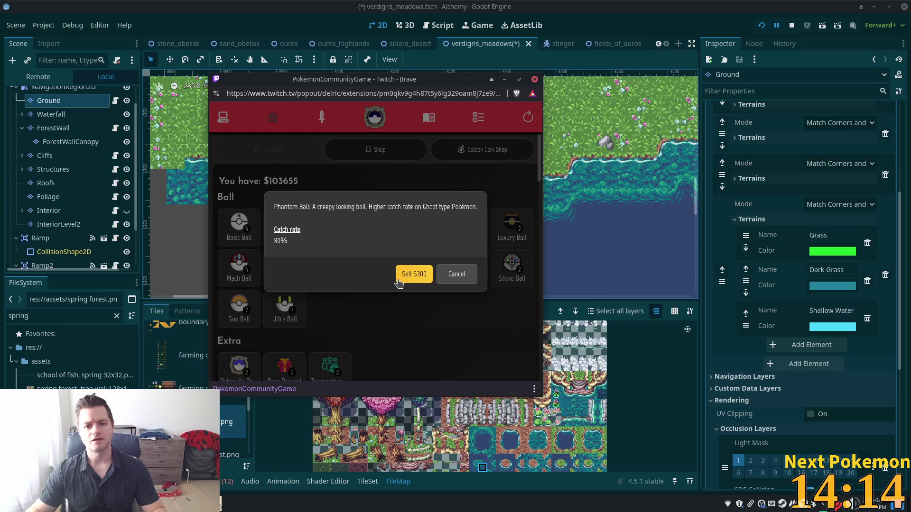
{"action": "left_click", "coordinate": [456, 274]}
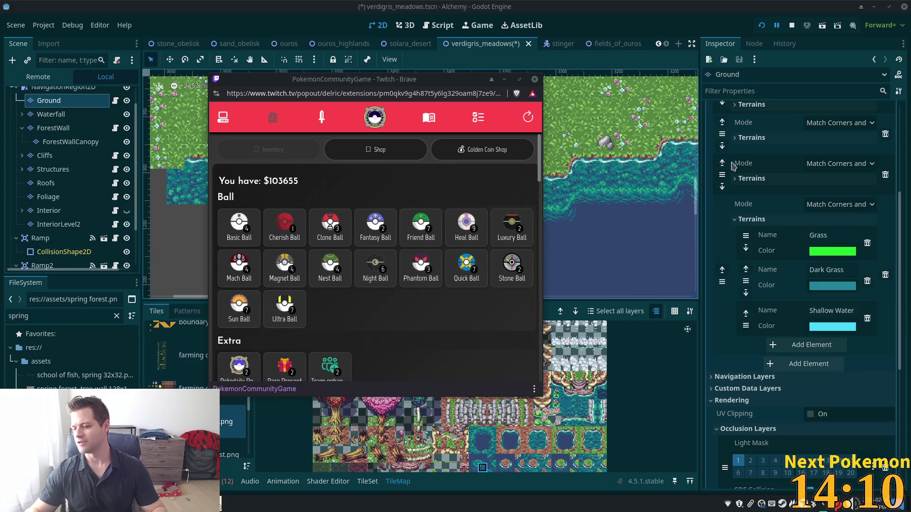
{"action": "left_click", "coordinate": [596, 107]}
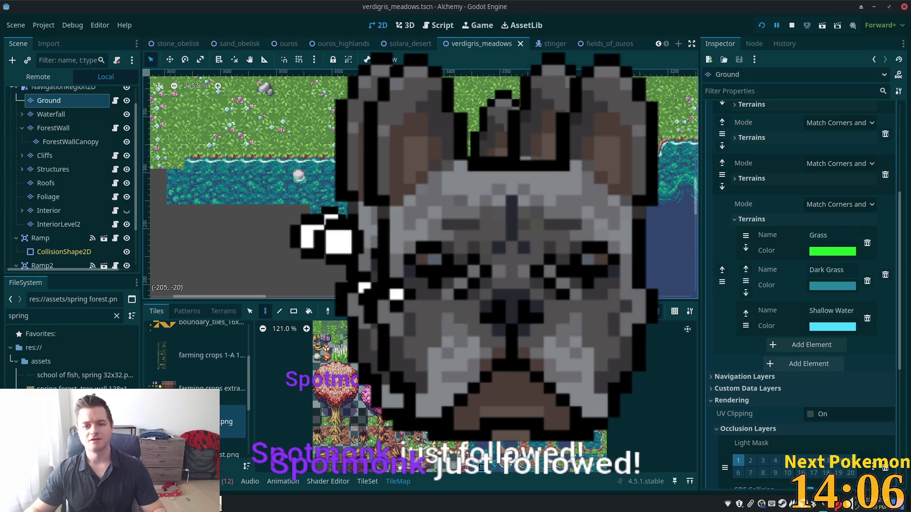
Save the verdigris_meadows scene and zoom out over the wide grass meadow
{"action": "key", "text": "ctrl+s"}
{"action": "scroll", "coordinate": [564, 156], "scroll_direction": "down", "scroll_amount": 10}
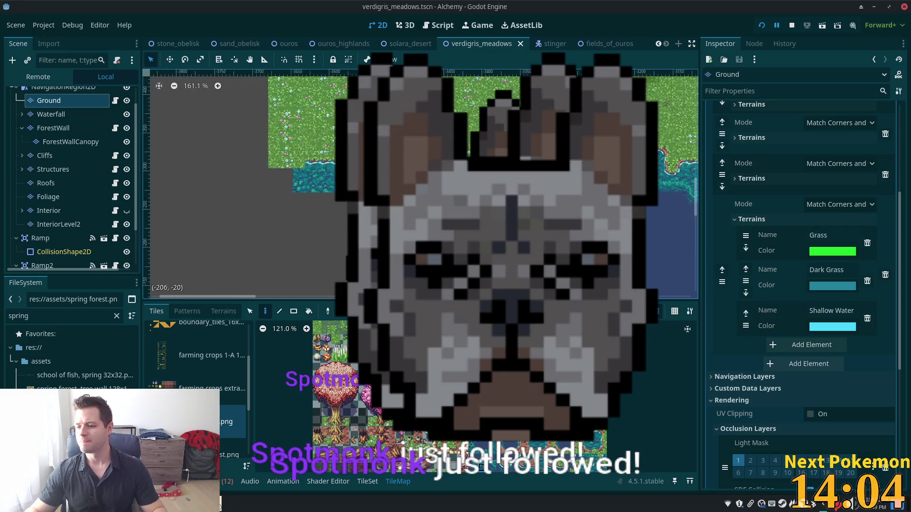
{"action": "key", "text": "w"}
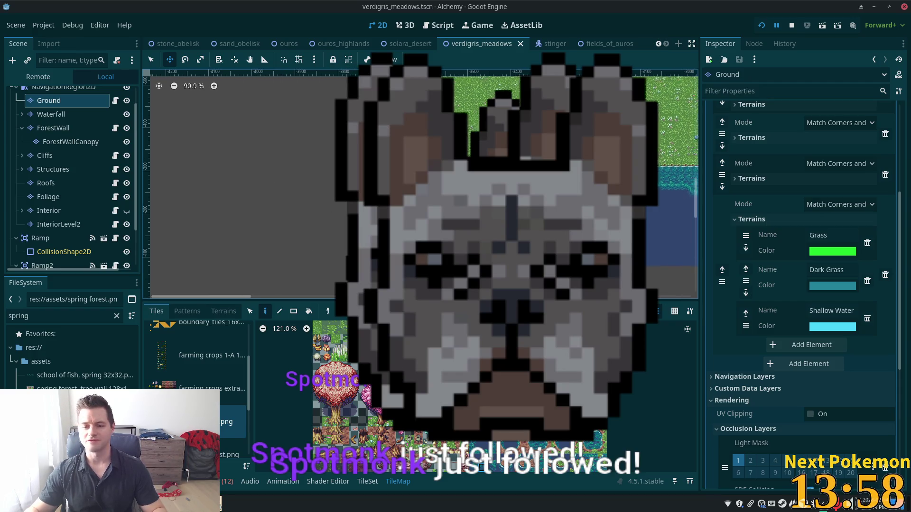
{"action": "scroll", "coordinate": [657, 267], "scroll_direction": "right", "scroll_amount": 3}
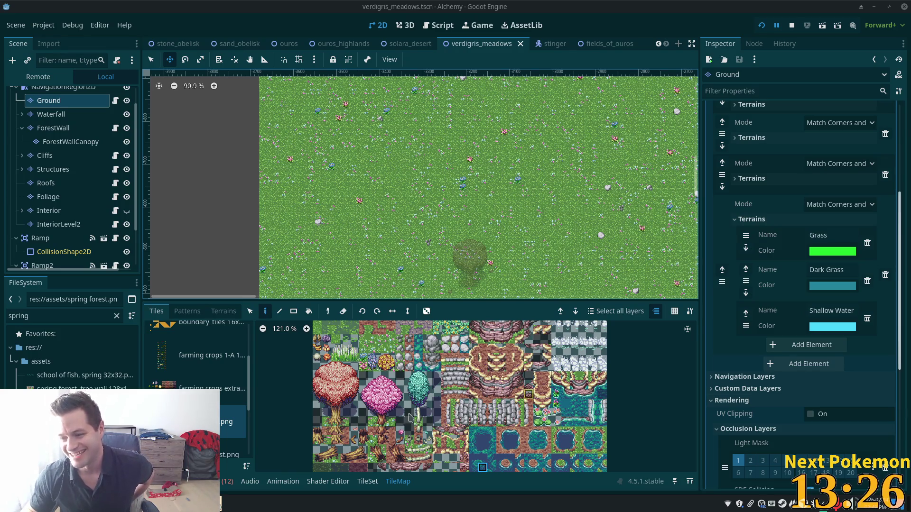
Check the PokemonCommunityGame shop window, clear its text selection, and return to the Godot map editor
{"action": "mouse_move", "coordinate": [256, 506]}
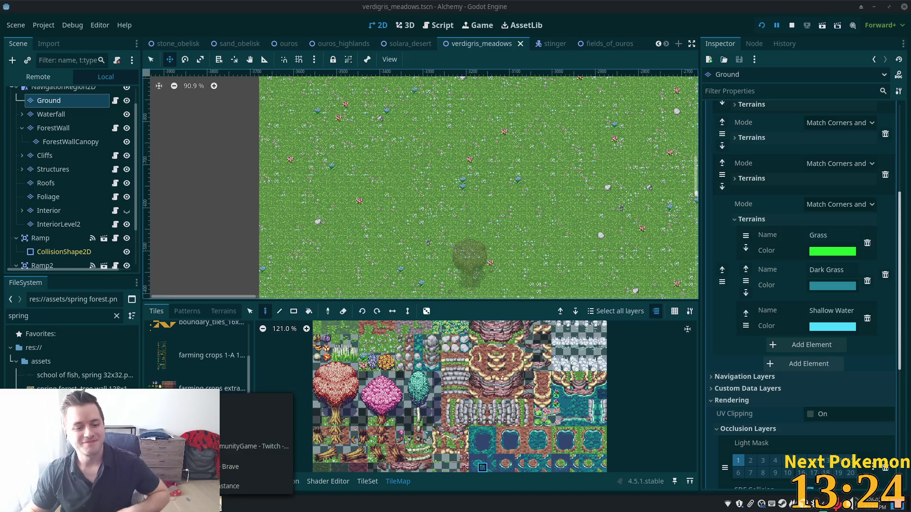
{"action": "left_click", "coordinate": [258, 465]}
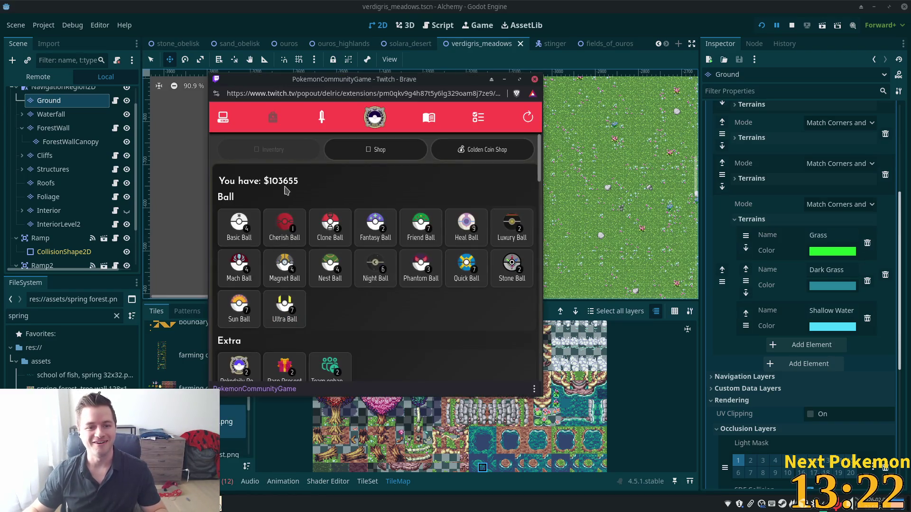
{"action": "left_click_drag", "start_coordinate": [283, 182], "coordinate": [259, 181]}
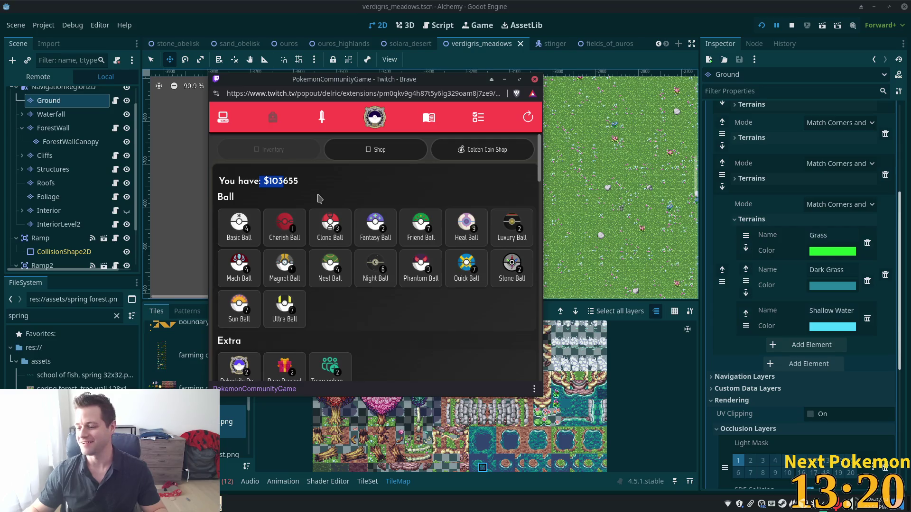
{"action": "left_click", "coordinate": [353, 186]}
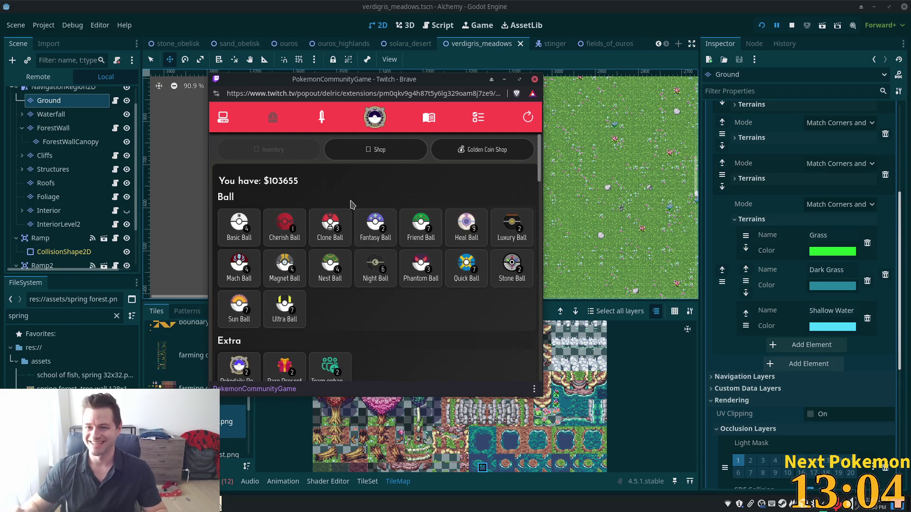
{"action": "left_click", "coordinate": [581, 7]}
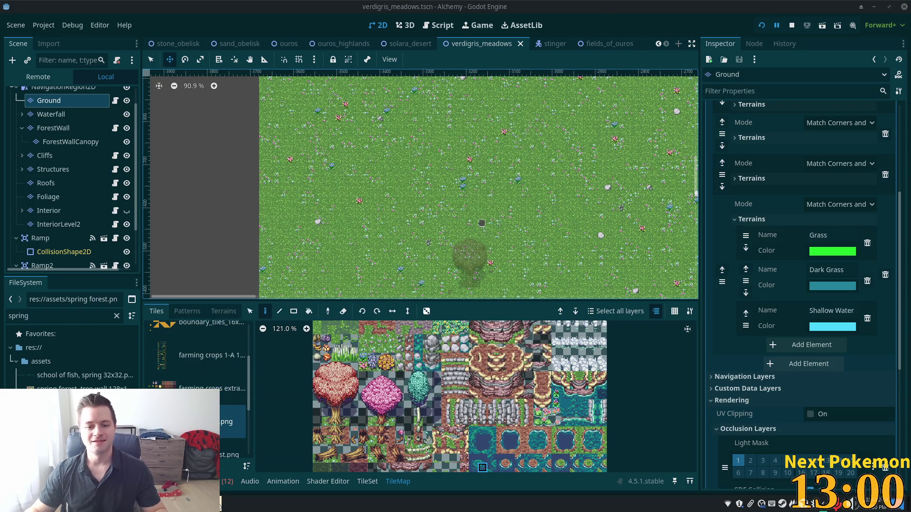
Survey the meadow beside the dirt area, then launch an Alchemy debug run to its login screen
{"action": "scroll", "coordinate": [449, 220], "scroll_direction": "down", "scroll_amount": 5}
{"action": "scroll", "coordinate": [450, 220], "scroll_direction": "up", "scroll_amount": 5}
{"action": "scroll", "coordinate": [450, 219], "scroll_direction": "right", "scroll_amount": 4}
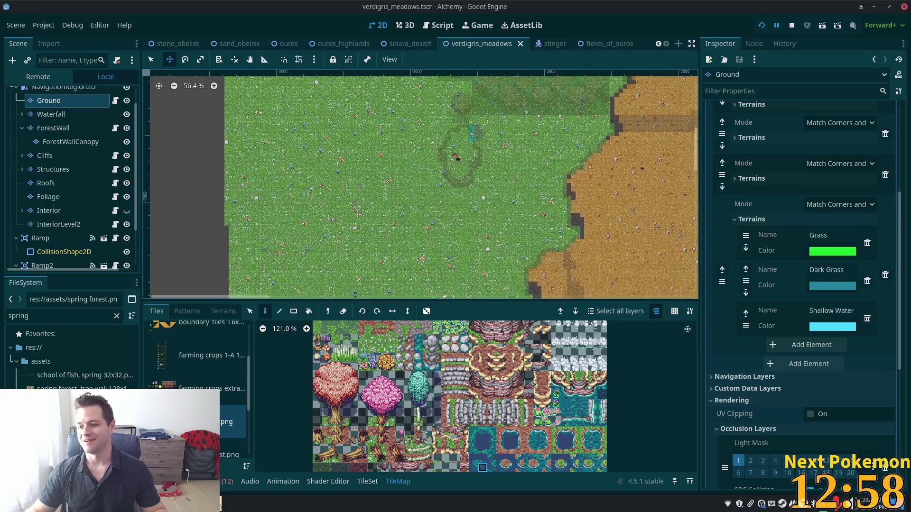
{"action": "scroll", "coordinate": [463, 188], "scroll_direction": "up", "scroll_amount": 2}
{"action": "scroll", "coordinate": [463, 187], "scroll_direction": "right", "scroll_amount": 1}
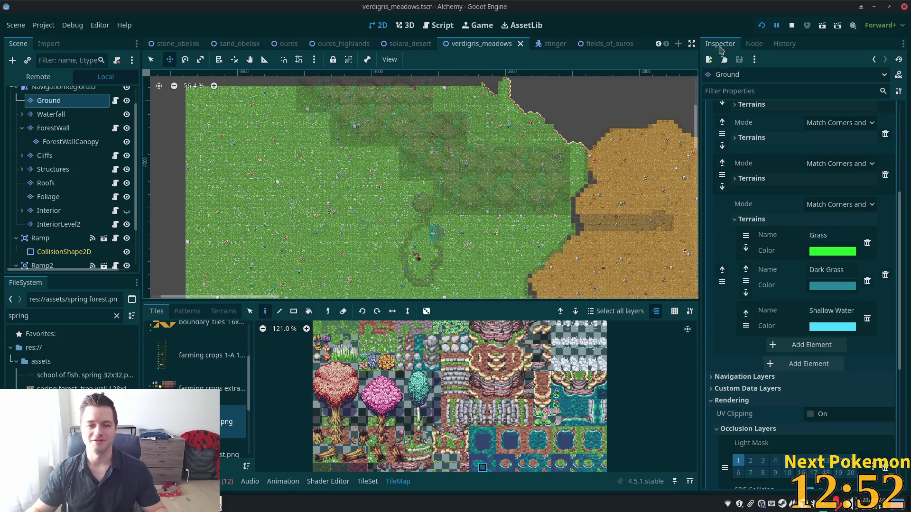
{"action": "left_click", "coordinate": [763, 28]}
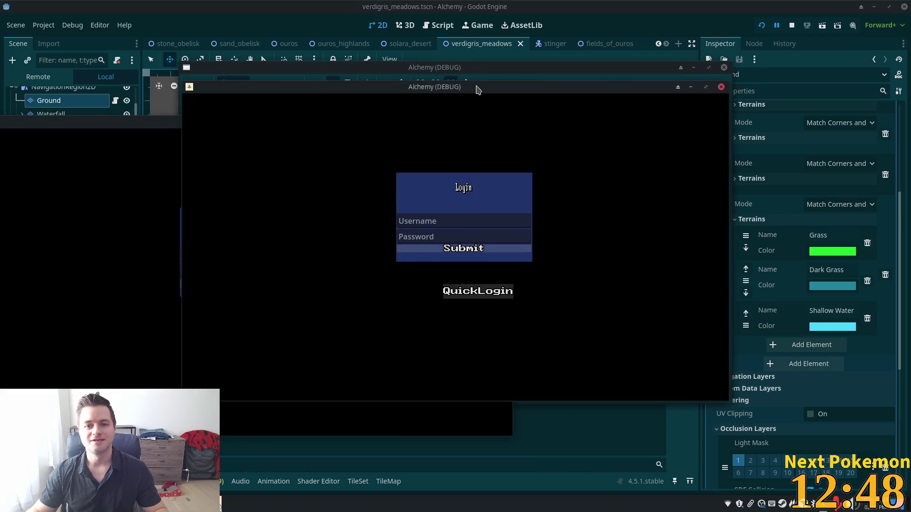
Reposition the left game window and walk the character north toward the large tree and around the meadow
{"action": "left_click", "coordinate": [300, 125]}
{"action": "left_click_drag", "start_coordinate": [300, 124], "coordinate": [308, 144]}
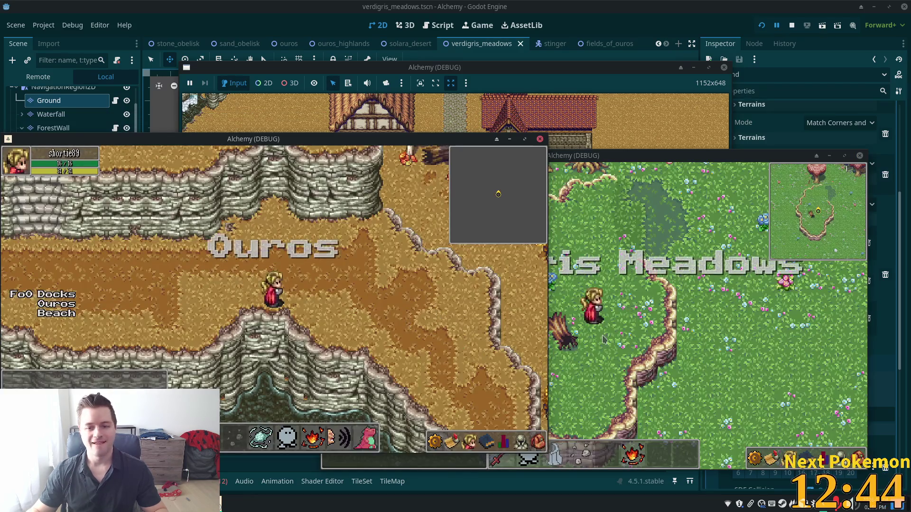
{"action": "key", "text": "w"}
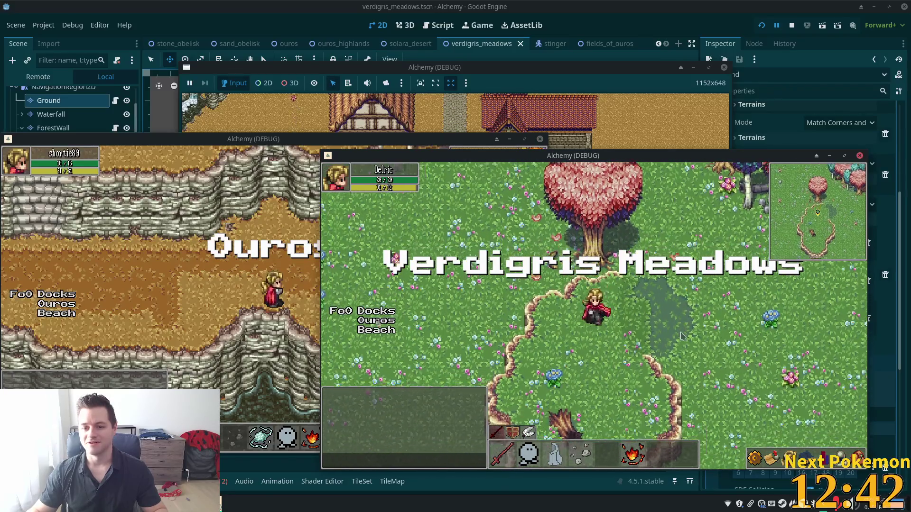
{"action": "key", "text": "w"}
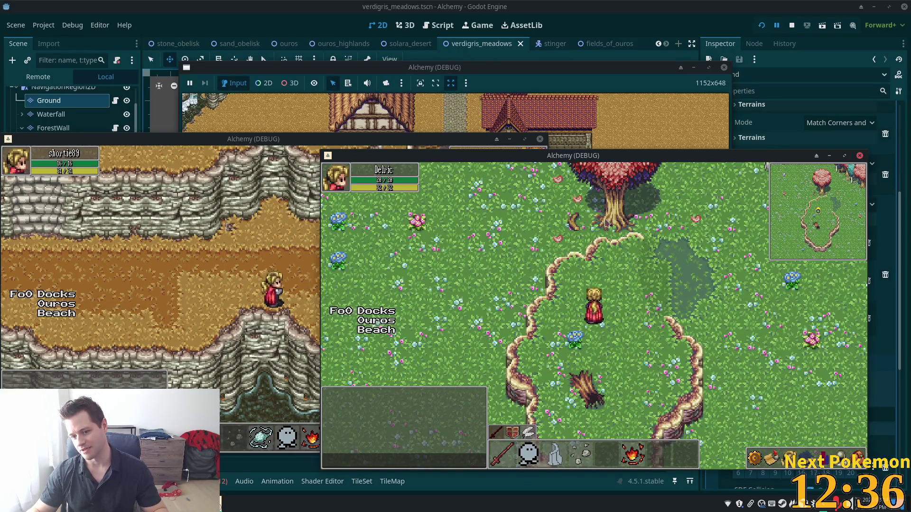
{"action": "key", "text": "d"}
{"action": "key", "text": "s"}
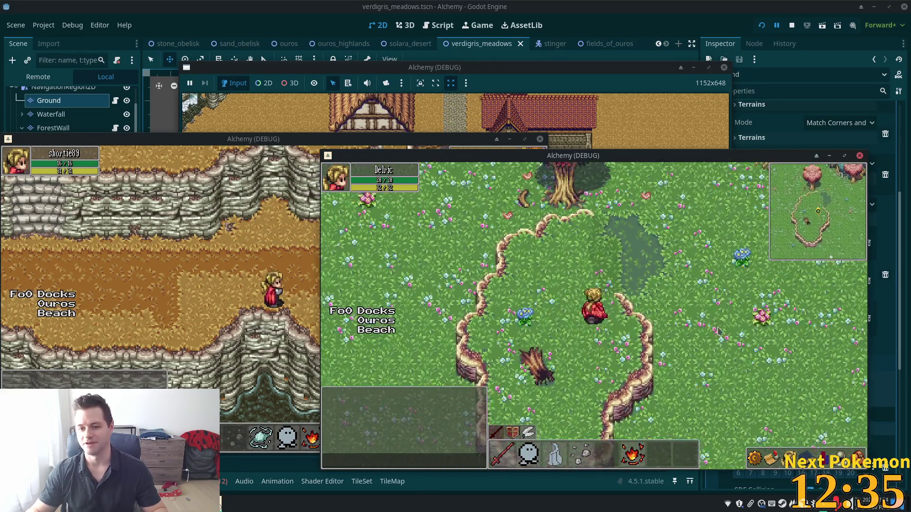
{"action": "key", "text": "w"}
{"action": "key", "text": "a"}
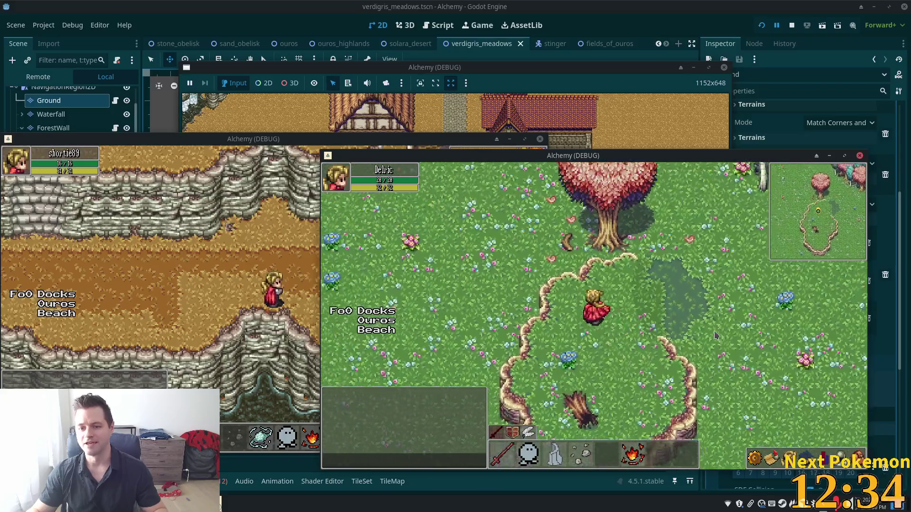
{"action": "key", "text": "s"}
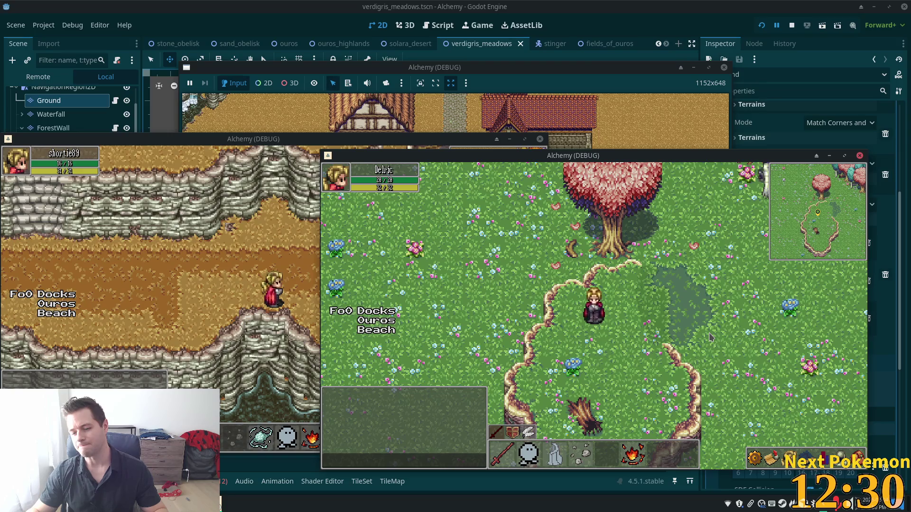
{"action": "key", "text": "w"}
{"action": "key", "text": "w"}
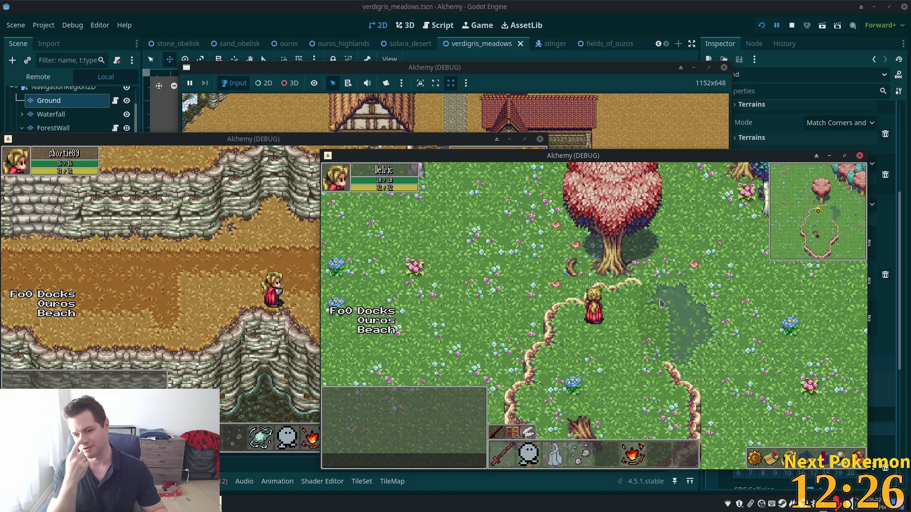
{"action": "key", "text": "d"}
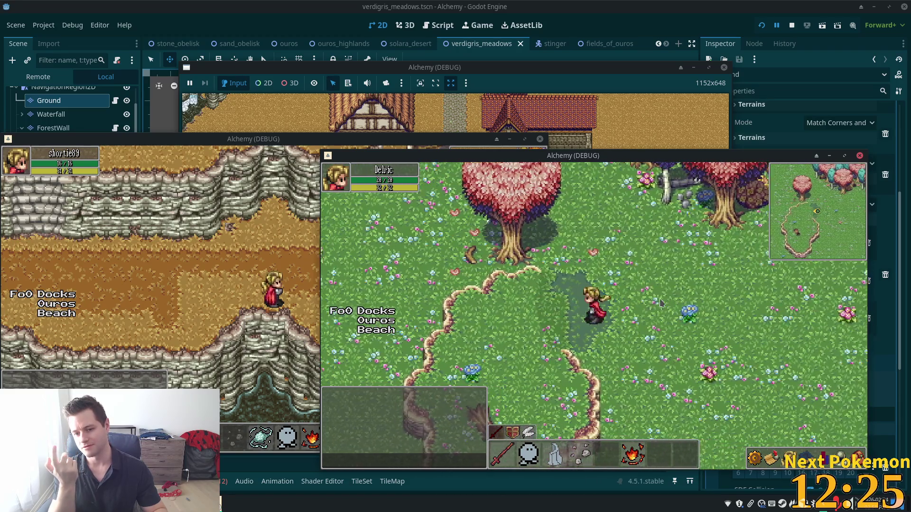
{"action": "key", "text": "a"}
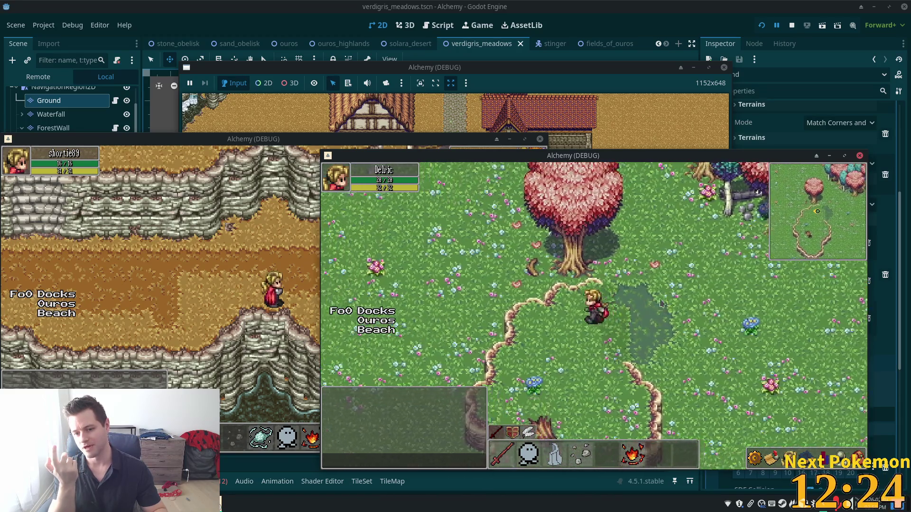
{"action": "key", "text": "d"}
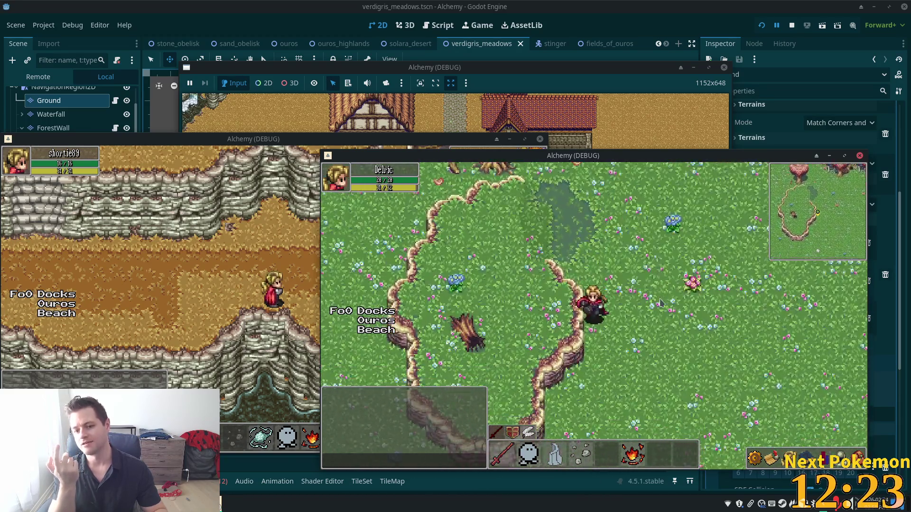
{"action": "key", "text": "s"}
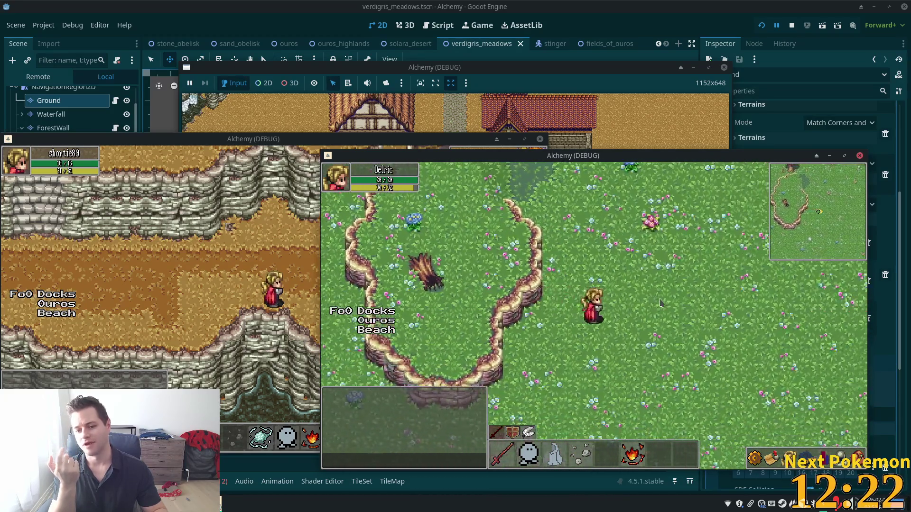
Walk into the pink and teal tree line, past the rocks and yellow bush, then west
{"action": "key", "text": "w"}
{"action": "key", "text": "a"}
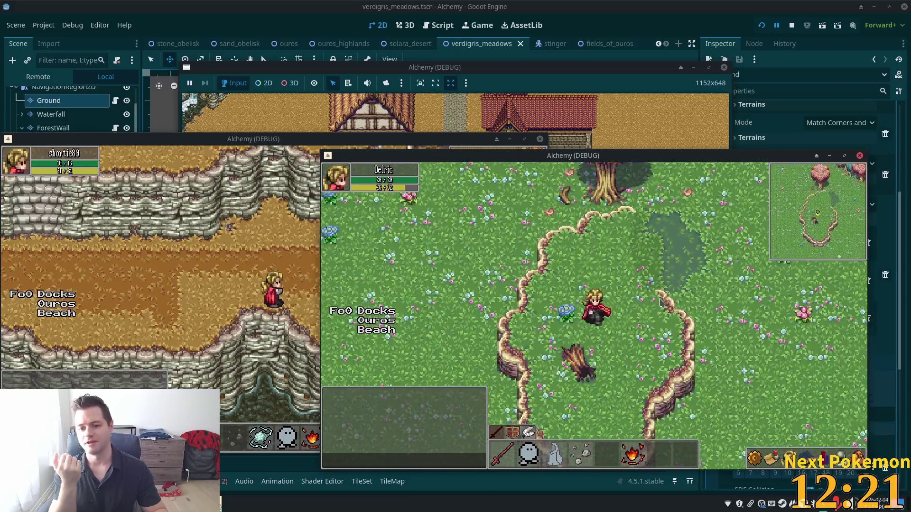
{"action": "key", "text": "w"}
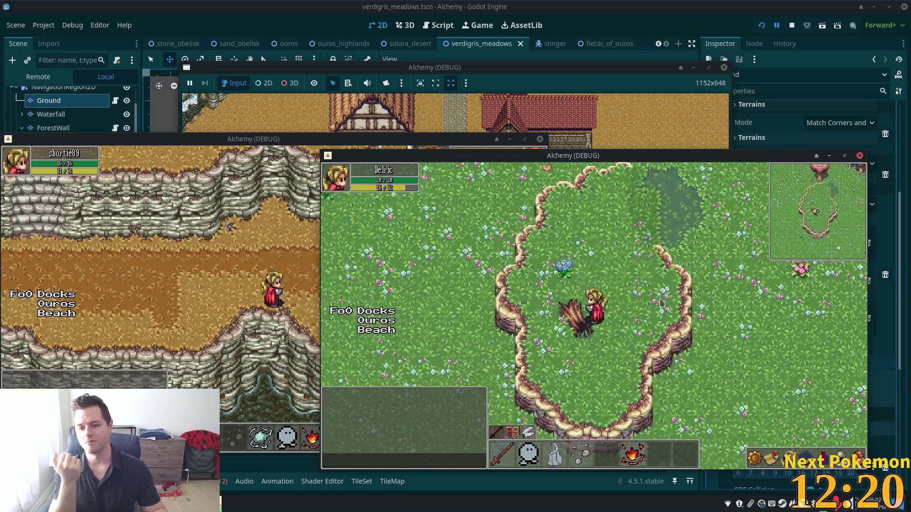
{"action": "key", "text": "w"}
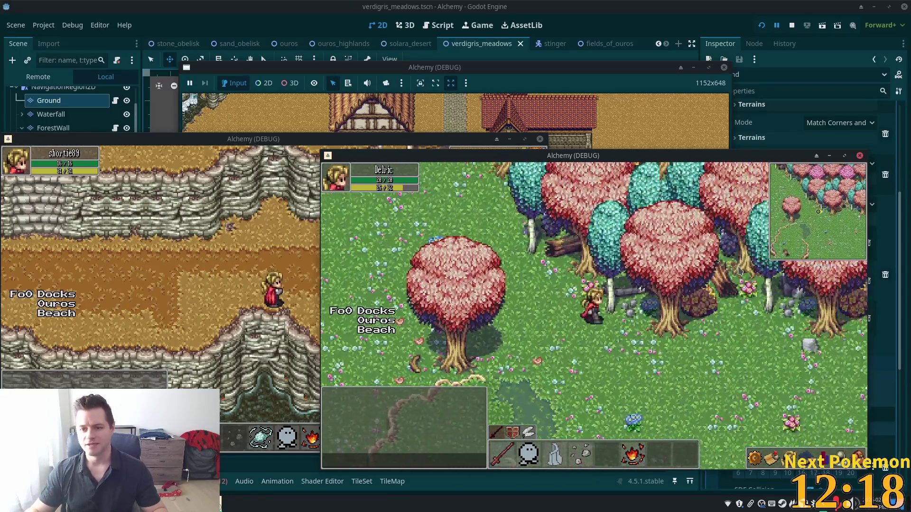
{"action": "key", "text": "w"}
{"action": "key", "text": "d"}
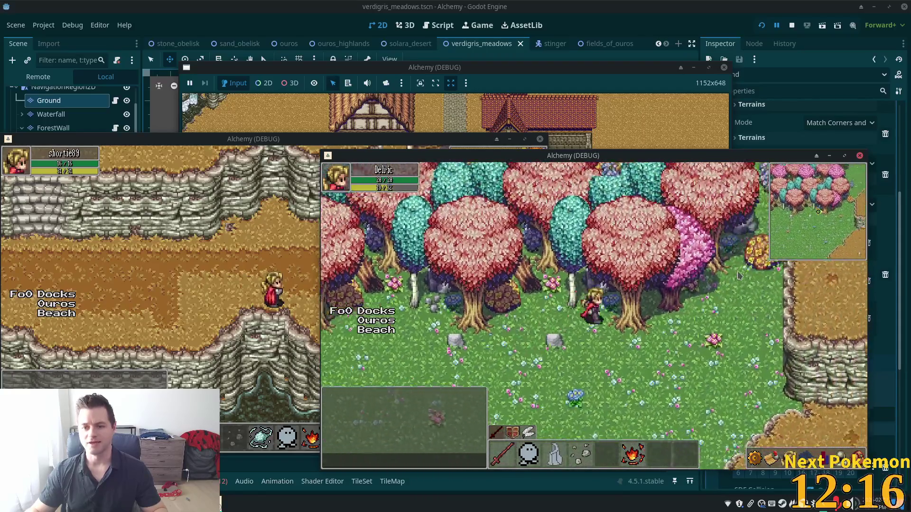
{"action": "key", "text": "w"}
{"action": "key", "text": "d"}
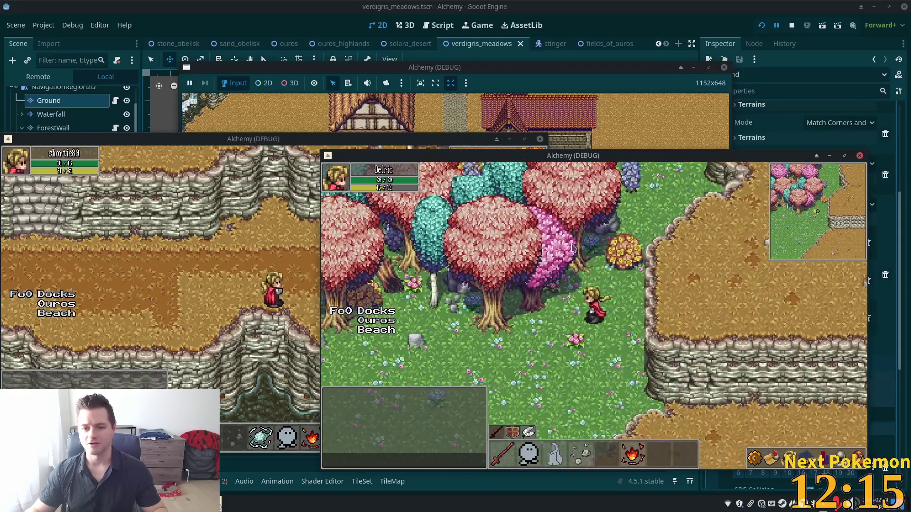
{"action": "key", "text": "a"}
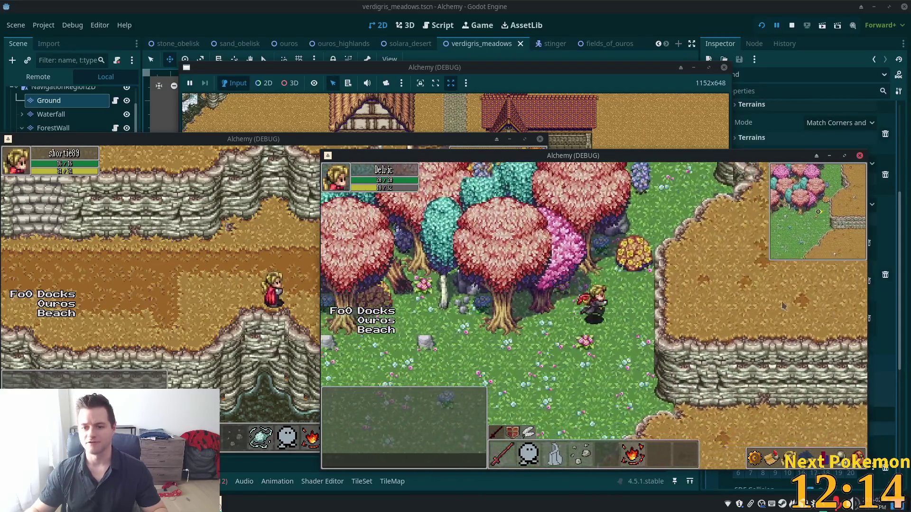
{"action": "key", "text": "s"}
{"action": "key", "text": "a"}
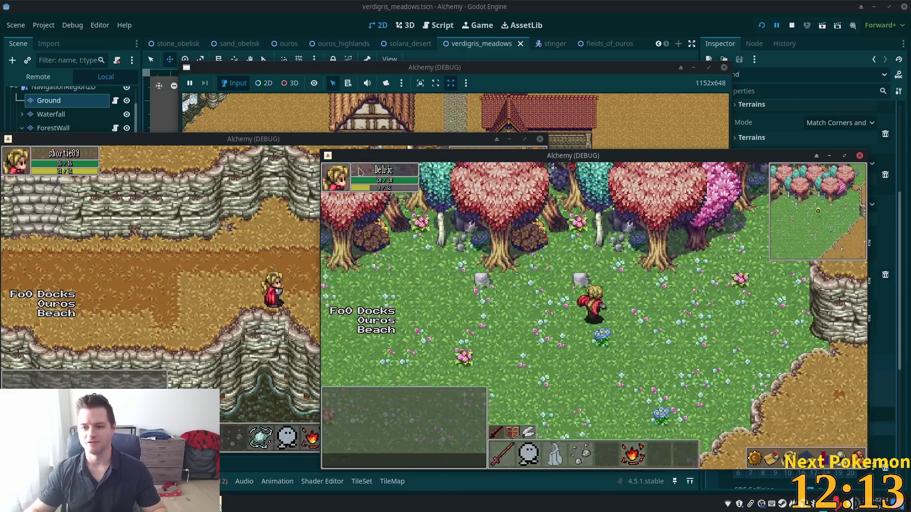
{"action": "key", "text": "w"}
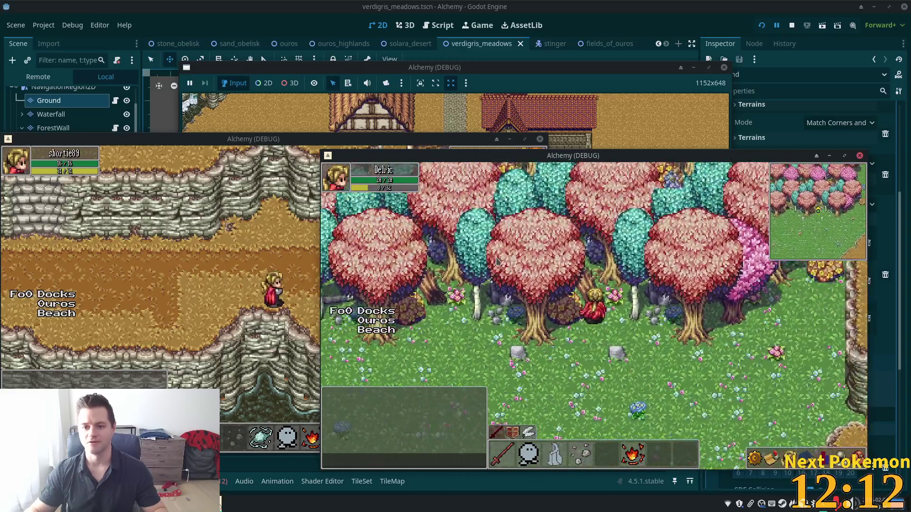
{"action": "key", "text": "s"}
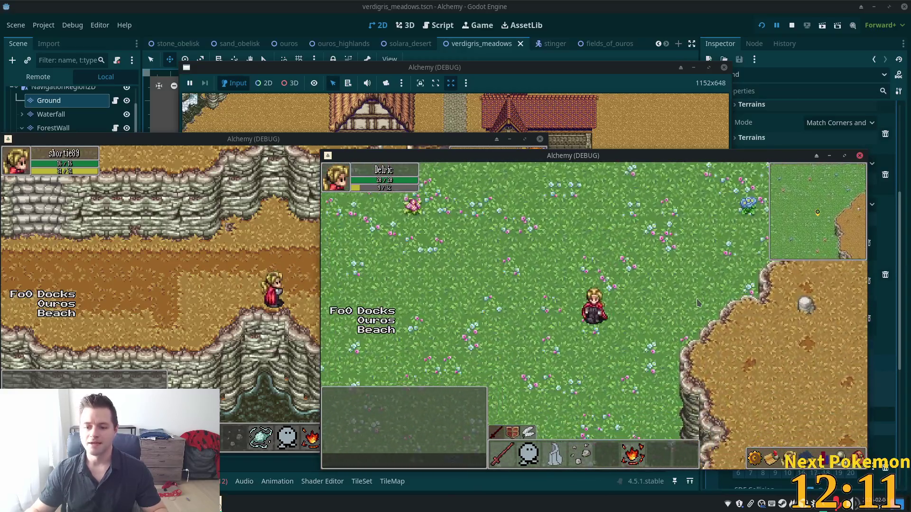
{"action": "key", "text": "a"}
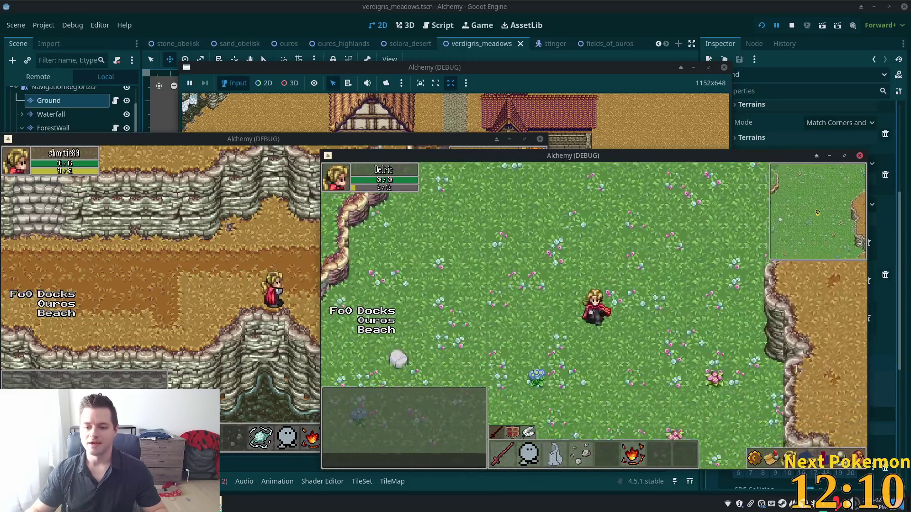
Walk south-west beside the cliff down to the shore, then along the shoreline
{"action": "key", "text": "s"}
{"action": "key", "text": "d"}
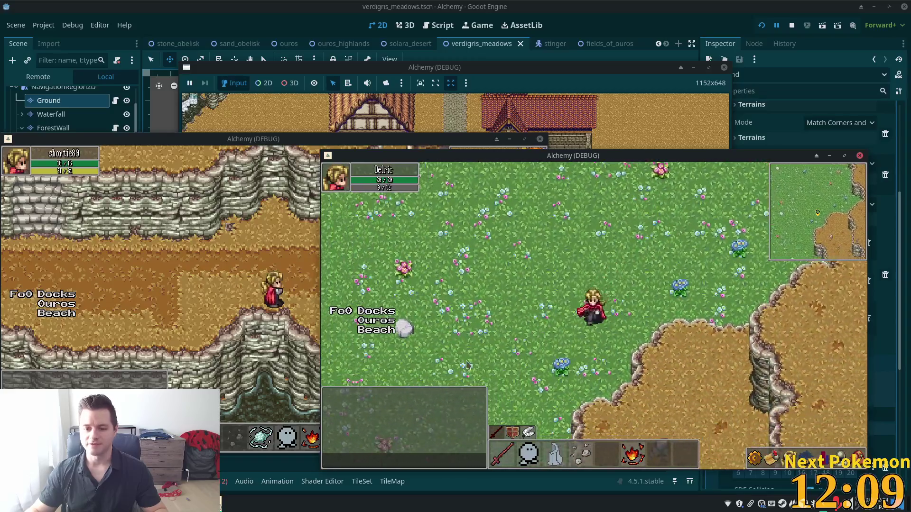
{"action": "key", "text": "s"}
{"action": "key", "text": "a"}
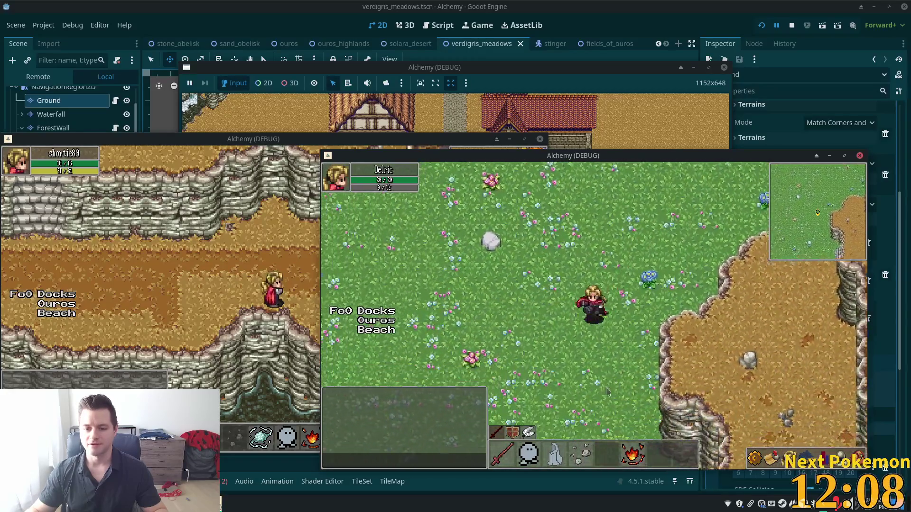
{"action": "key", "text": "s"}
{"action": "key", "text": "a"}
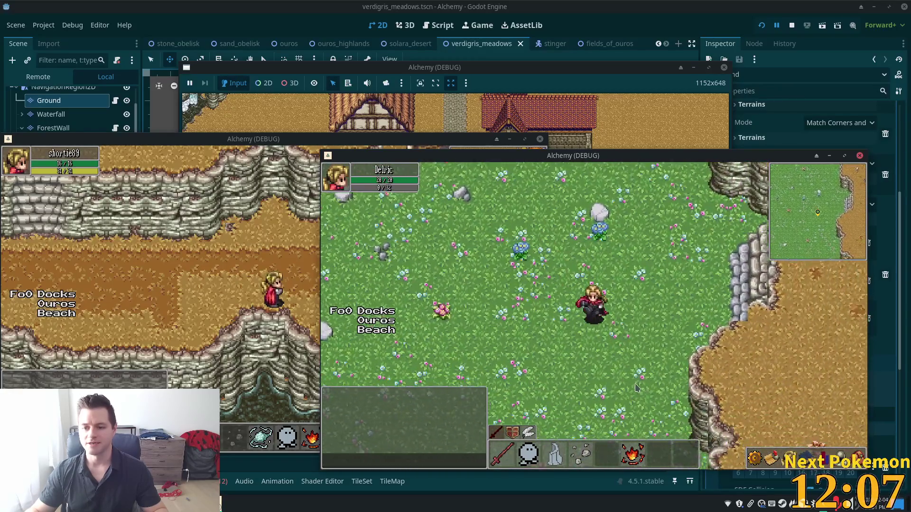
{"action": "key", "text": "s"}
{"action": "key", "text": "d"}
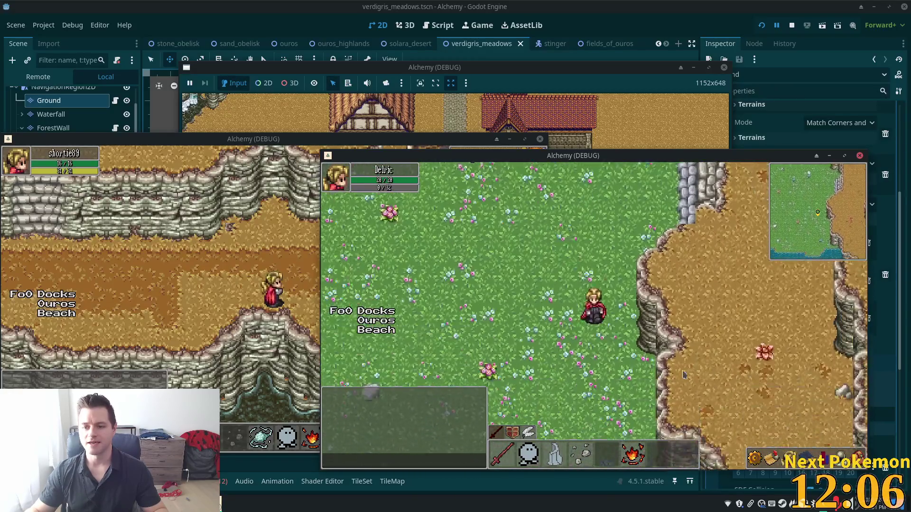
{"action": "key", "text": "s"}
{"action": "key", "text": "a"}
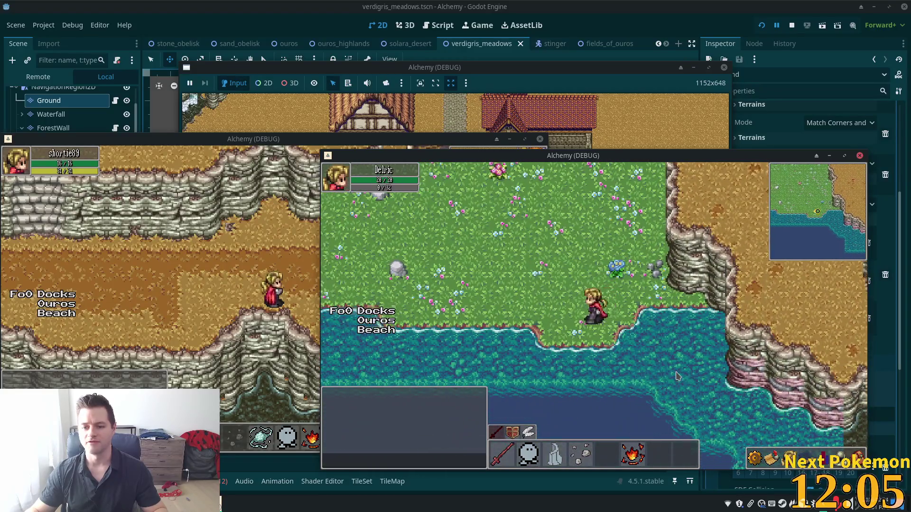
{"action": "key", "text": "Right"}
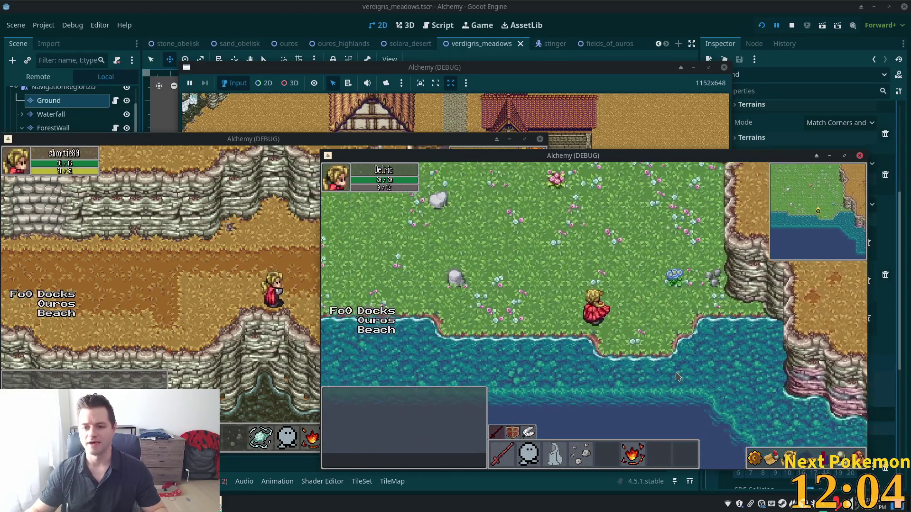
{"action": "key", "text": "Right"}
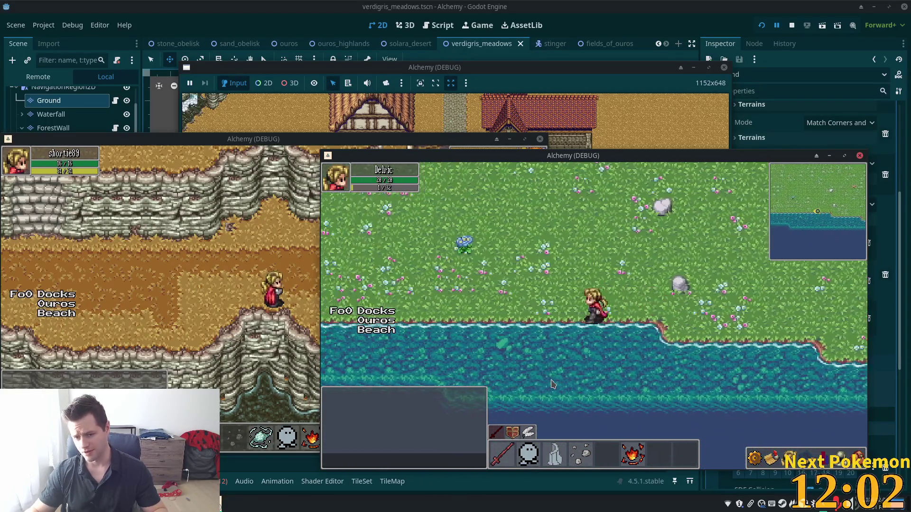
{"action": "key", "text": "Up"}
{"action": "key", "text": "Left"}
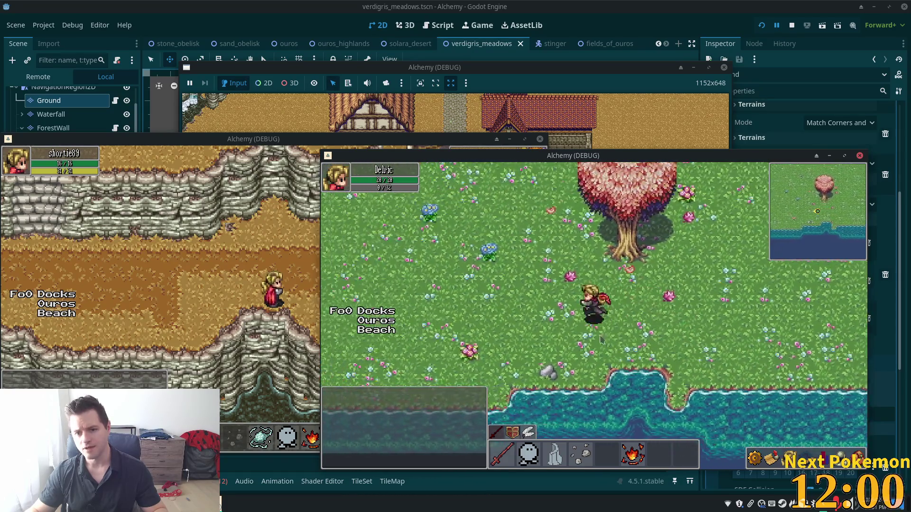
Walk from the water's edge north through the flowers and east into the next meadow area
{"action": "key", "text": "Down"}
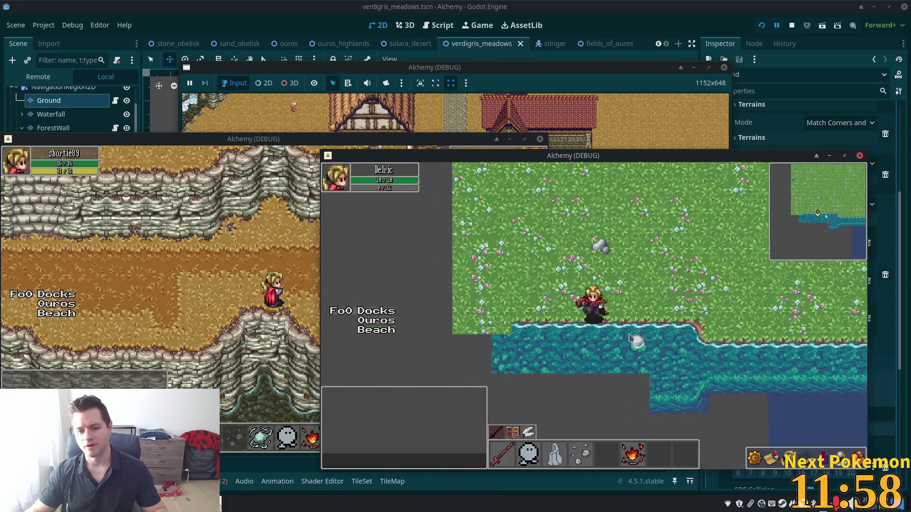
{"action": "key", "text": "Up"}
{"action": "key", "text": "Up"}
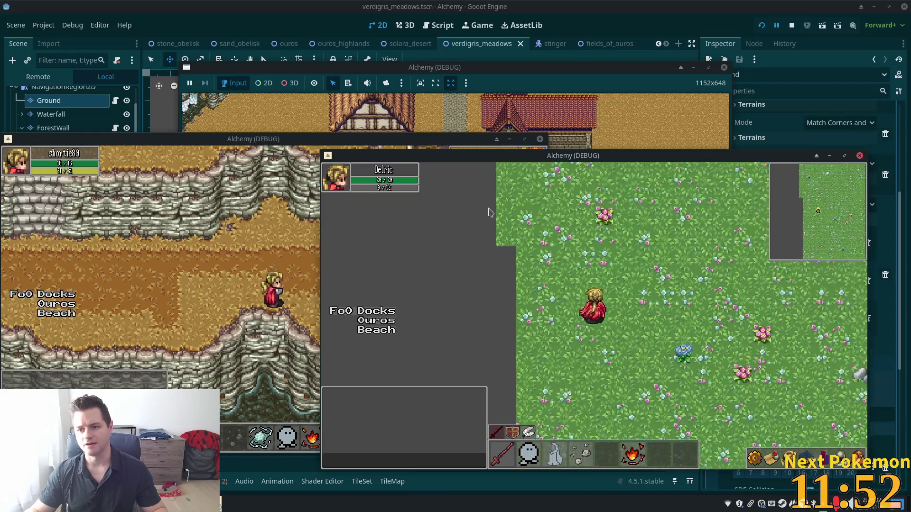
{"action": "key", "text": "Right"}
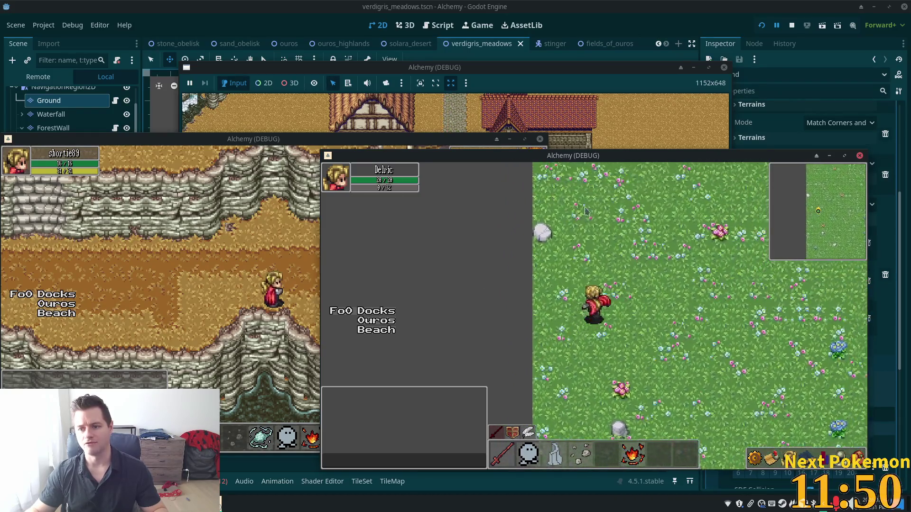
{"action": "key", "text": "Up"}
{"action": "key", "text": "Up"}
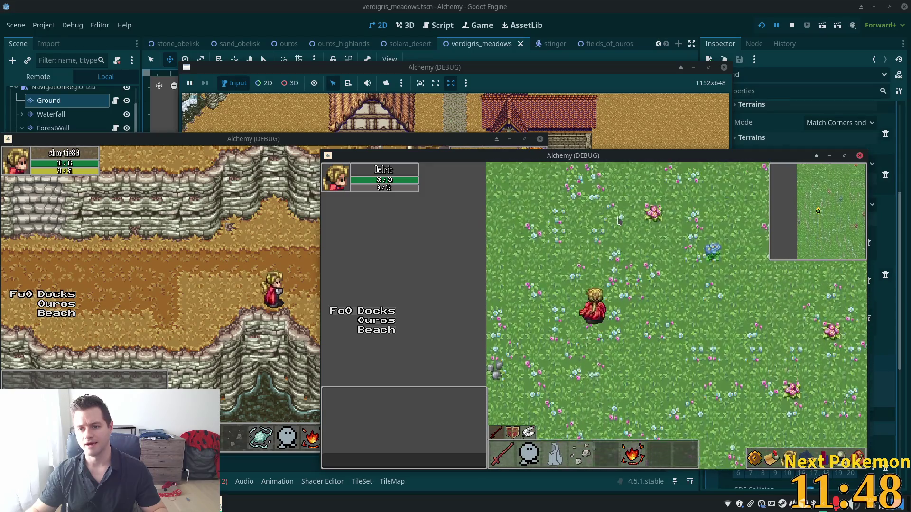
{"action": "key", "text": "Up"}
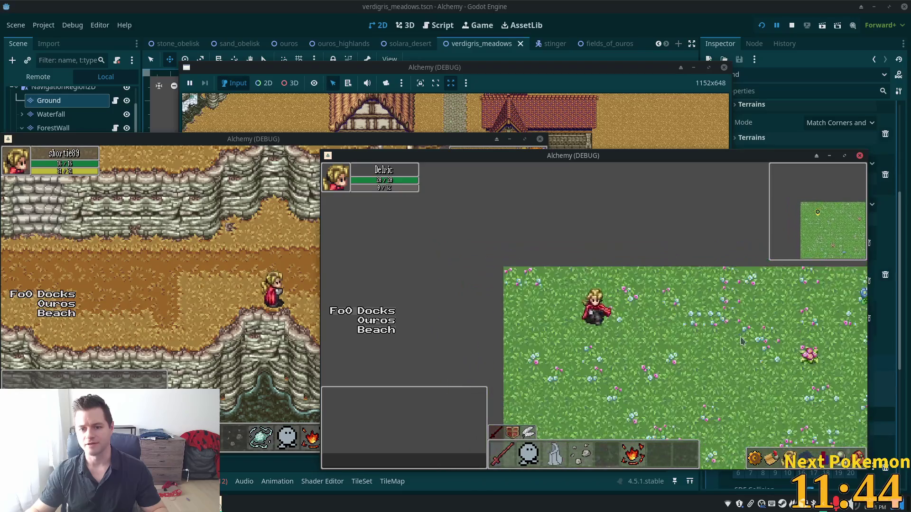
{"action": "key", "text": "Right"}
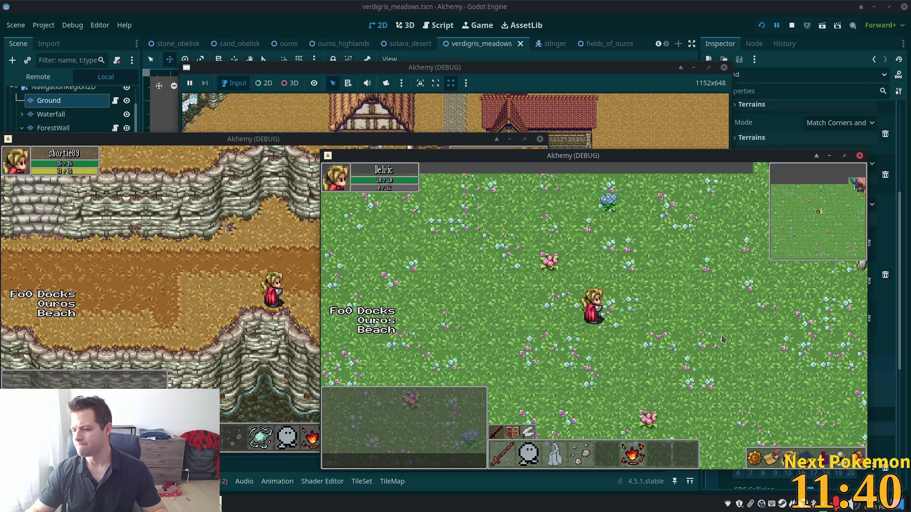
{"action": "key", "text": "Down"}
{"action": "key", "text": "Down"}
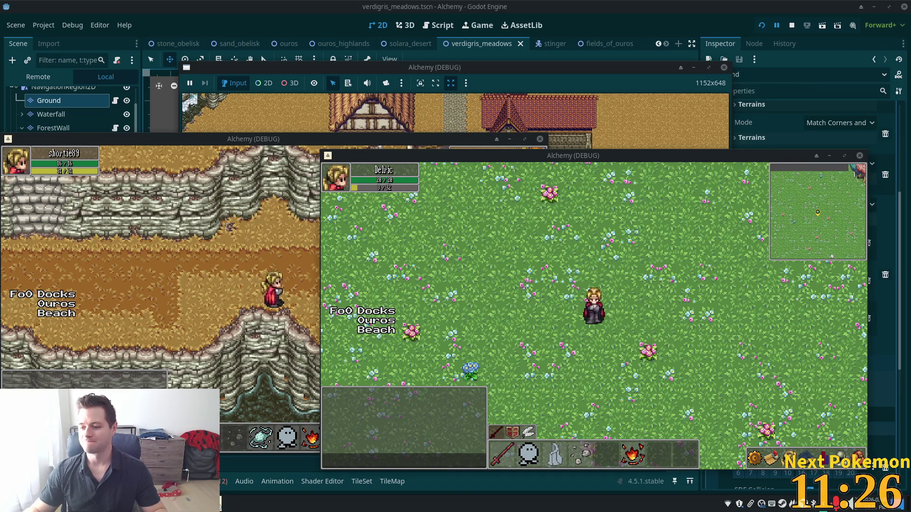
Walk the player to the big trees along the tree wall, then stop the playtest with F8
{"action": "key", "text": "Right"}
{"action": "key", "text": "Up"}
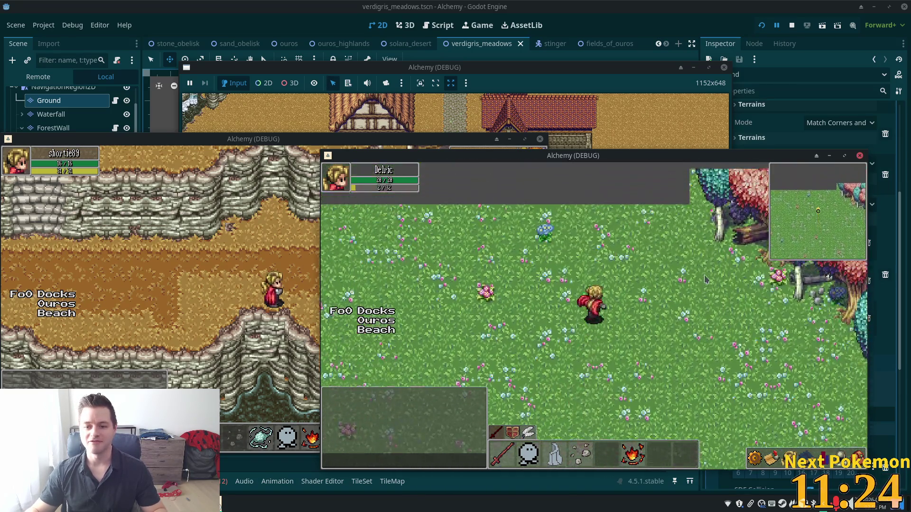
{"action": "key", "text": "Down"}
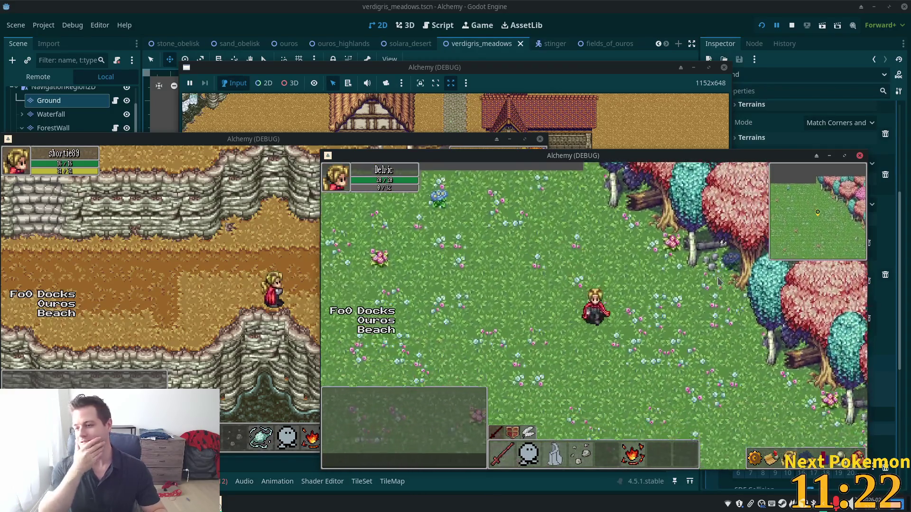
{"action": "key", "text": "Down"}
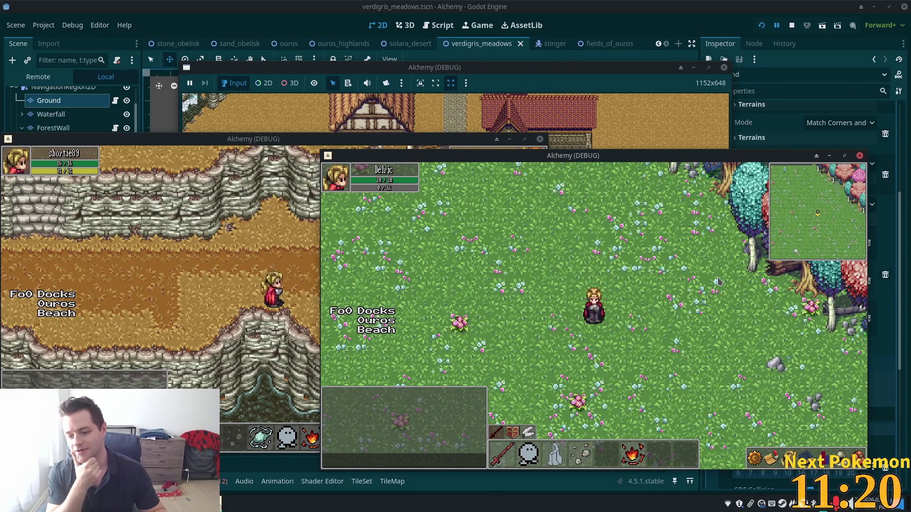
{"action": "key", "text": "Right"}
{"action": "key", "text": "Up"}
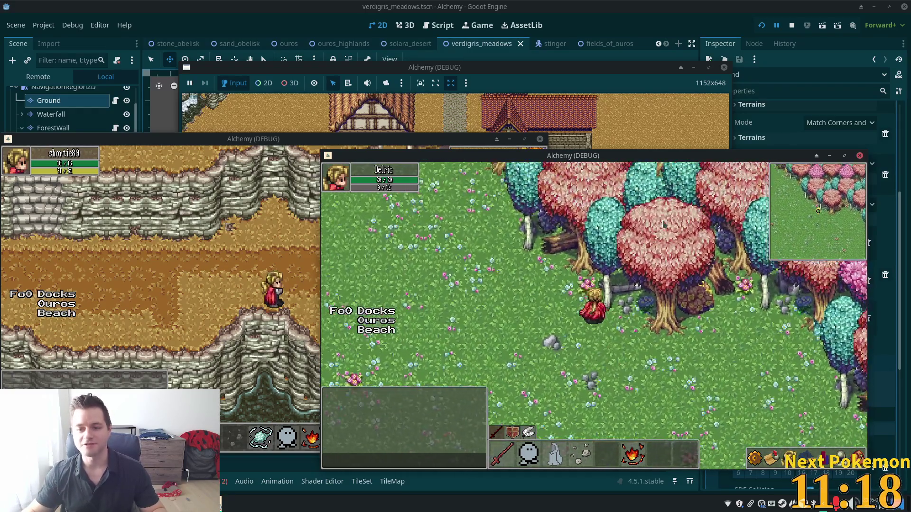
{"action": "key", "text": "Left"}
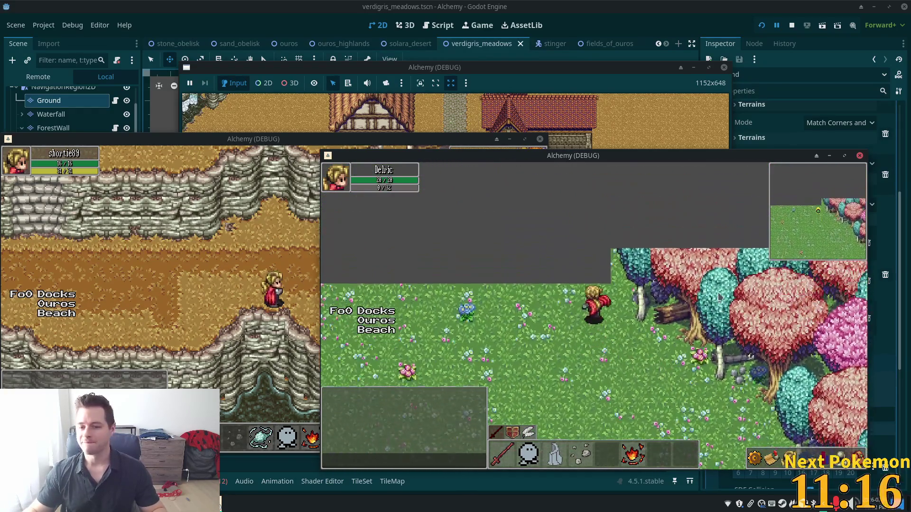
{"action": "key", "text": "F8"}
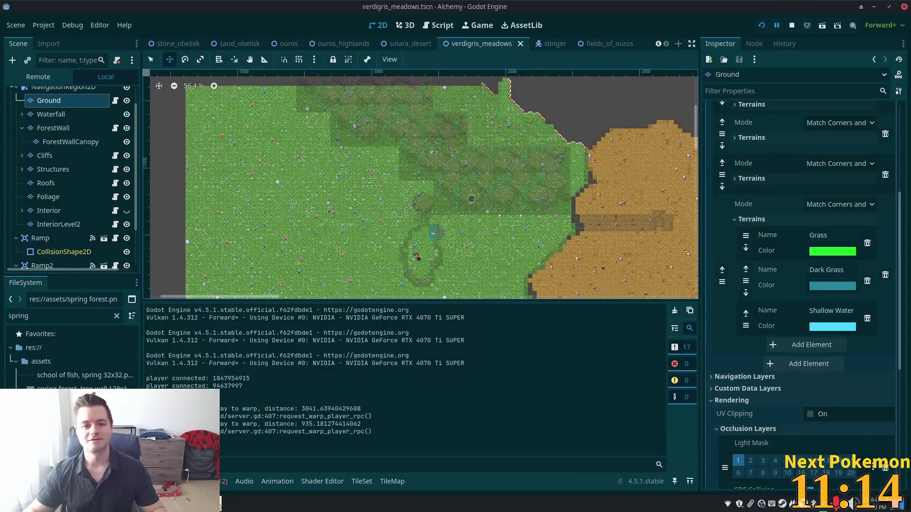
Pan and zoom the map view to the unpainted grey space above the grass meadow
{"action": "scroll", "coordinate": [475, 189], "scroll_direction": "up", "scroll_amount": 2}
{"action": "mouse_move", "coordinate": [427, 95]}
{"action": "left_mouse_down"}
{"action": "mouse_move", "coordinate": [585, 163]}
{"action": "mouse_move", "coordinate": [536, 201]}
{"action": "mouse_move", "coordinate": [480, 119]}
{"action": "mouse_move", "coordinate": [439, 112]}
{"action": "left_mouse_up"}
{"action": "scroll", "coordinate": [465, 222], "scroll_direction": "up", "scroll_amount": 1}
{"action": "scroll", "coordinate": [465, 223], "scroll_direction": "up", "scroll_amount": 2}
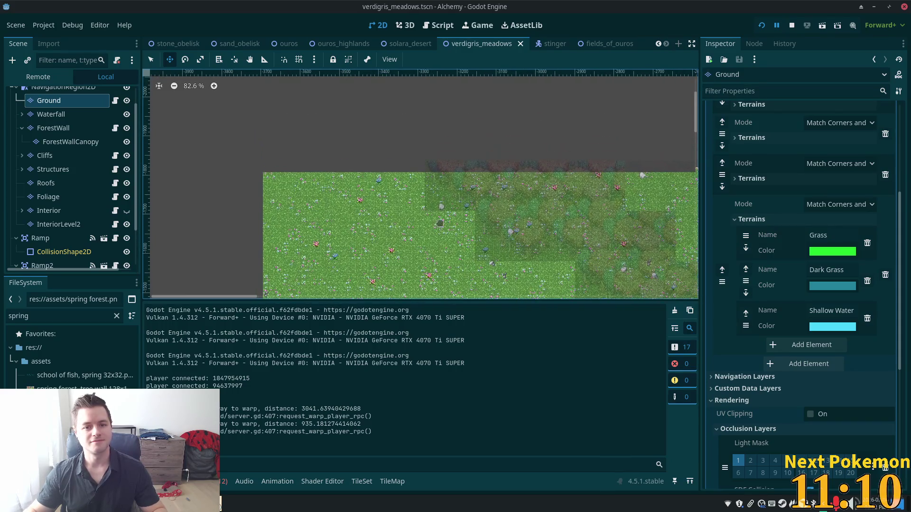
{"action": "scroll", "coordinate": [64, 130], "scroll_direction": "up", "scroll_amount": 2}
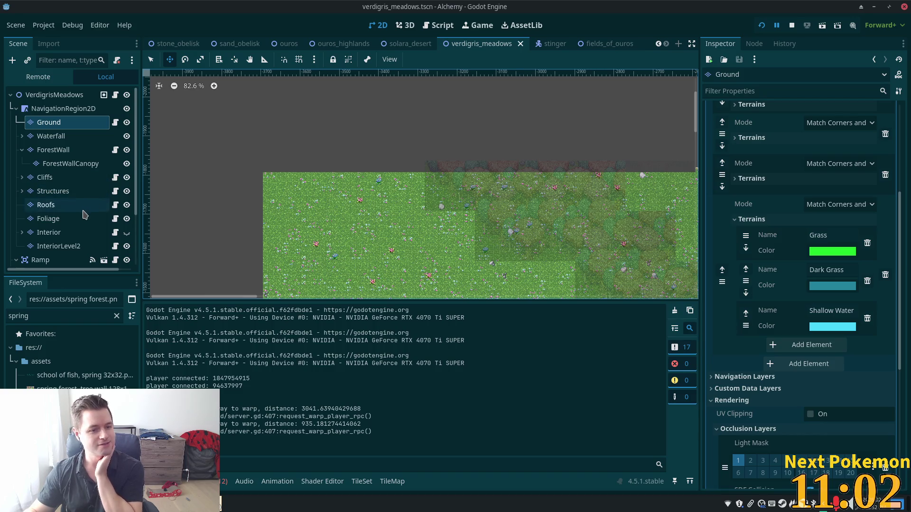
Select the ForestWall layer and pick the grass-backed spring tree-wall tiles in the palette
{"action": "left_click", "coordinate": [53, 150]}
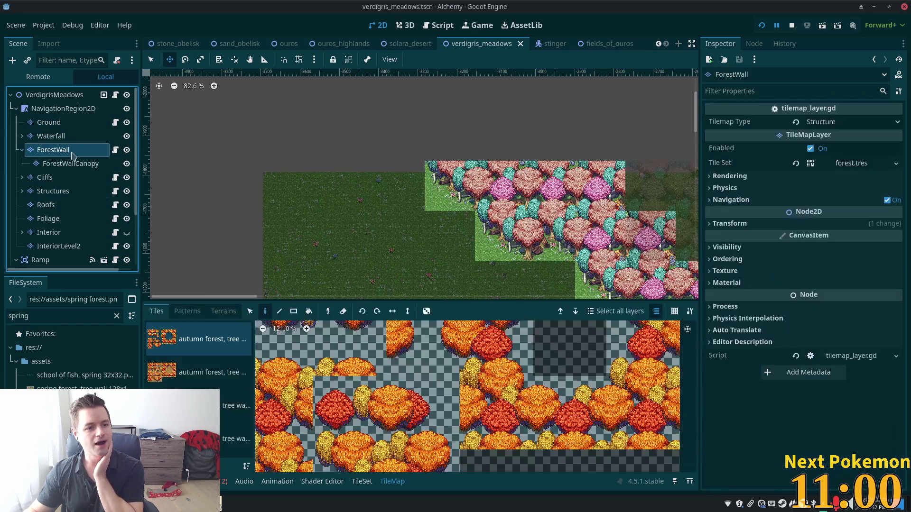
{"action": "scroll", "coordinate": [502, 199], "scroll_direction": "up", "scroll_amount": 4}
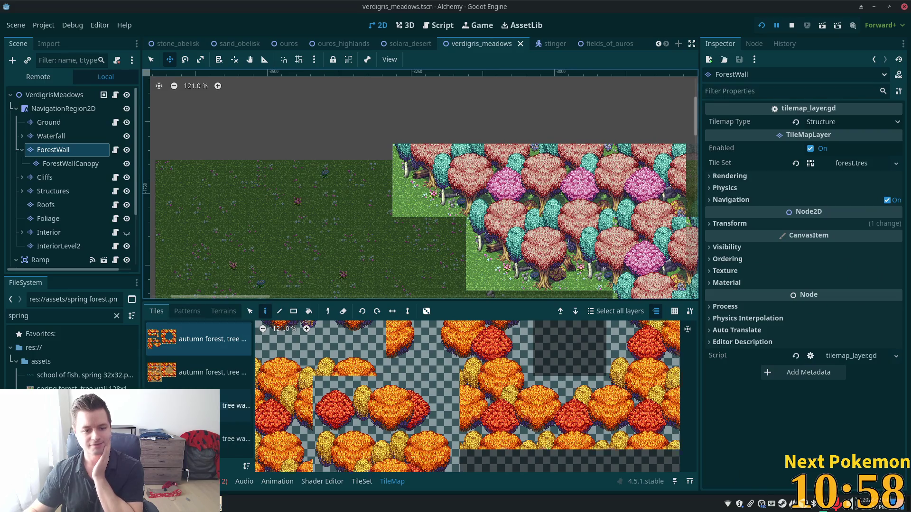
{"action": "left_click", "coordinate": [236, 406]}
{"action": "left_click", "coordinate": [236, 439]}
{"action": "left_click", "coordinate": [236, 406]}
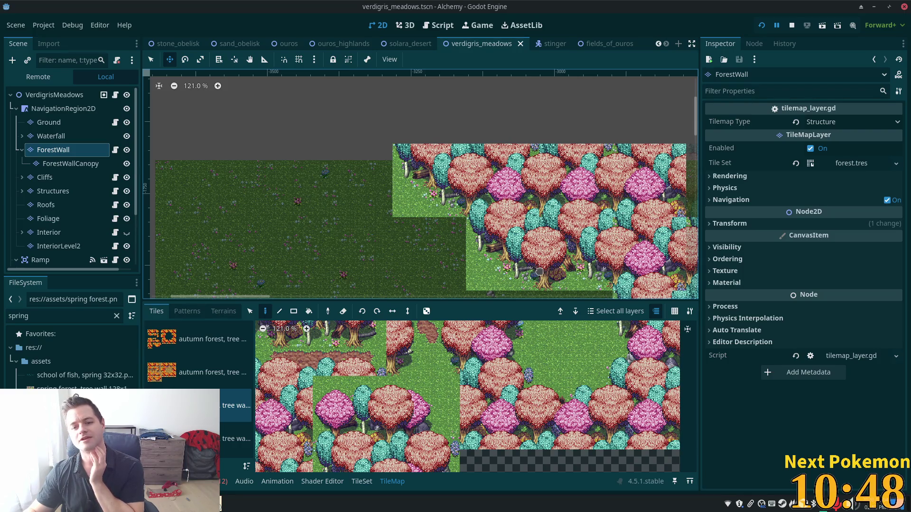
{"action": "scroll", "coordinate": [269, 175], "scroll_direction": "down", "scroll_amount": 5}
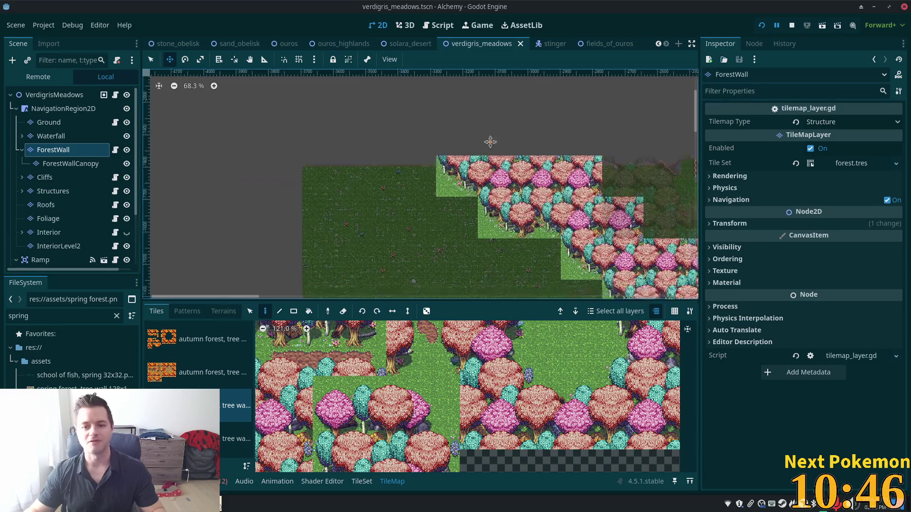
{"action": "left_click_drag", "start_coordinate": [269, 175], "coordinate": [243, 81]}
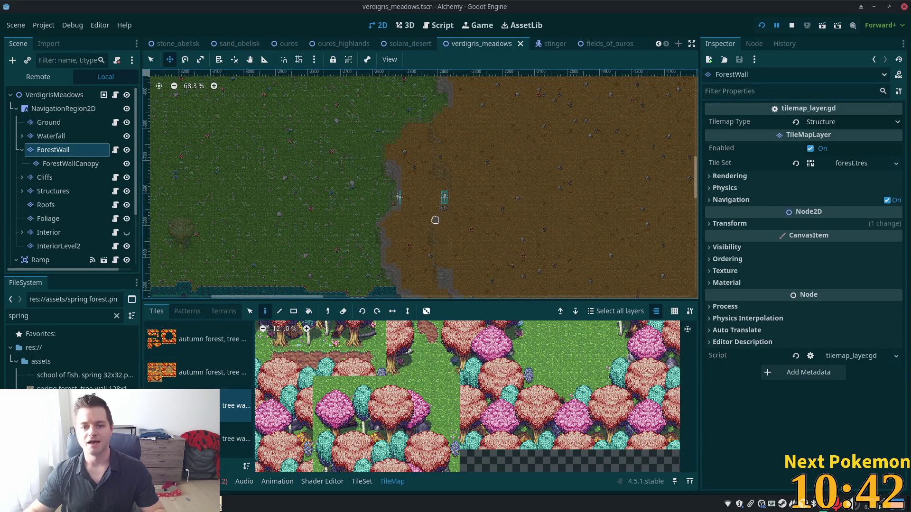
{"action": "scroll", "coordinate": [435, 220], "scroll_direction": "up", "scroll_amount": 5}
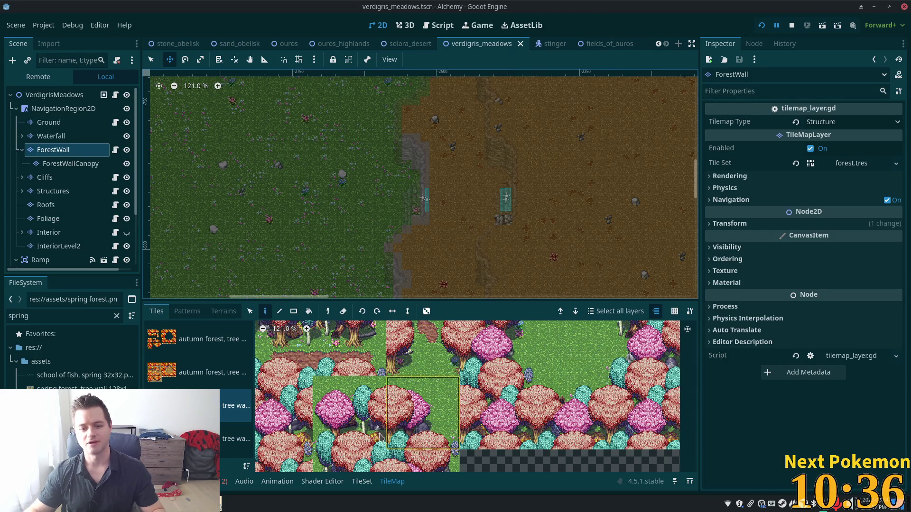
Bring the first Alchemy game instance forward and walk its character down from the trees
{"action": "left_click", "coordinate": [148, 504]}
{"action": "left_click", "coordinate": [264, 445]}
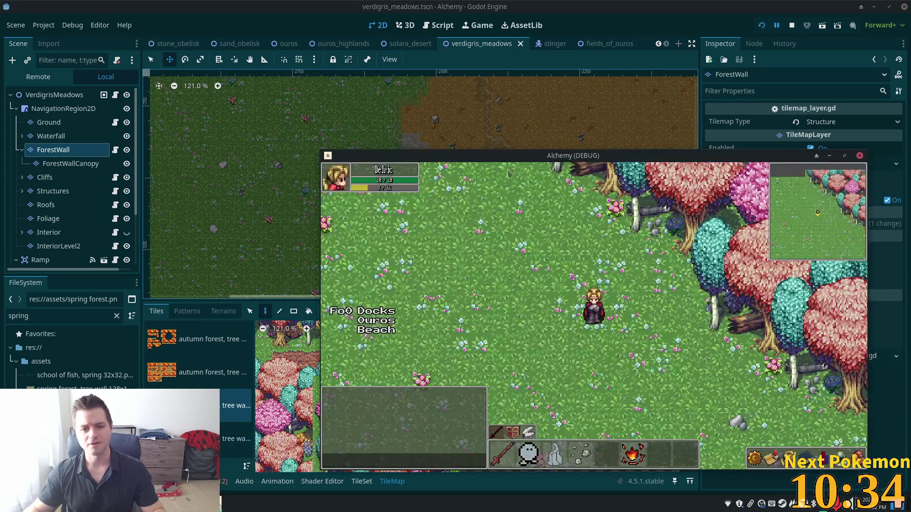
{"action": "key", "text": "Down"}
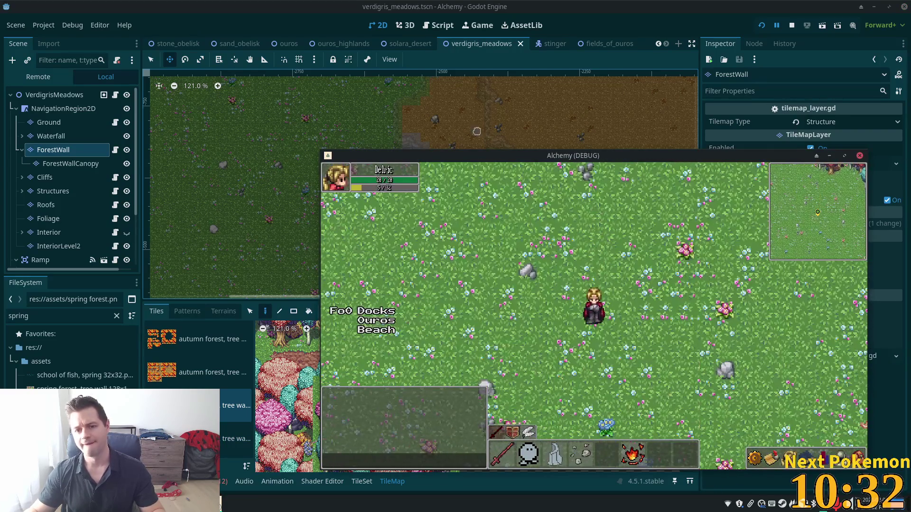
{"action": "left_click", "coordinate": [148, 505]}
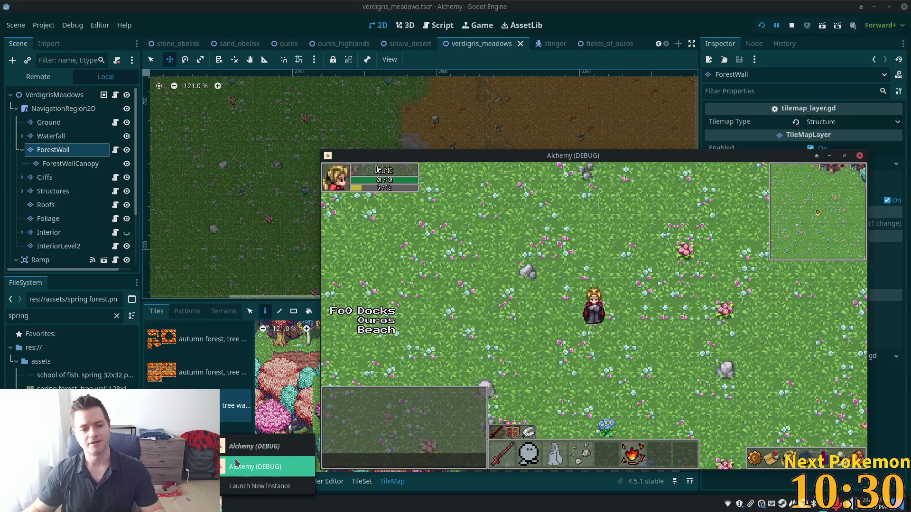
In the second Alchemy instance, walk past the rock wall and cliffs, over the stone steps to the bridge
{"action": "left_click", "coordinate": [265, 465]}
{"action": "key", "text": "Right"}
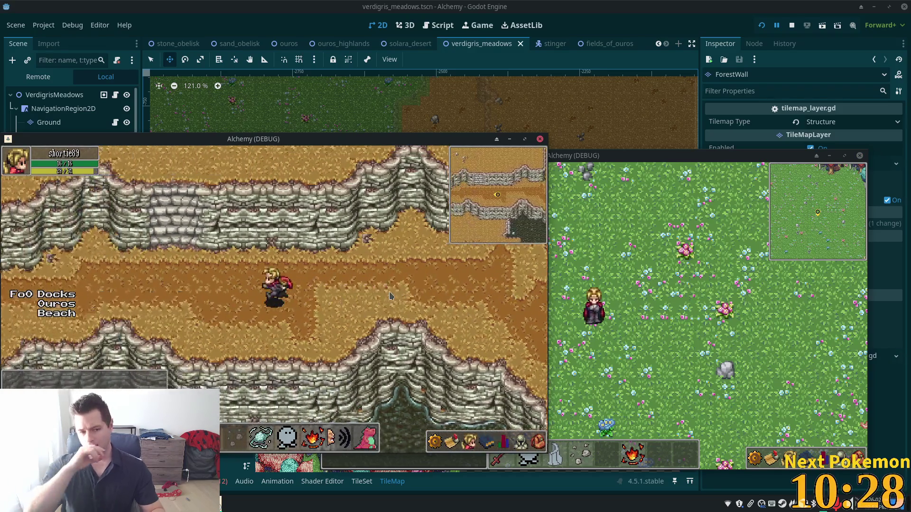
{"action": "key", "text": "Down"}
{"action": "key", "text": "Left"}
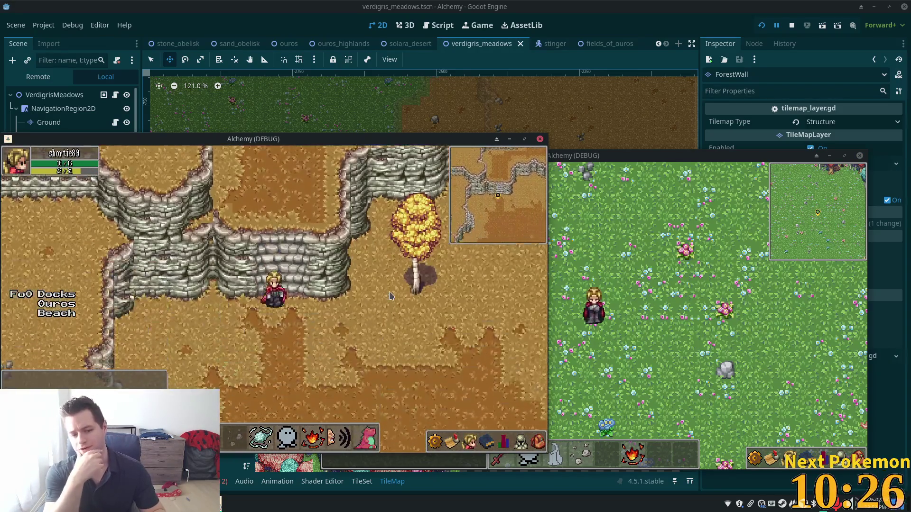
{"action": "key", "text": "Left"}
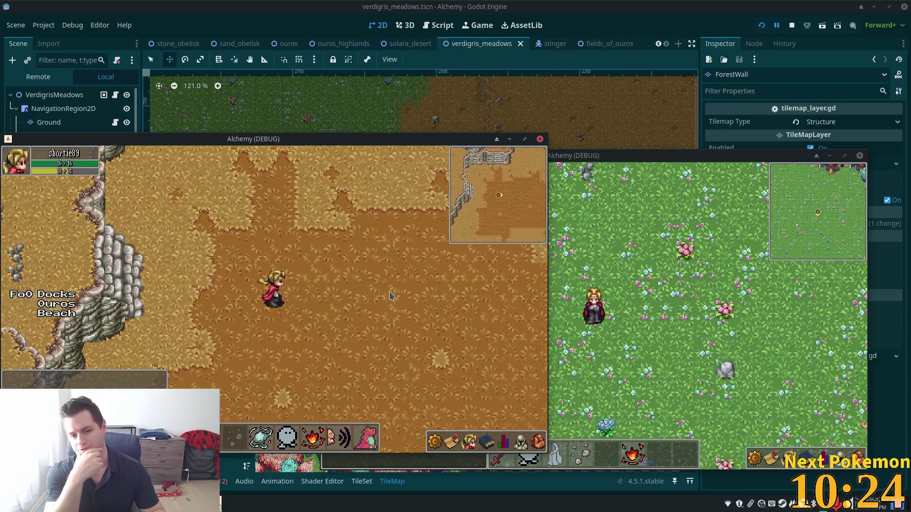
{"action": "key", "text": "Down"}
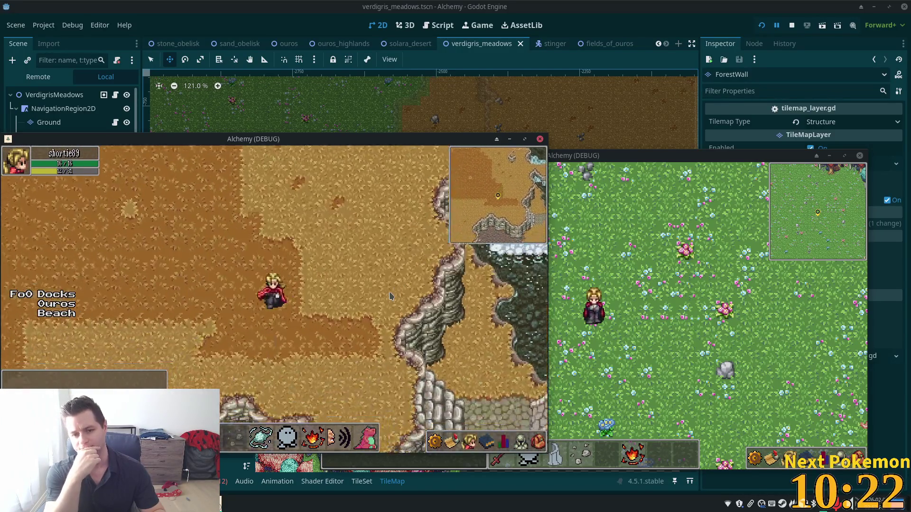
{"action": "key", "text": "Right"}
{"action": "key", "text": "Up"}
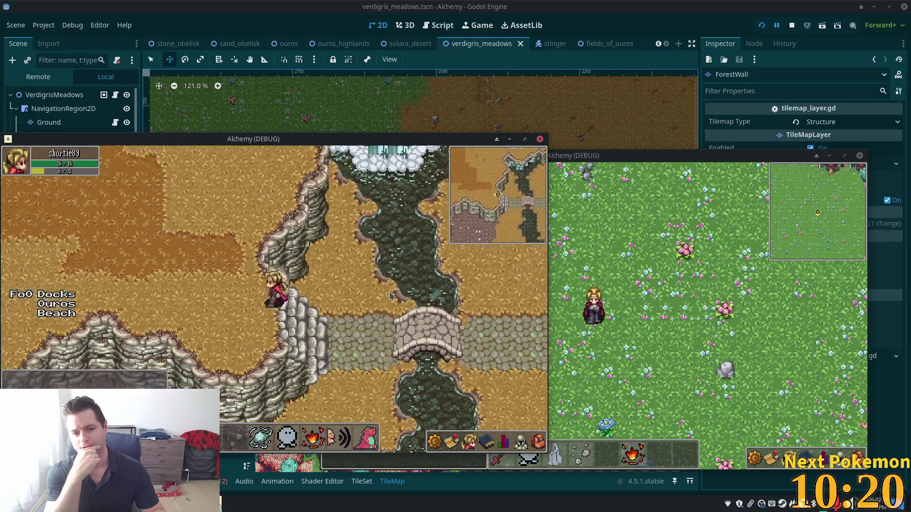
{"action": "key", "text": "Down"}
{"action": "key", "text": "Right"}
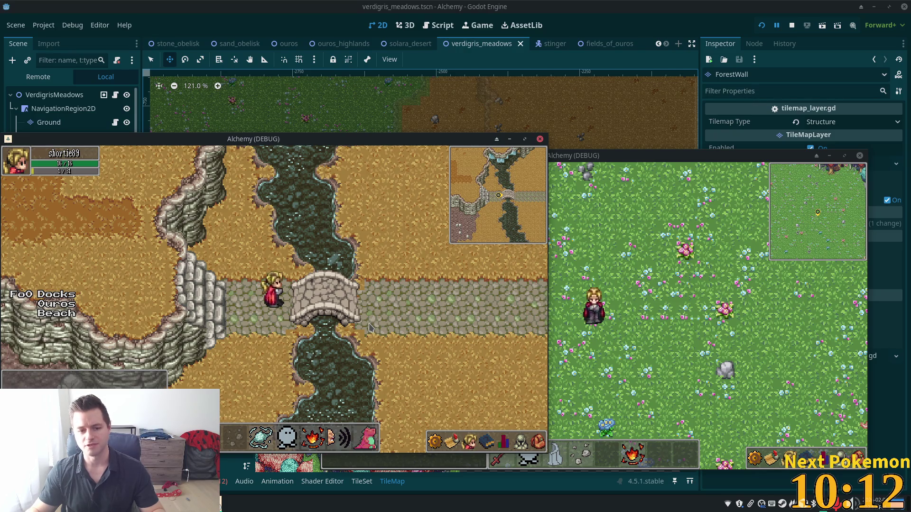
Walk back and forth across the stone bridge, finally crossing toward the village
{"action": "key", "text": "Right"}
{"action": "key", "text": "Left"}
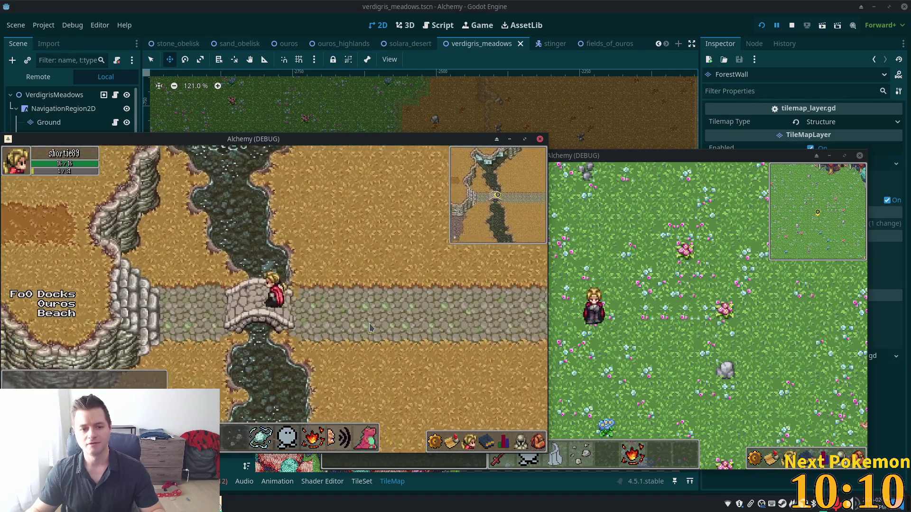
{"action": "key", "text": "Right"}
{"action": "key", "text": "Left"}
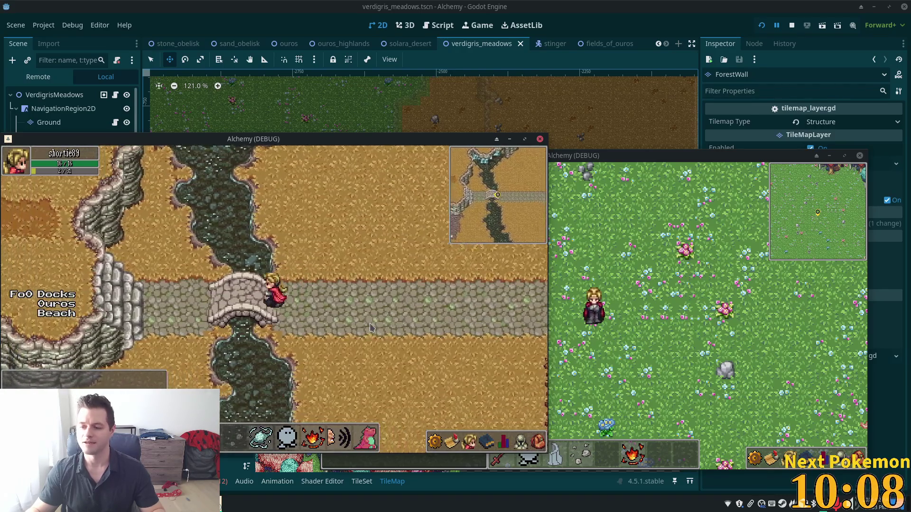
{"action": "key", "text": "Right"}
{"action": "key", "text": "Left"}
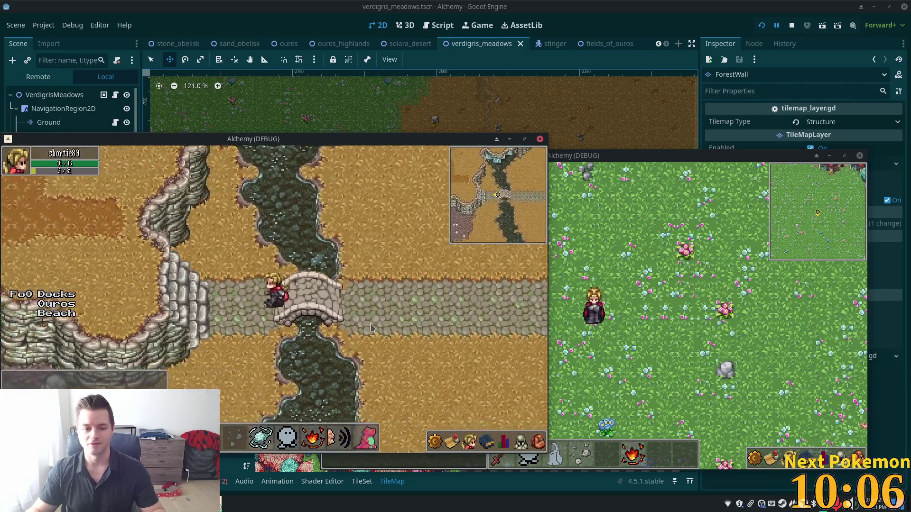
{"action": "key", "text": "Right"}
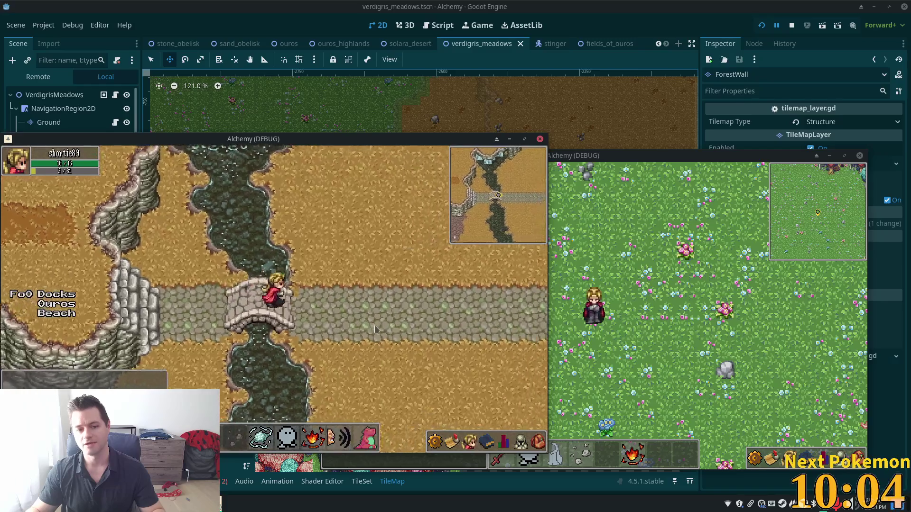
{"action": "key", "text": "Left"}
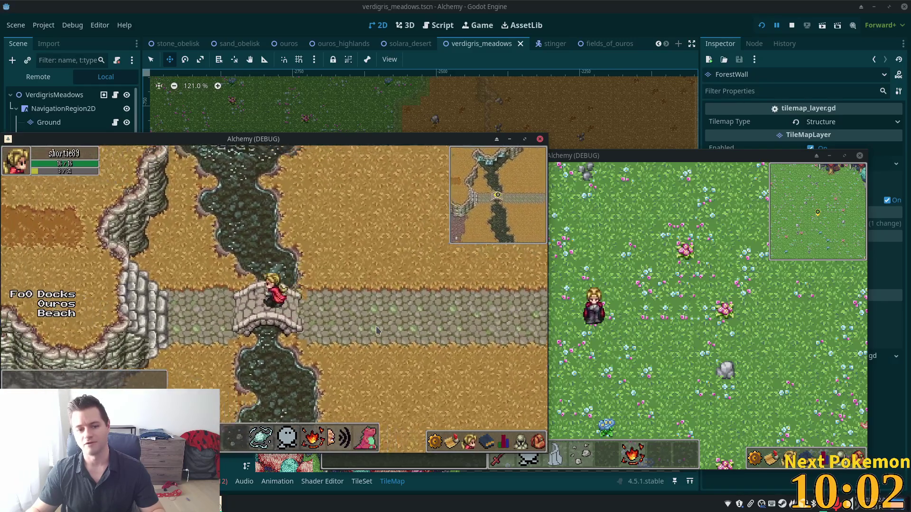
{"action": "key", "text": "Right"}
Walk north into the village, east past the well, and around the thatched house
{"action": "key", "text": "Up"}
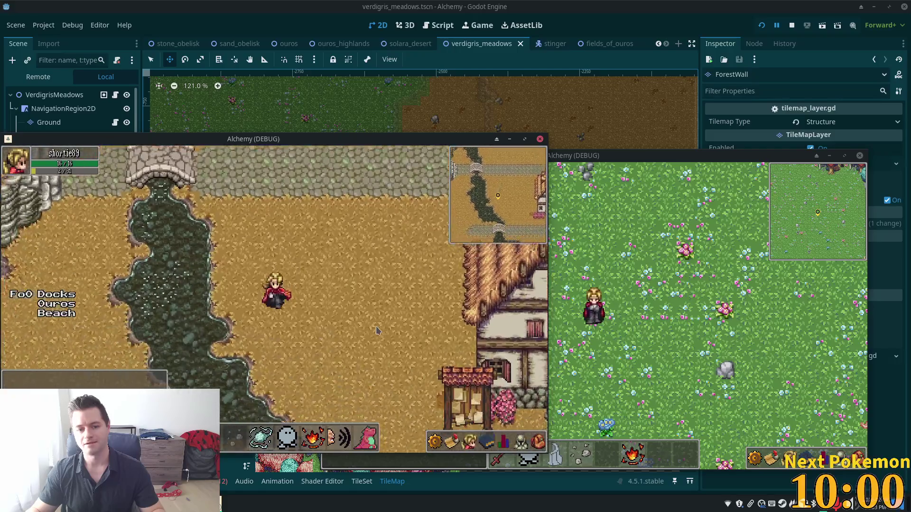
{"action": "key", "text": "Down"}
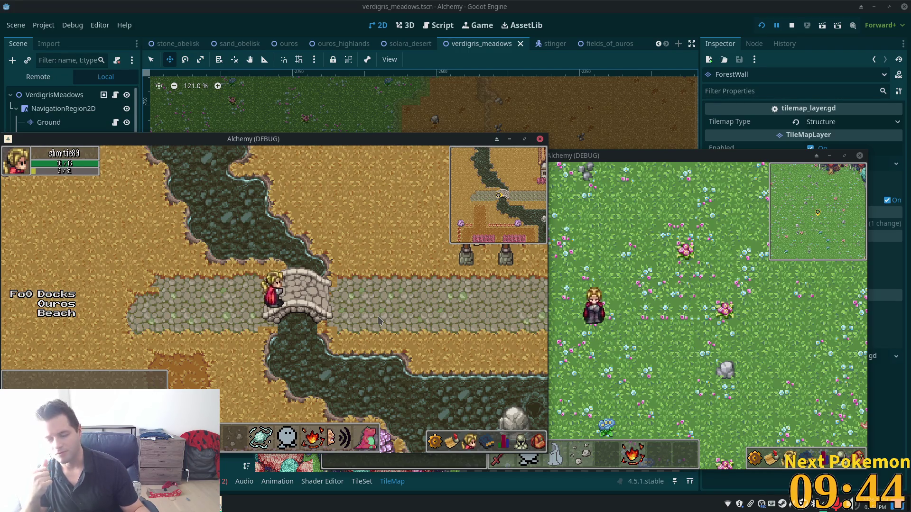
{"action": "key", "text": "Up"}
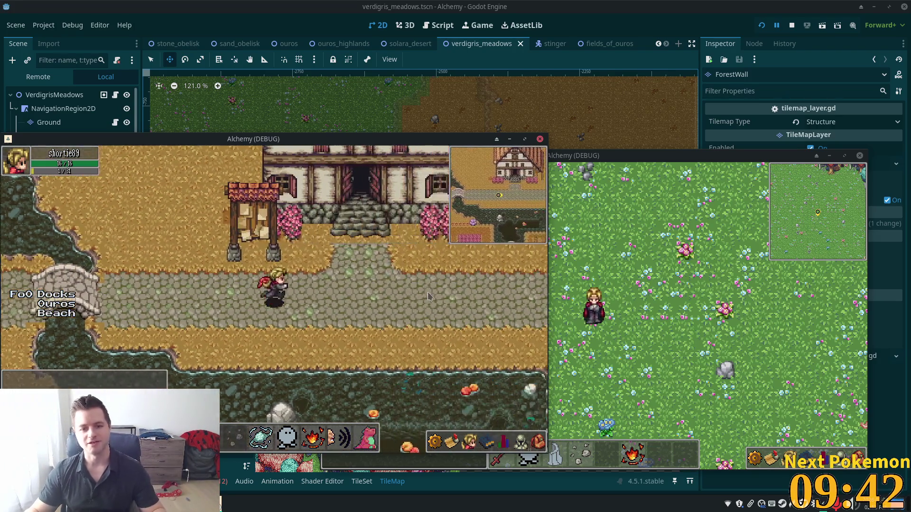
{"action": "key", "text": "Right"}
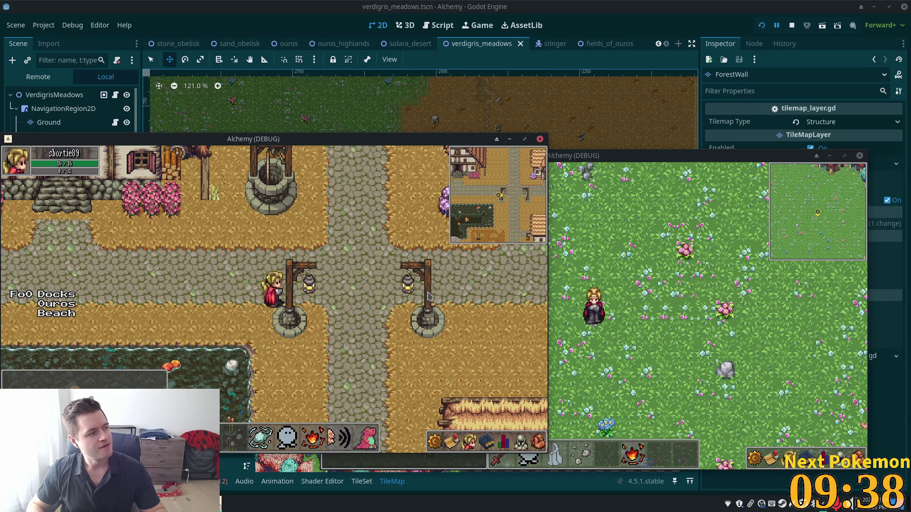
{"action": "key", "text": "Right"}
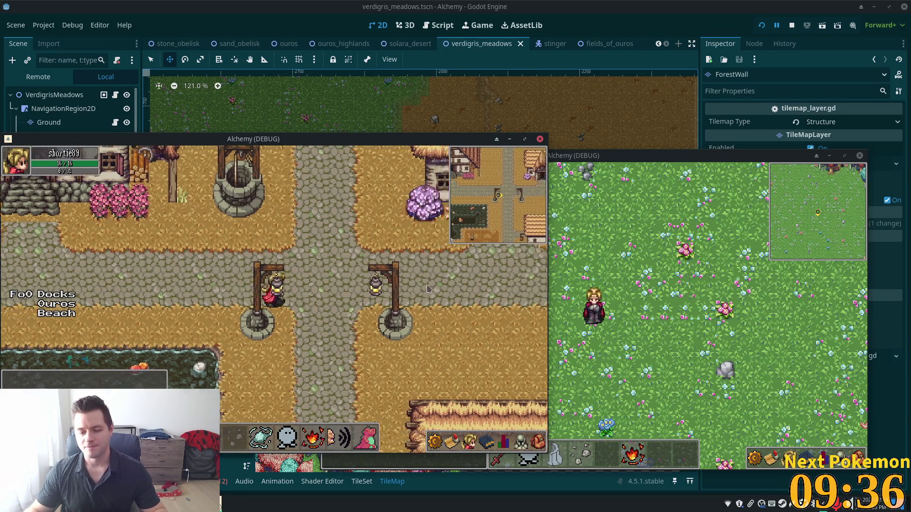
{"action": "key", "text": "Up"}
{"action": "key", "text": "Up"}
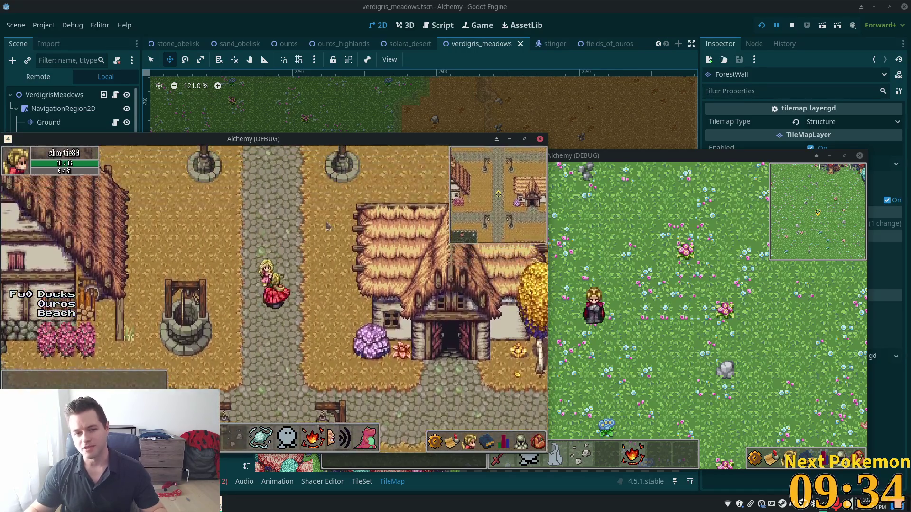
{"action": "key", "text": "Left"}
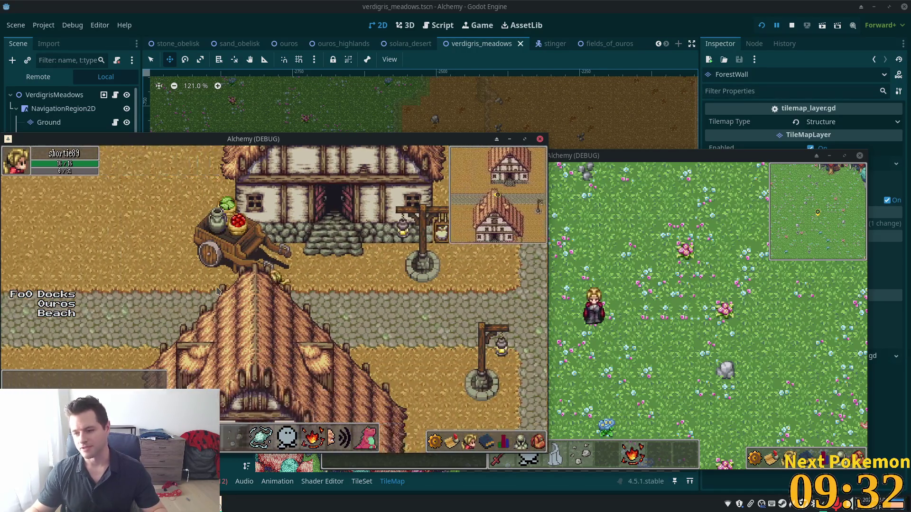
Recross the stone bridge westward, then walk across the sandy plateau between the cliffs into Ouros Highlands
{"action": "key", "text": "Left"}
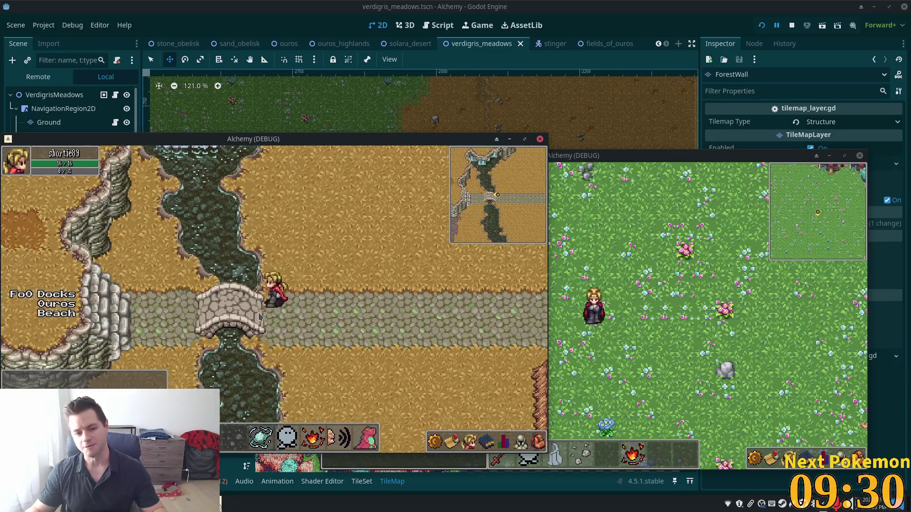
{"action": "key", "text": "Right"}
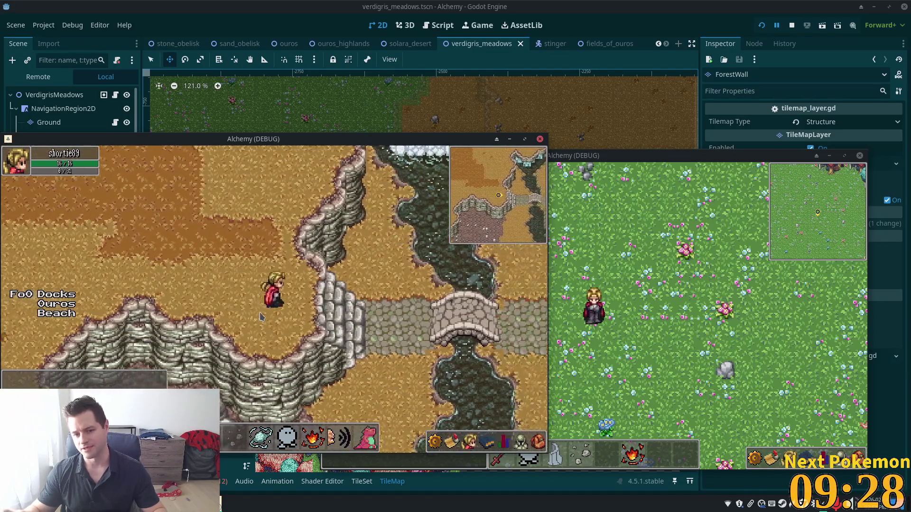
{"action": "key", "text": "Right"}
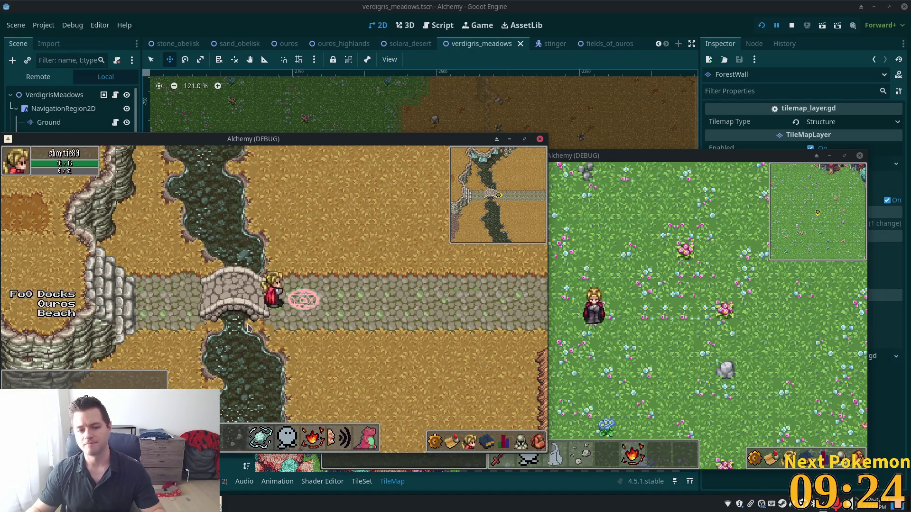
{"action": "key", "text": "Left"}
{"action": "key", "text": "Left"}
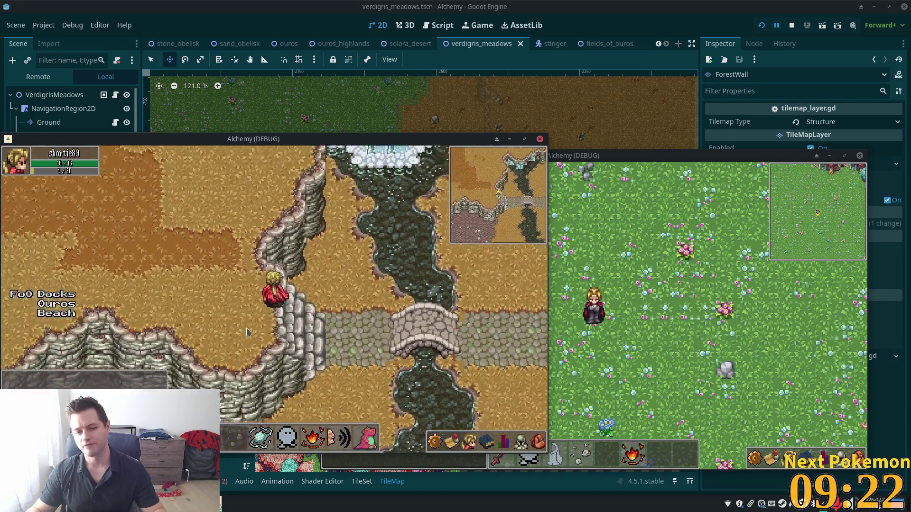
{"action": "key", "text": "Left"}
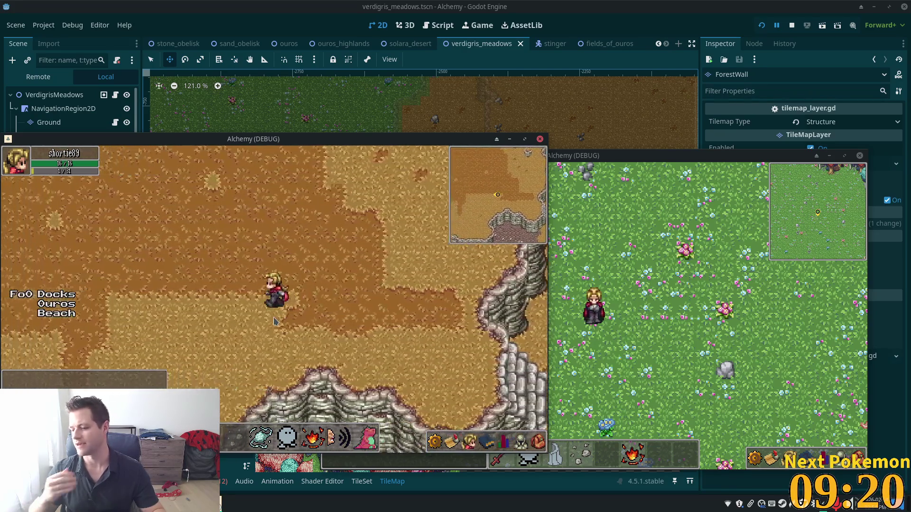
{"action": "key", "text": "Left"}
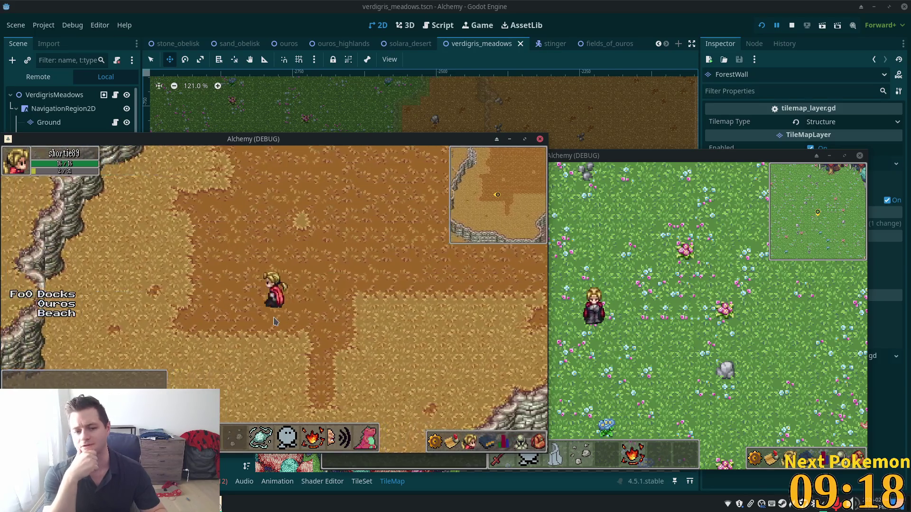
{"action": "key", "text": "Up"}
{"action": "key", "text": "Up"}
{"action": "key", "text": "Left"}
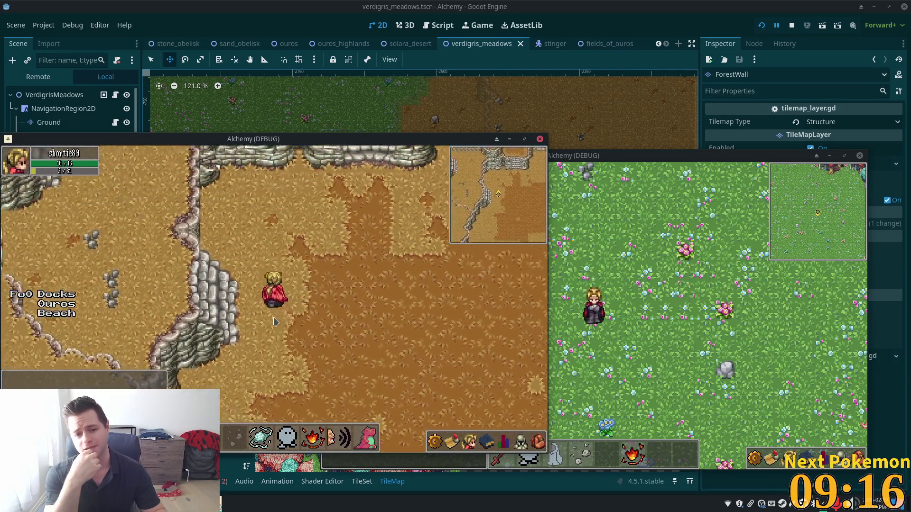
{"action": "key", "text": "Left"}
Walk west and south across the Ouros Highlands sand, through the cliff pass into Verdigris Meadows
{"action": "key", "text": "Up"}
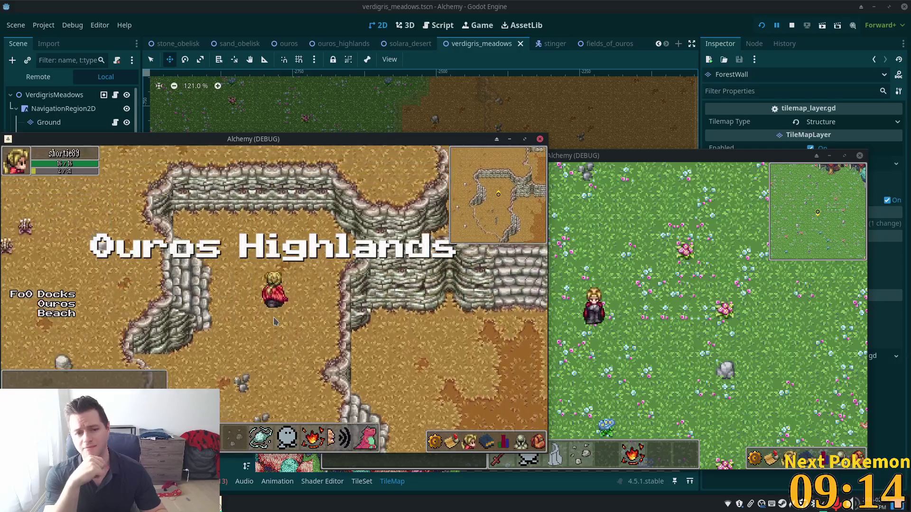
{"action": "key", "text": "Up"}
{"action": "key", "text": "Left"}
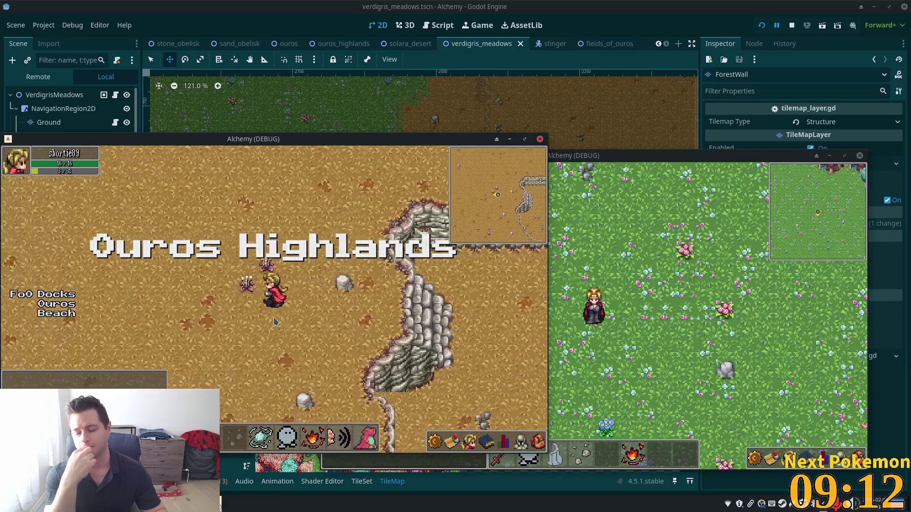
{"action": "key", "text": "Left"}
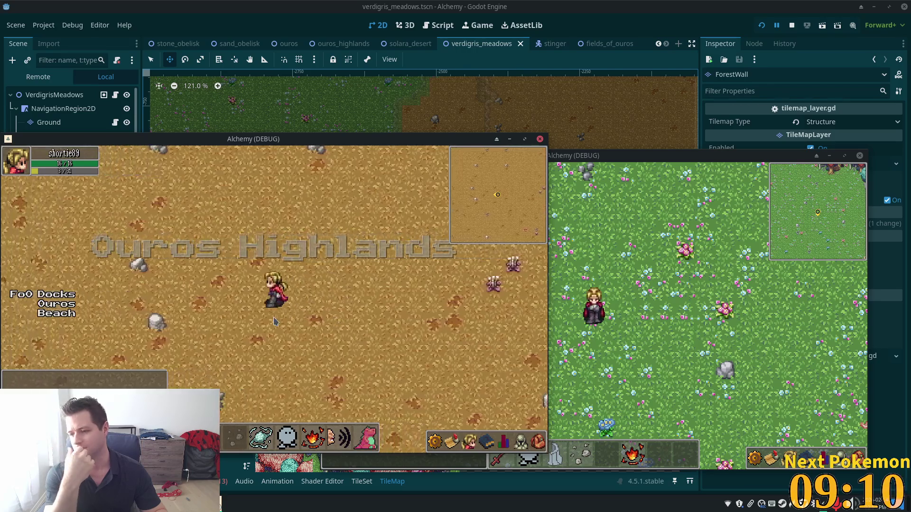
{"action": "key", "text": "Left"}
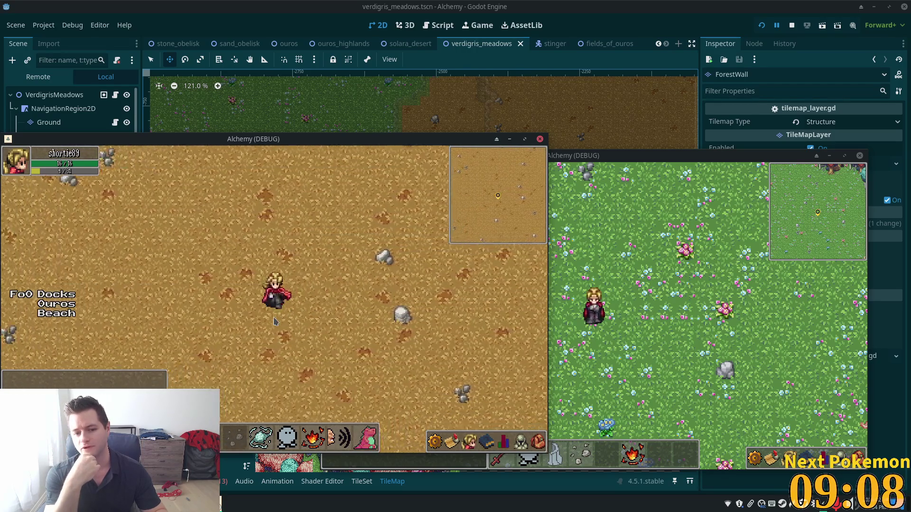
{"action": "key", "text": "Down"}
{"action": "key", "text": "Down"}
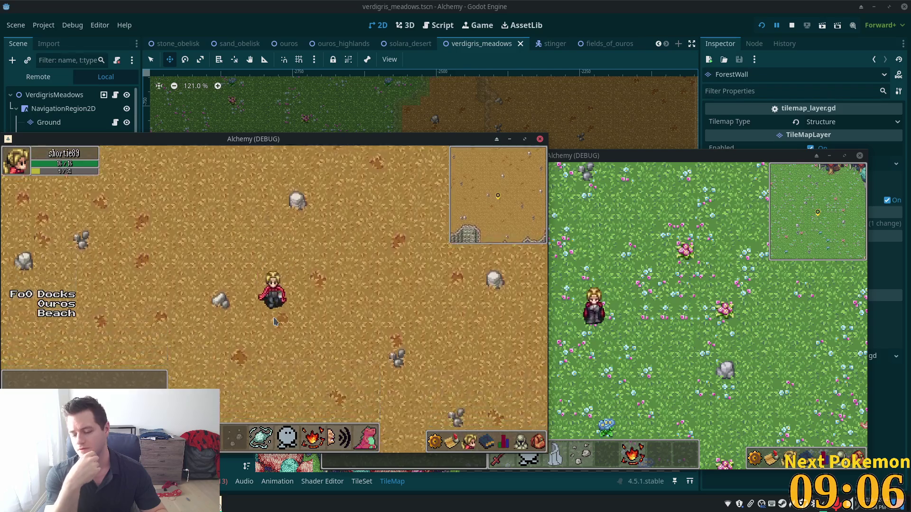
{"action": "key", "text": "Down"}
{"action": "key", "text": "Left"}
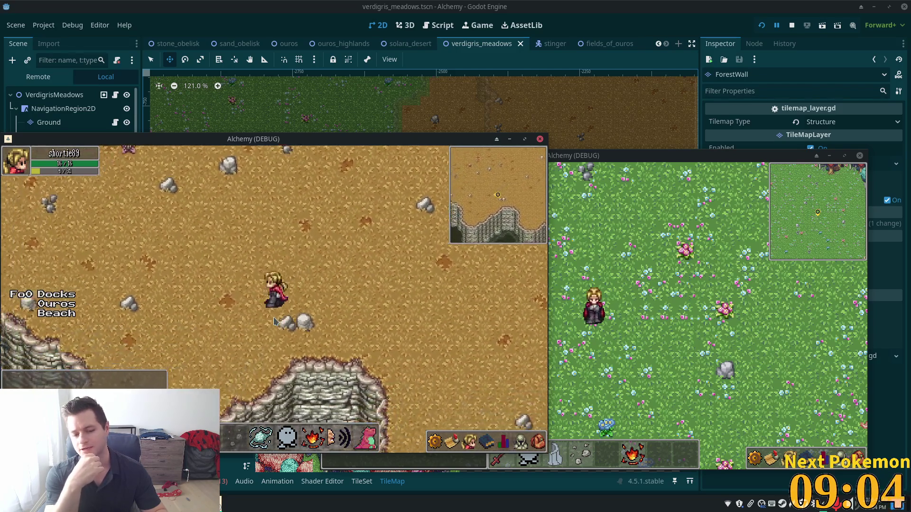
{"action": "key", "text": "Left"}
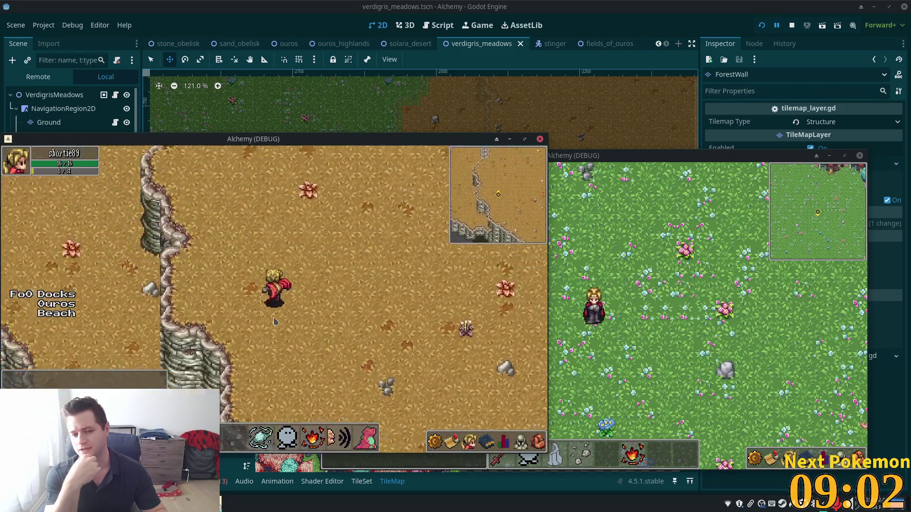
{"action": "key", "text": "Left"}
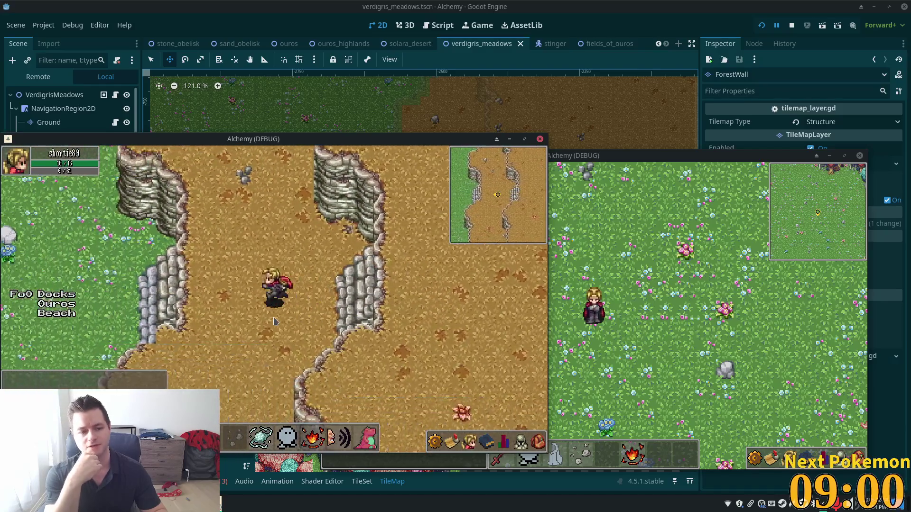
{"action": "key", "text": "Left"}
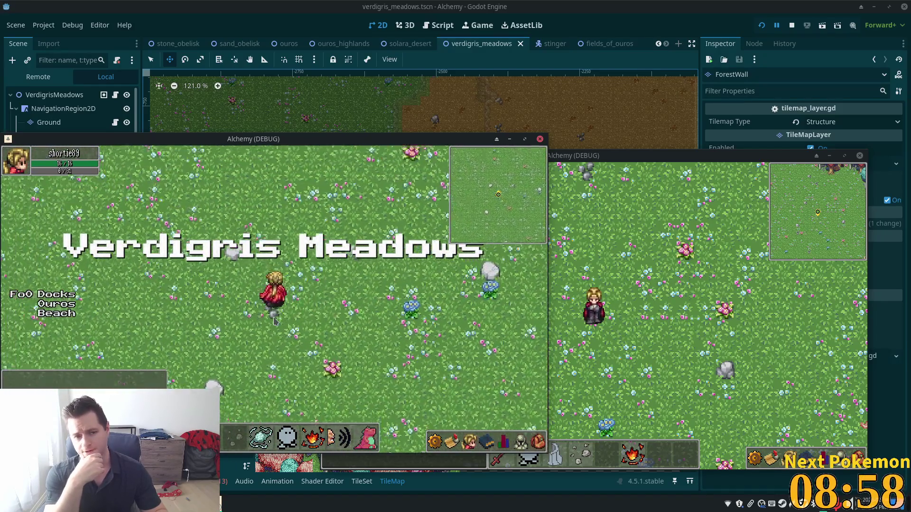
Walk the Alchemy character around Verdigris Meadows, then north-west to the pink and teal tree wall
{"action": "key", "text": "Down"}
{"action": "key", "text": "Up"}
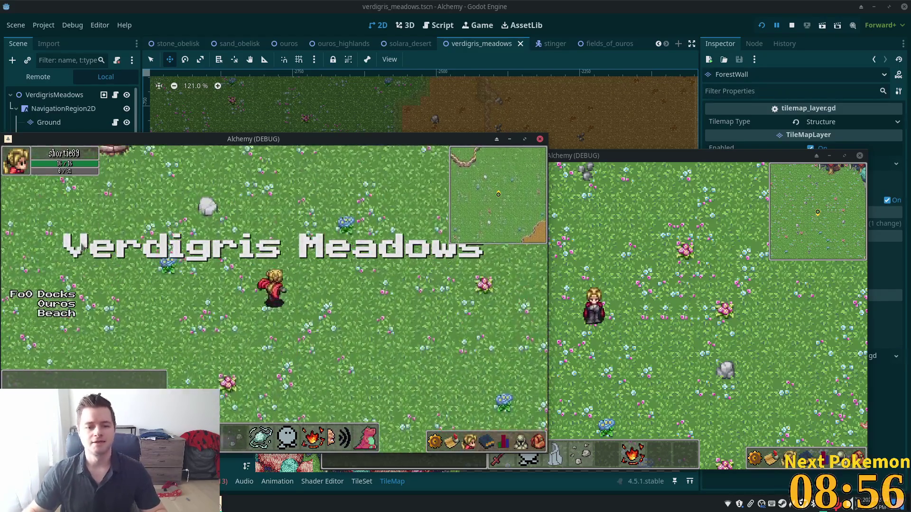
{"action": "key", "text": "Up"}
{"action": "key", "text": "Left"}
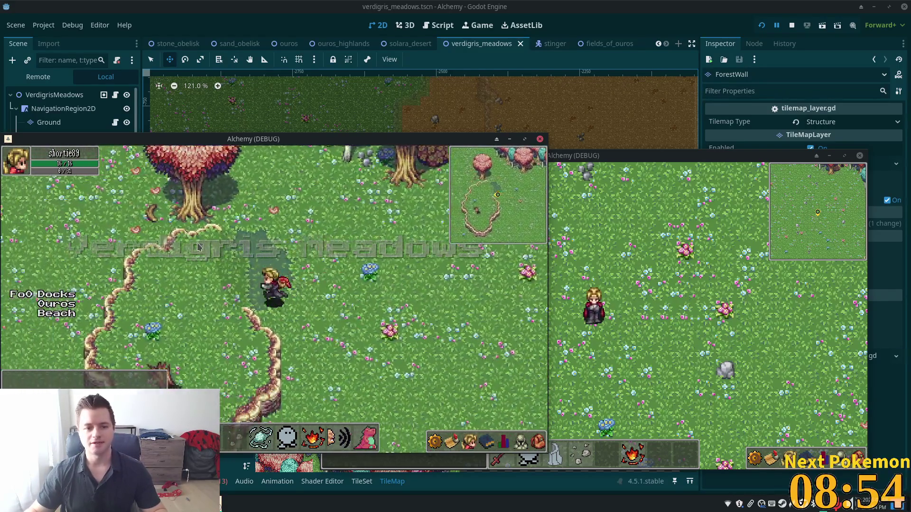
{"action": "key", "text": "Down"}
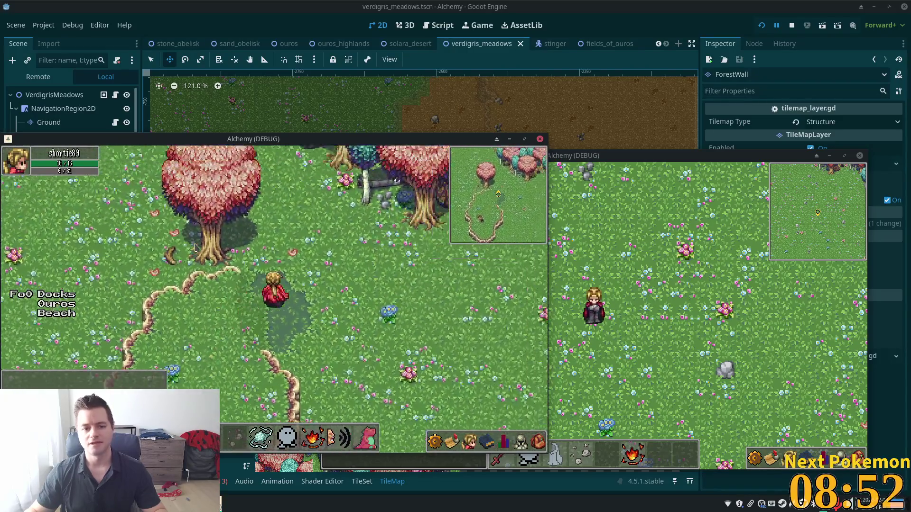
{"action": "key", "text": "Left"}
{"action": "key", "text": "Up"}
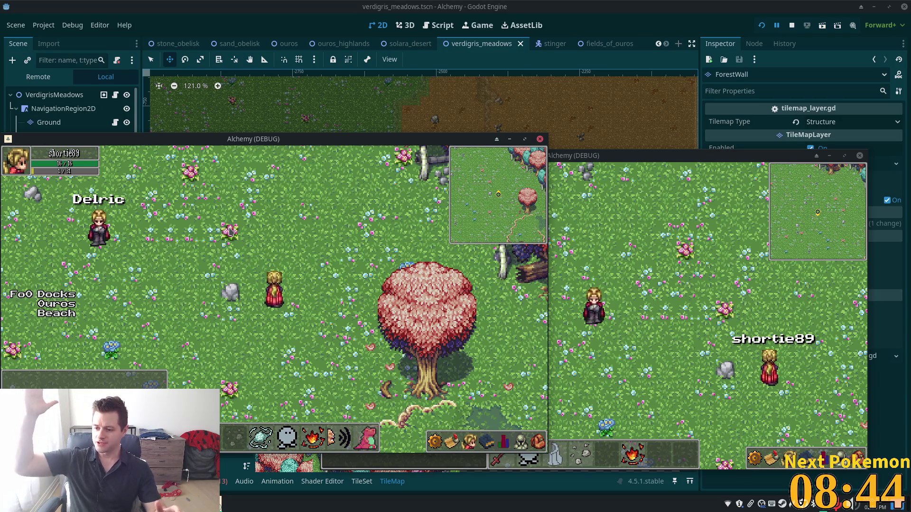
{"action": "key", "text": "w"}
{"action": "key", "text": "w+d"}
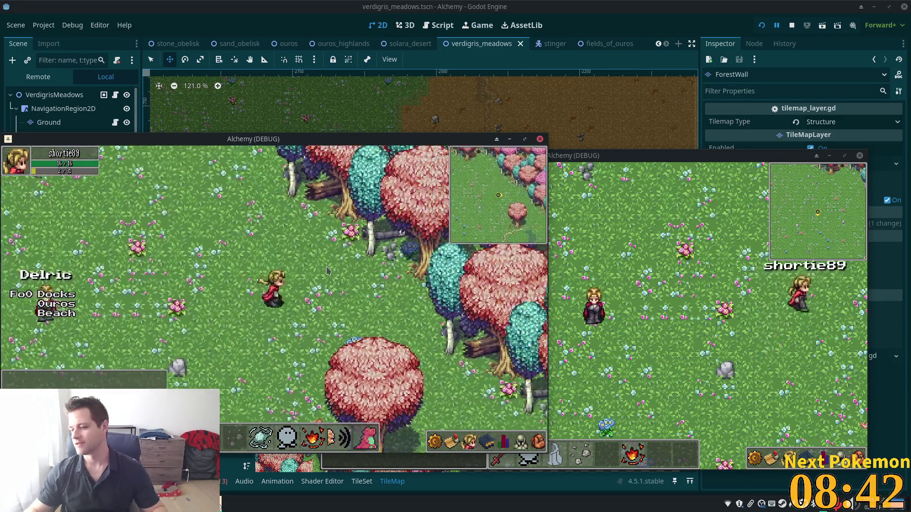
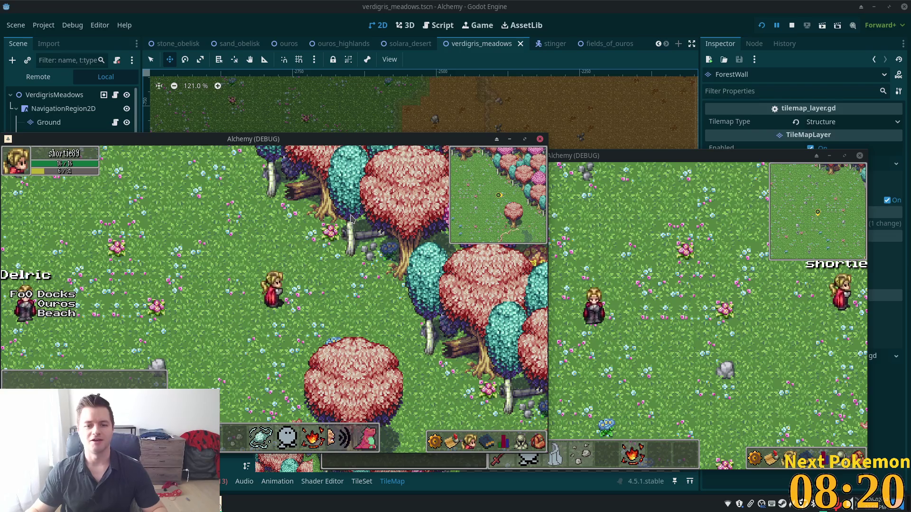
Walk the player up-left across the meadow into the pink tree-wall forest
{"action": "key", "text": "Left"}
{"action": "key", "text": "Up"}
{"action": "key", "text": "Up"}
{"action": "key", "text": "Left"}
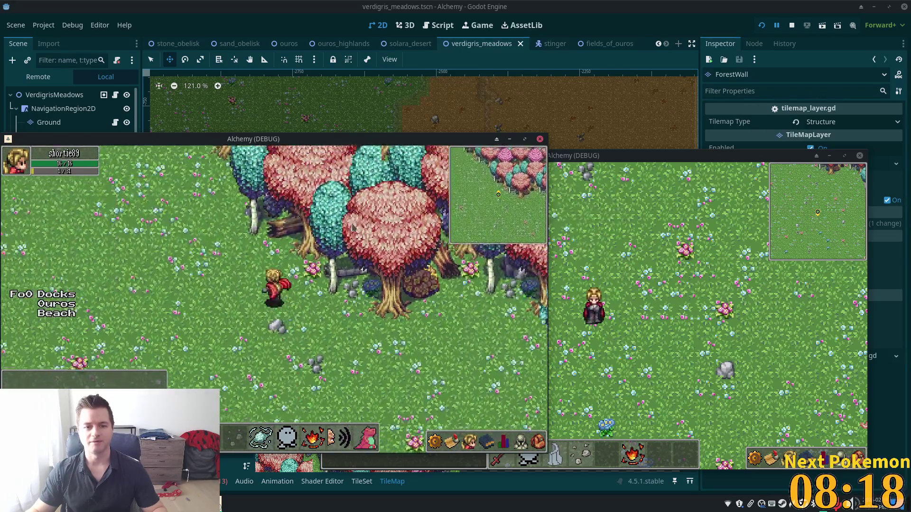
{"action": "key", "text": "Up"}
{"action": "key", "text": "Left"}
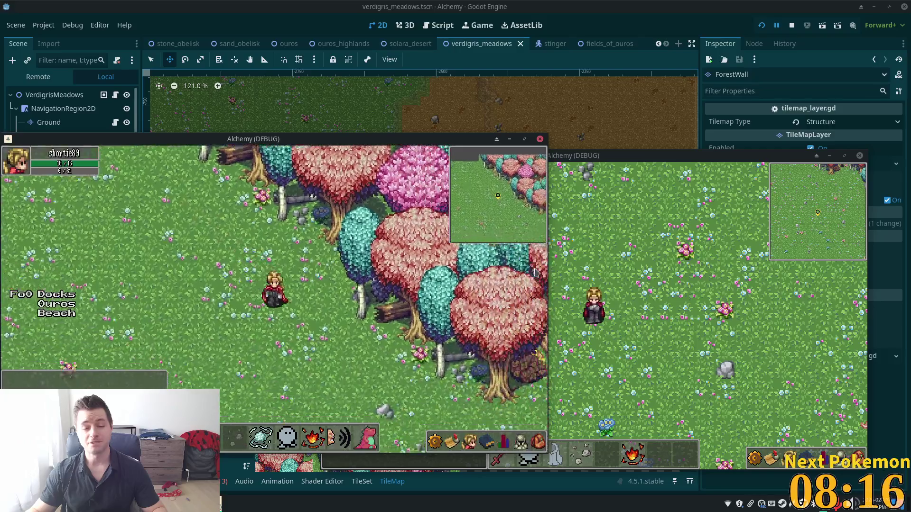
{"action": "key", "text": "Up"}
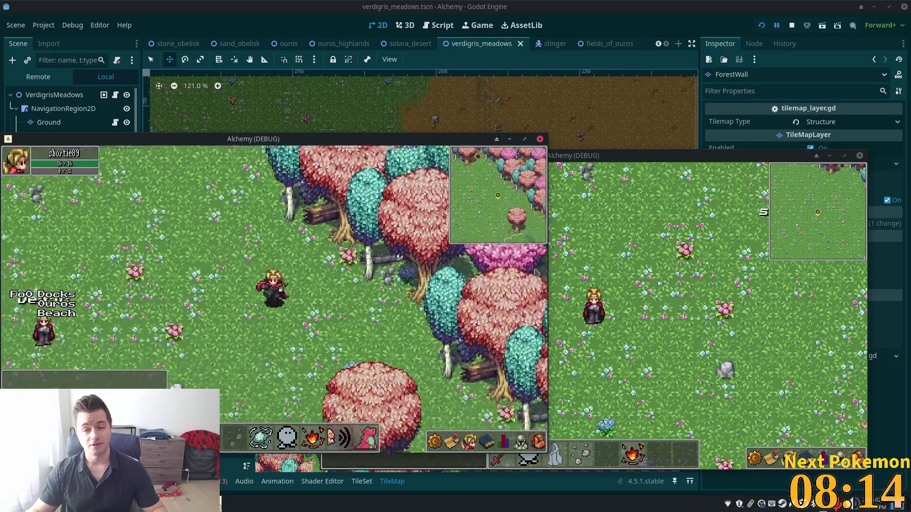
Walk back out of the trees and along the cliff and dirt path, then raise the editor
{"action": "key", "text": "Down"}
{"action": "key", "text": "Right"}
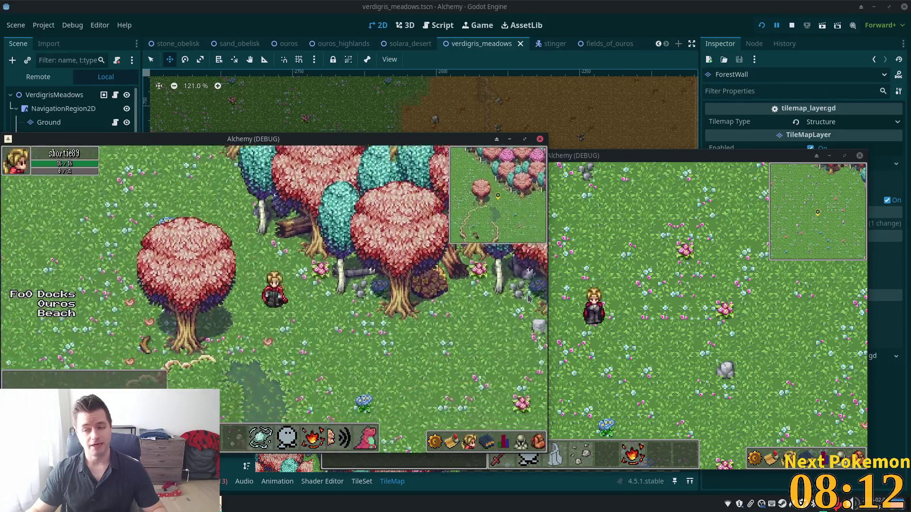
{"action": "key", "text": "Right"}
{"action": "key", "text": "Down"}
{"action": "key", "text": "Right"}
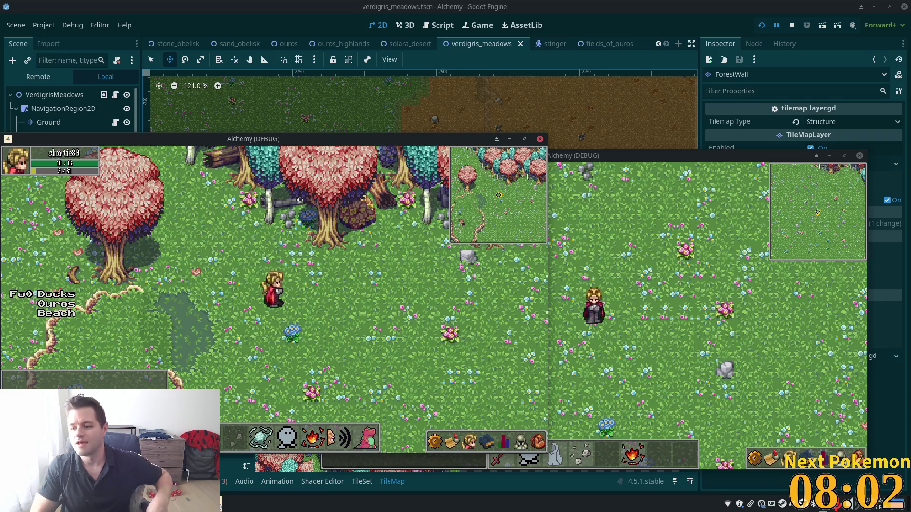
{"action": "key", "text": "s"}
{"action": "key", "text": "d"}
{"action": "key", "text": "d"}
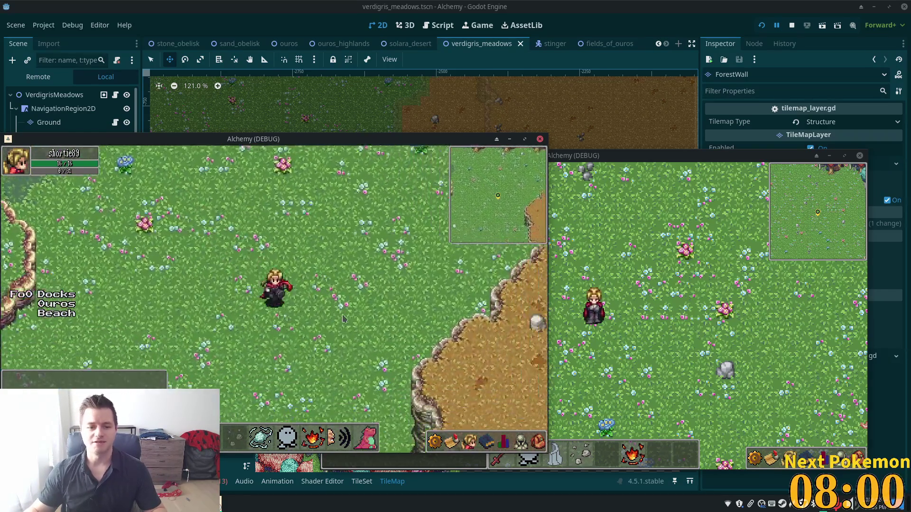
{"action": "key", "text": "s"}
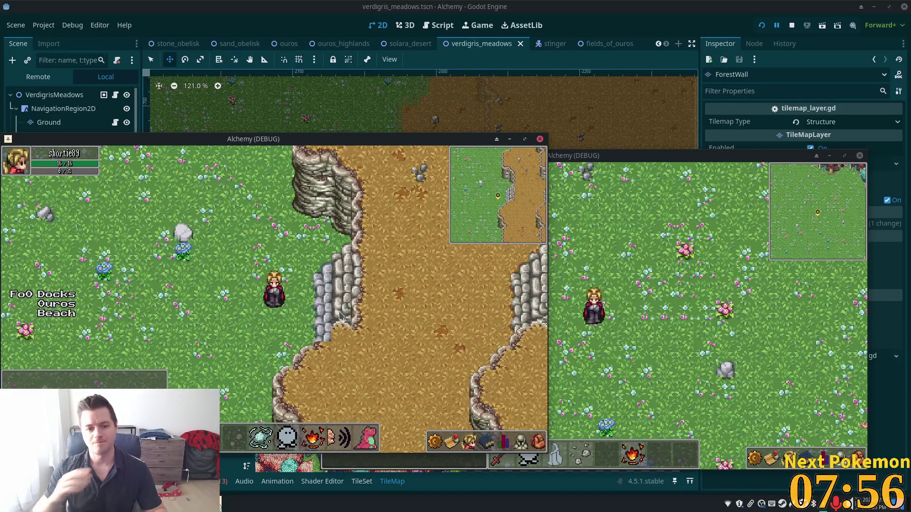
{"action": "left_click", "coordinate": [625, 26]}
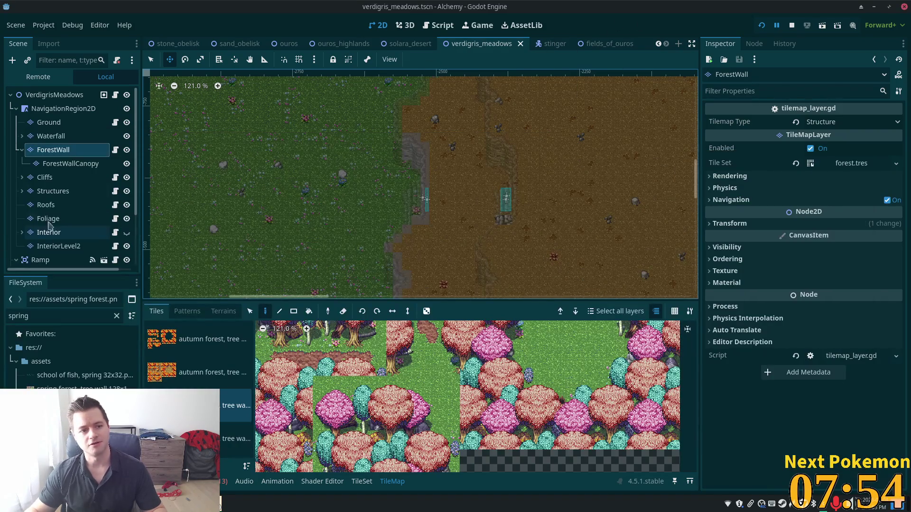
Inspect Ramp2 and its CollisionShape2D bounds beside the tree ring on the map
{"action": "scroll", "coordinate": [90, 160], "scroll_direction": "down", "scroll_amount": 3}
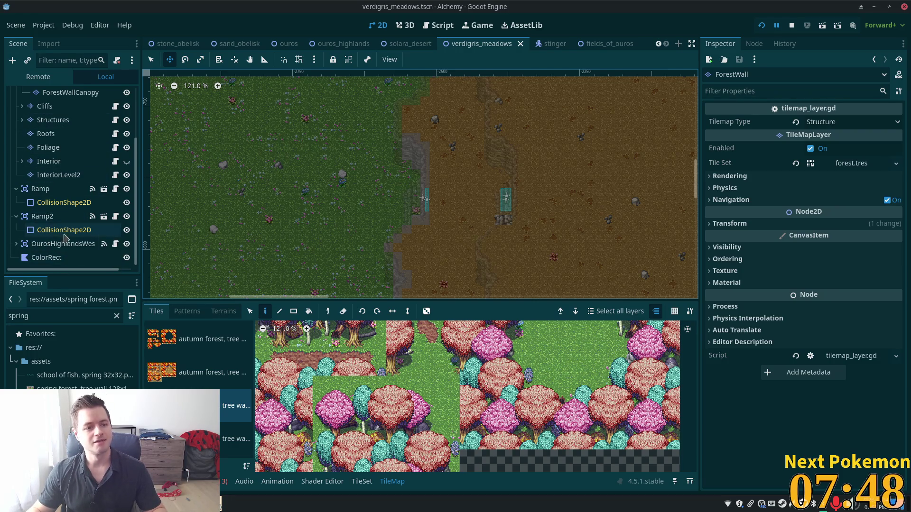
{"action": "left_click", "coordinate": [64, 230]}
{"action": "left_click", "coordinate": [45, 217]}
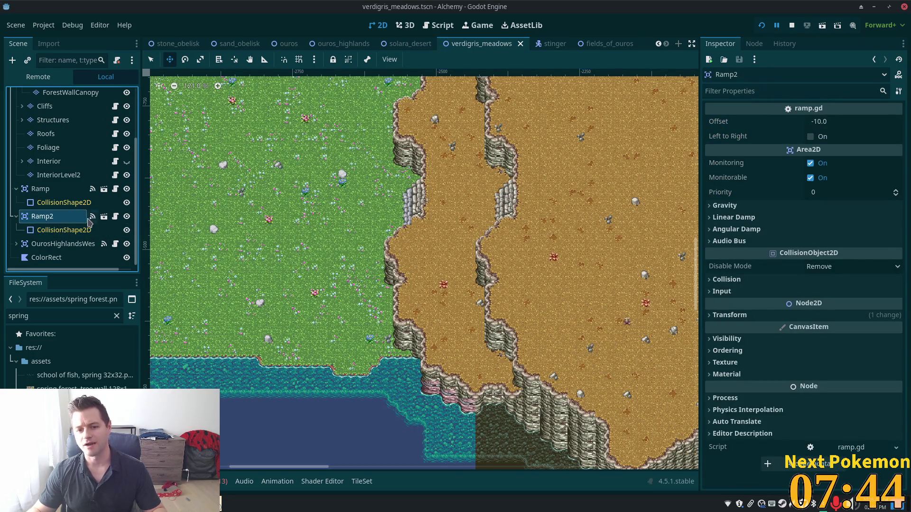
{"action": "mouse_move", "coordinate": [304, 181]}
{"action": "left_mouse_down"}
{"action": "mouse_move", "coordinate": [507, 76]}
{"action": "mouse_move", "coordinate": [501, 174]}
{"action": "left_mouse_up"}
{"action": "scroll", "coordinate": [484, 256], "scroll_direction": "up", "scroll_amount": 7}
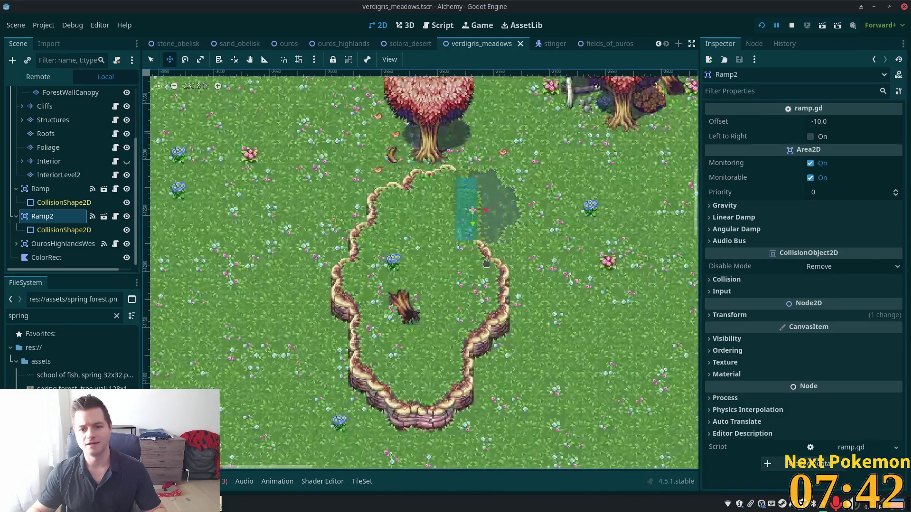
{"action": "left_click", "coordinate": [61, 230]}
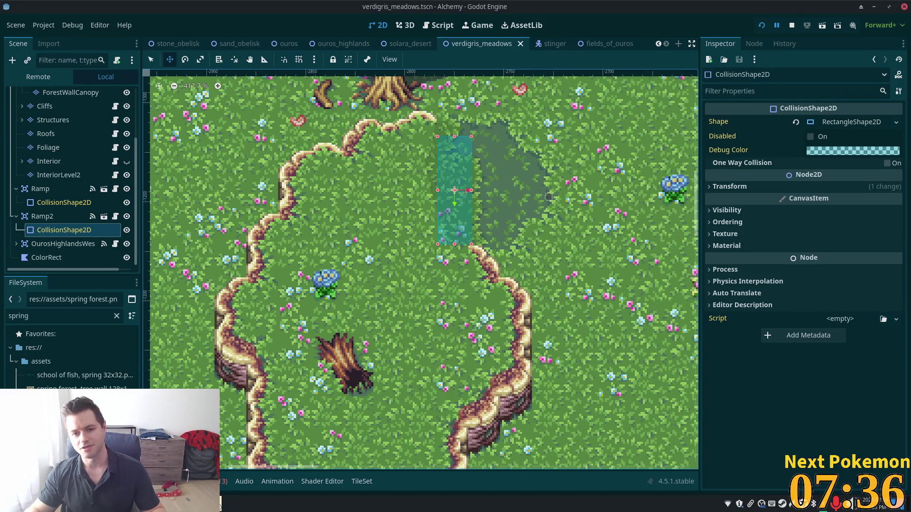
{"action": "left_click", "coordinate": [47, 216]}
{"action": "left_click", "coordinate": [64, 229]}
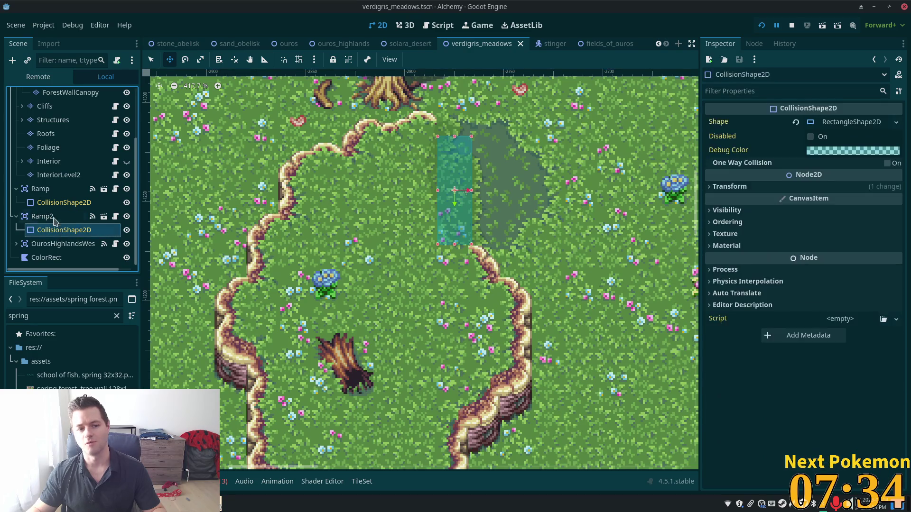
{"action": "left_click", "coordinate": [71, 221]}
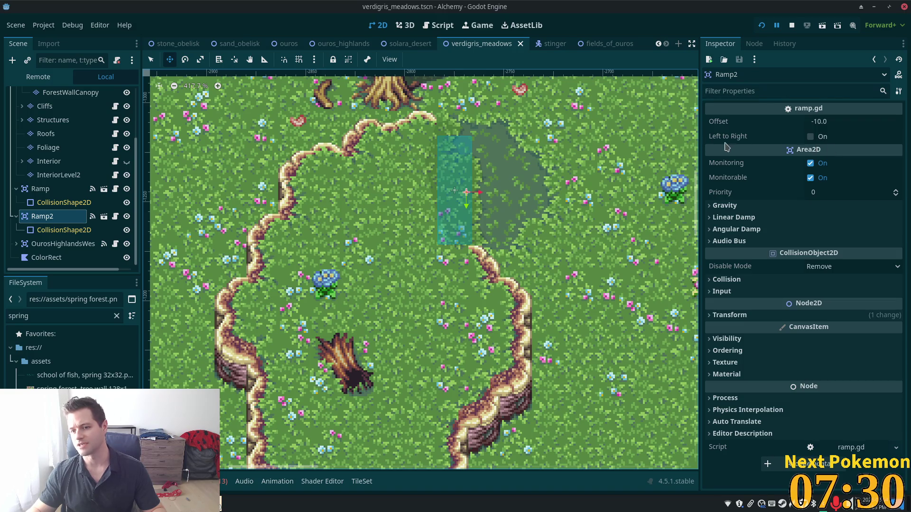
Select the first ramp's collision shape and open its ramp.gd script
{"action": "scroll", "coordinate": [522, 213], "scroll_direction": "down", "scroll_amount": 4}
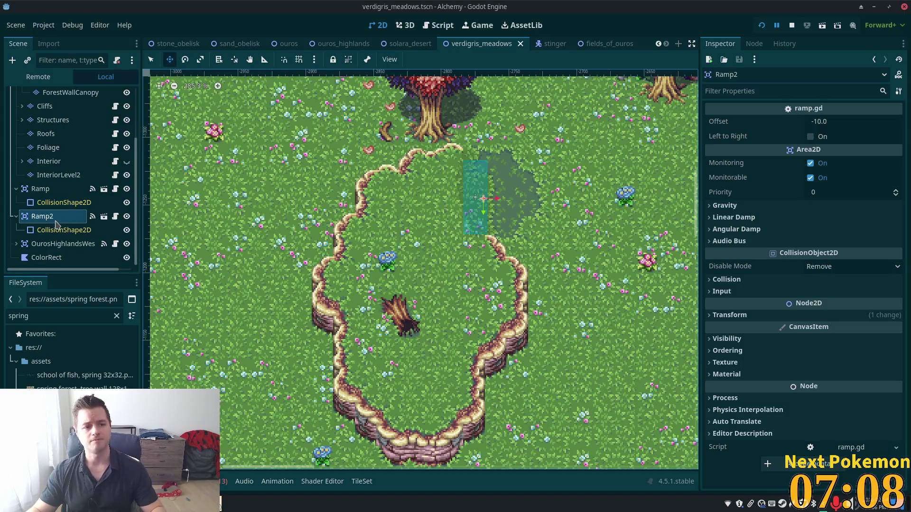
{"action": "left_click", "coordinate": [75, 205]}
{"action": "left_click", "coordinate": [115, 189]}
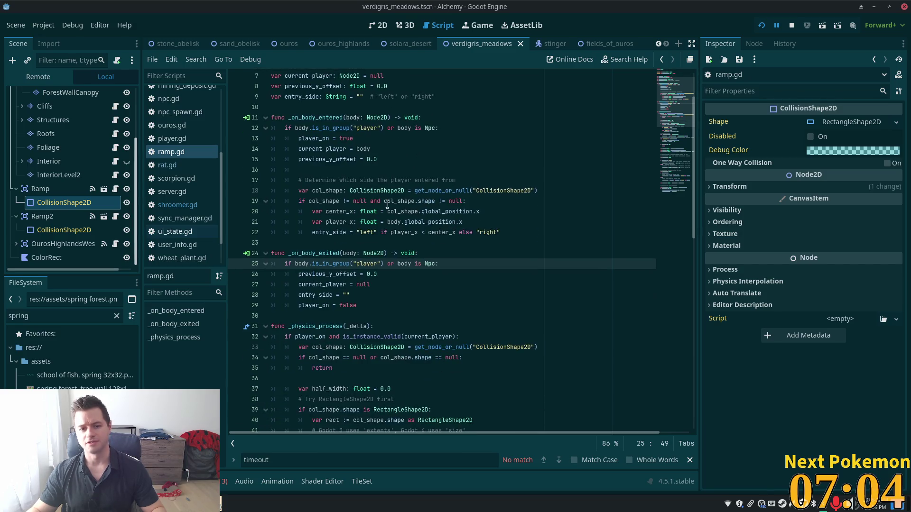
Select the entry-side detection code in ramp.gd's body-entered function
{"action": "left_click", "coordinate": [319, 128]}
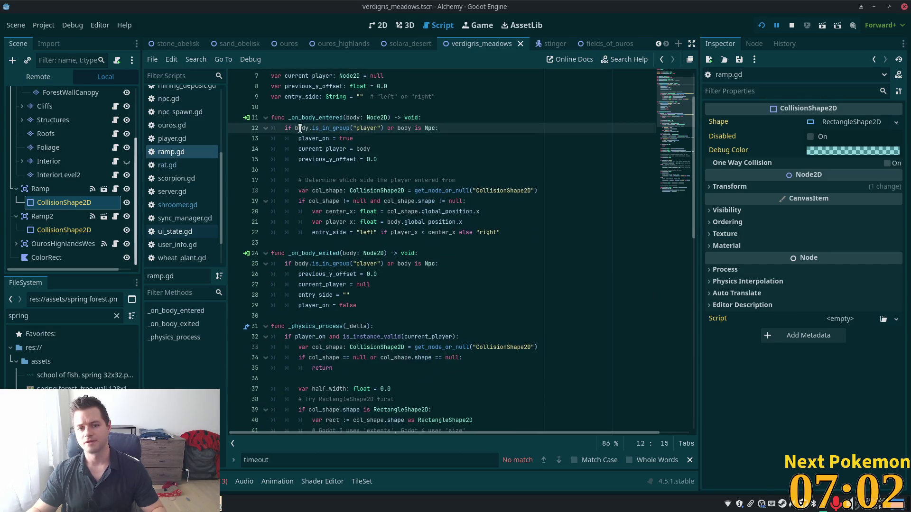
{"action": "left_click_drag", "start_coordinate": [309, 138], "coordinate": [449, 232]}
{"action": "scroll", "coordinate": [497, 227], "scroll_direction": "down", "scroll_amount": 6}
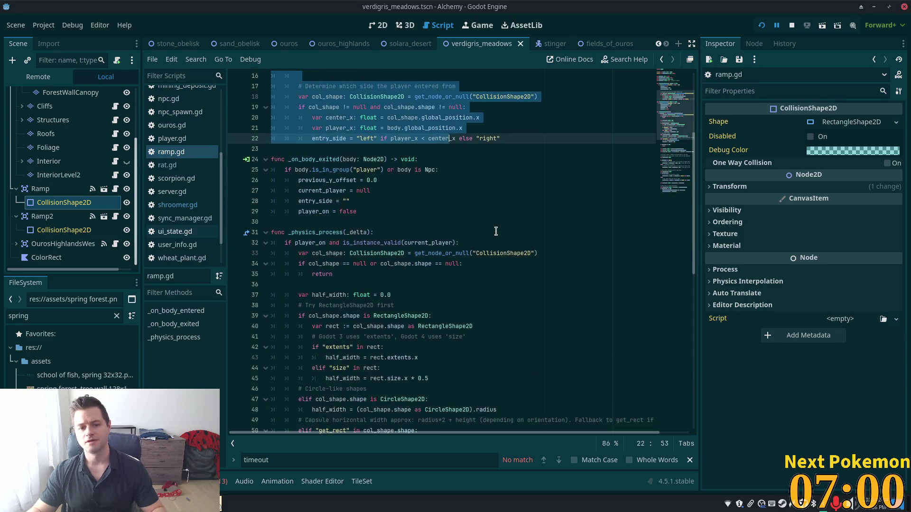
Read through the physics-process slope check, then return to the 2D meadow map
{"action": "left_click", "coordinate": [295, 147]}
{"action": "scroll", "coordinate": [422, 217], "scroll_direction": "down", "scroll_amount": 3}
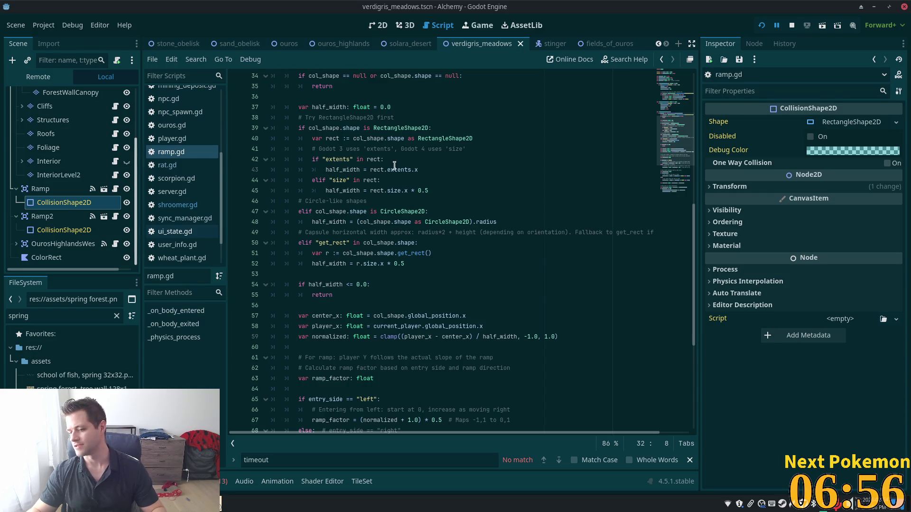
{"action": "scroll", "coordinate": [393, 159], "scroll_direction": "down", "scroll_amount": 4}
{"action": "scroll", "coordinate": [394, 168], "scroll_direction": "down", "scroll_amount": 3}
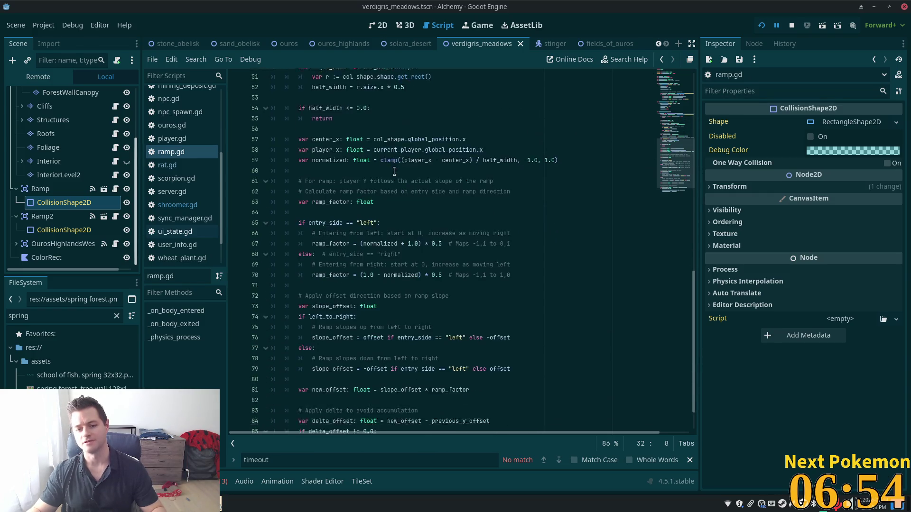
{"action": "scroll", "coordinate": [396, 172], "scroll_direction": "up", "scroll_amount": 8}
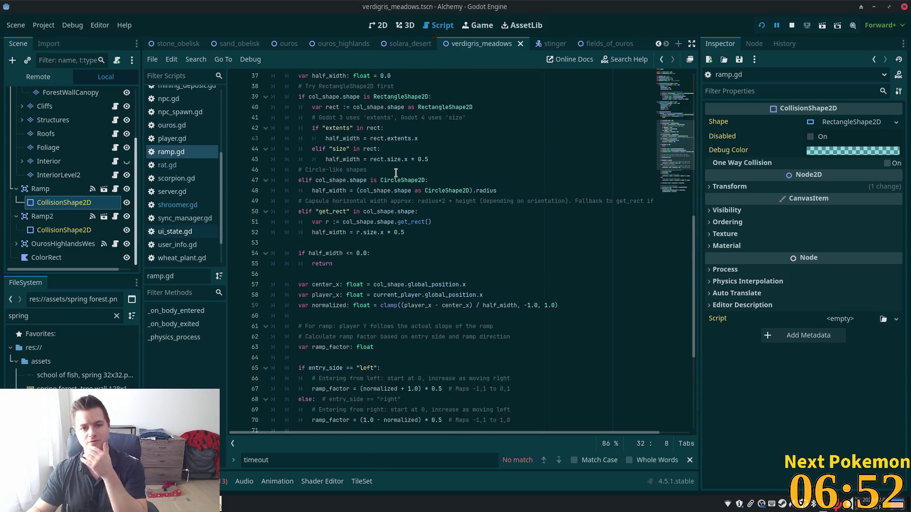
{"action": "scroll", "coordinate": [395, 170], "scroll_direction": "up", "scroll_amount": 9}
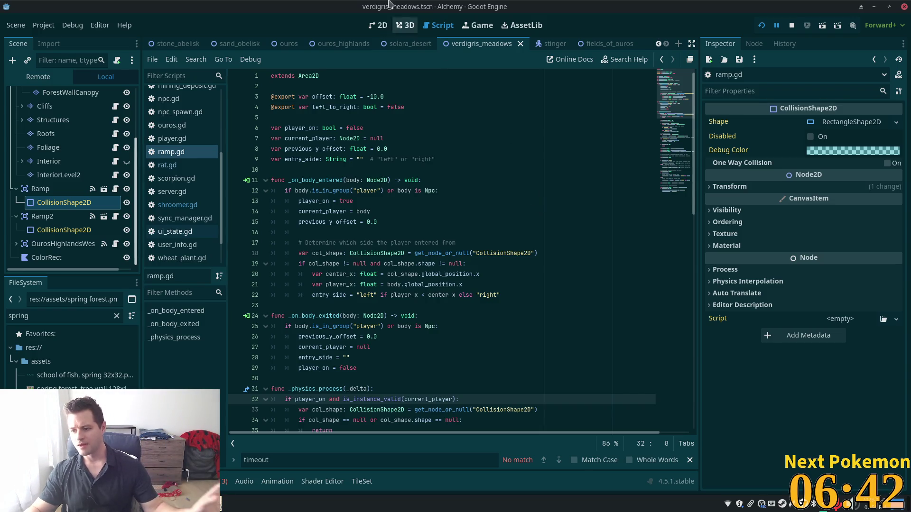
{"action": "scroll", "coordinate": [349, 202], "scroll_direction": "down", "scroll_amount": 3}
{"action": "scroll", "coordinate": [350, 203], "scroll_direction": "down", "scroll_amount": 12}
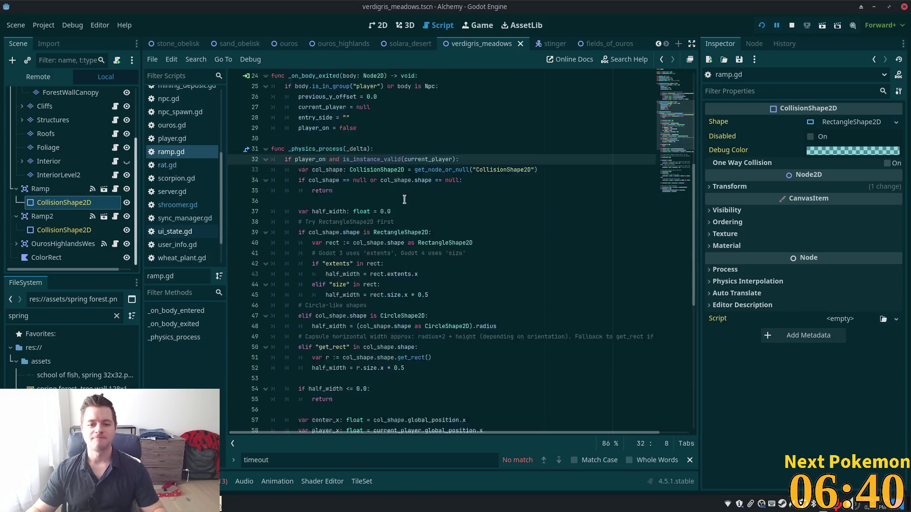
{"action": "scroll", "coordinate": [458, 211], "scroll_direction": "up", "scroll_amount": 13}
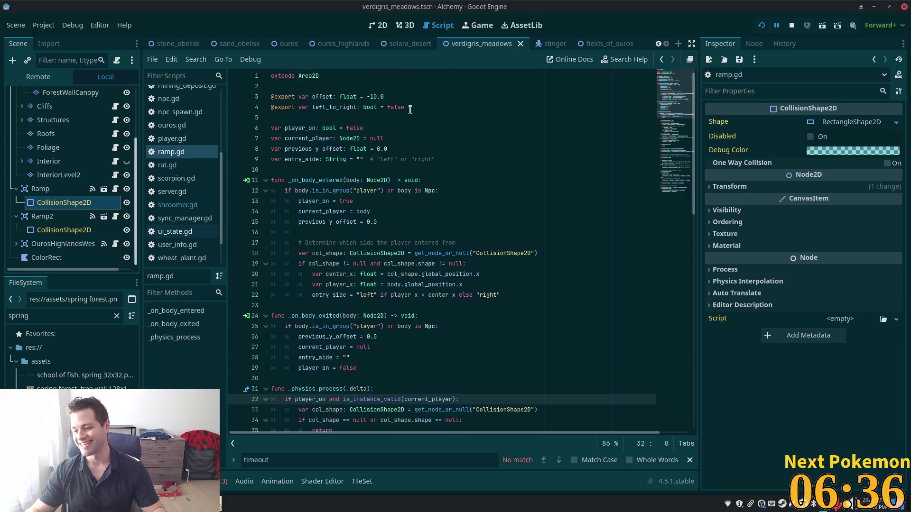
{"action": "left_click", "coordinate": [375, 27]}
Pan and zoom over the meadow, shoreline and tree-ring forest, then list the Alchemy game windows
{"action": "scroll", "coordinate": [474, 253], "scroll_direction": "down", "scroll_amount": 6}
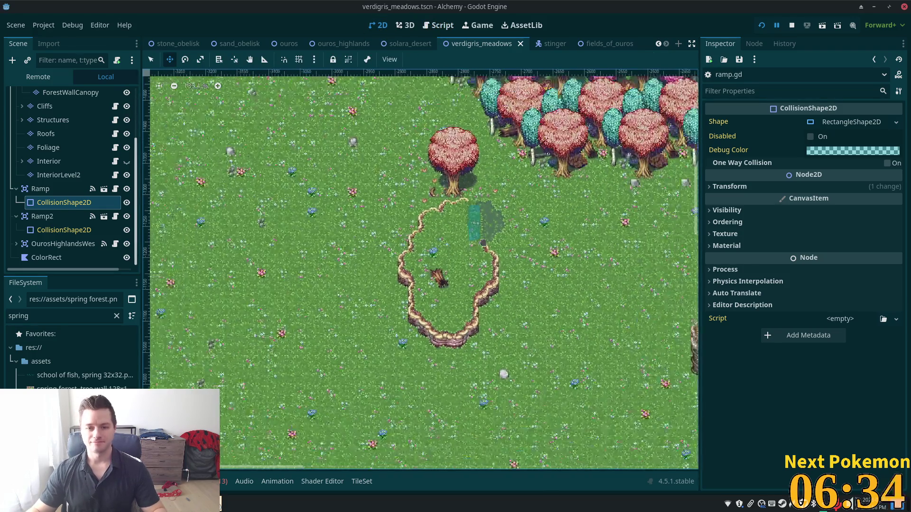
{"action": "mouse_move", "coordinate": [474, 254]}
{"action": "left_mouse_down"}
{"action": "mouse_move", "coordinate": [499, 109]}
{"action": "mouse_move", "coordinate": [501, 379]}
{"action": "mouse_move", "coordinate": [156, 451]}
{"action": "mouse_move", "coordinate": [322, 138]}
{"action": "mouse_move", "coordinate": [544, 321]}
{"action": "mouse_move", "coordinate": [566, 313]}
{"action": "left_mouse_up"}
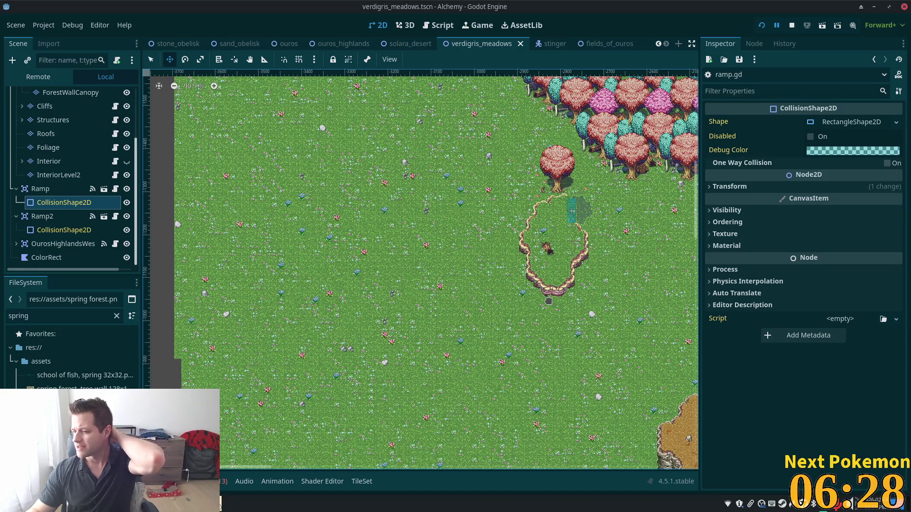
{"action": "scroll", "coordinate": [484, 310], "scroll_direction": "down", "scroll_amount": 5}
{"action": "scroll", "coordinate": [484, 311], "scroll_direction": "left", "scroll_amount": 2}
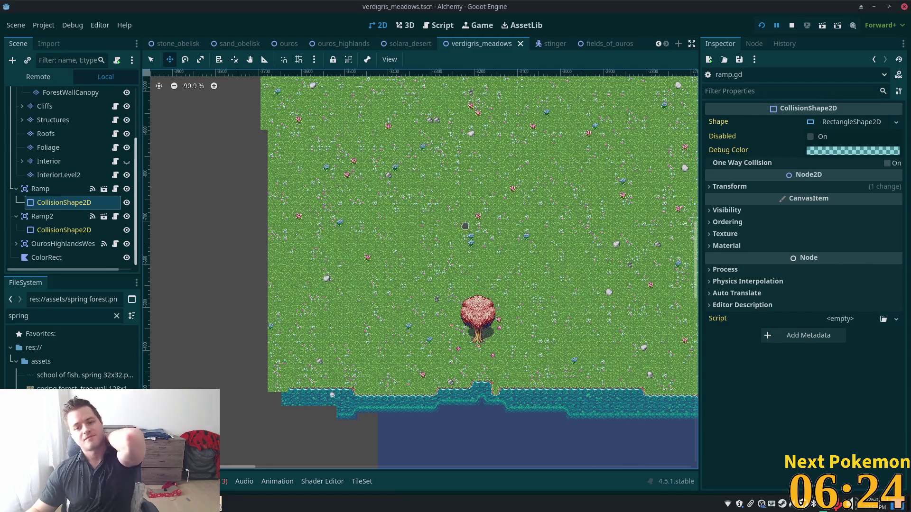
{"action": "scroll", "coordinate": [446, 227], "scroll_direction": "right", "scroll_amount": 4}
{"action": "scroll", "coordinate": [364, 272], "scroll_direction": "left", "scroll_amount": 3}
{"action": "scroll", "coordinate": [364, 272], "scroll_direction": "up", "scroll_amount": 1}
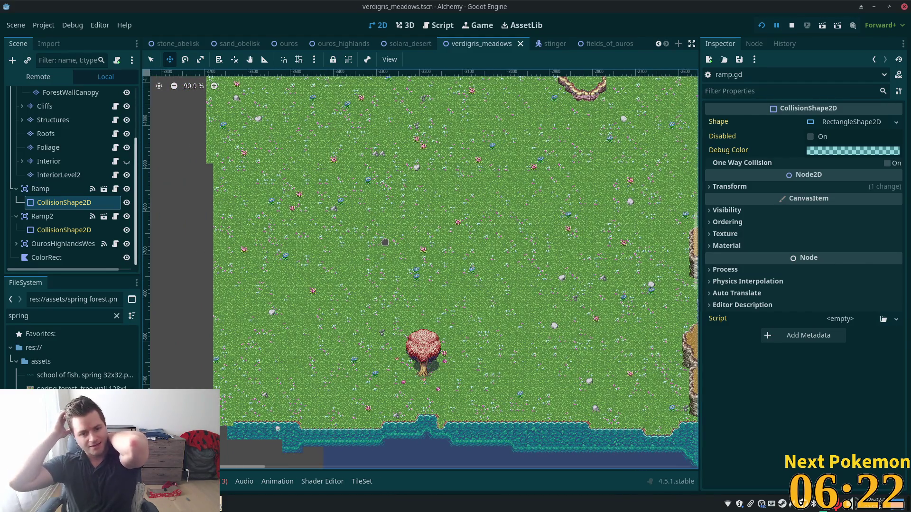
{"action": "scroll", "coordinate": [404, 385], "scroll_direction": "up", "scroll_amount": 3}
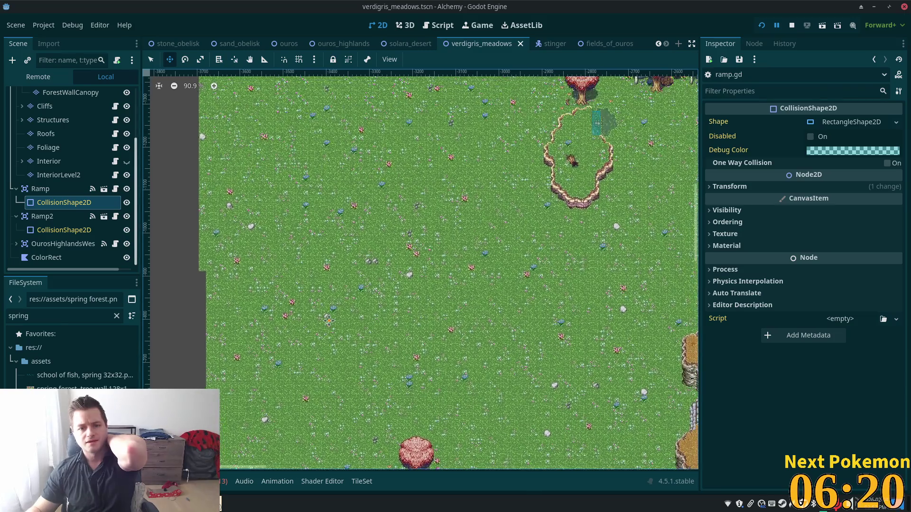
{"action": "scroll", "coordinate": [404, 386], "scroll_direction": "up", "scroll_amount": 3}
{"action": "scroll", "coordinate": [404, 385], "scroll_direction": "left", "scroll_amount": 1}
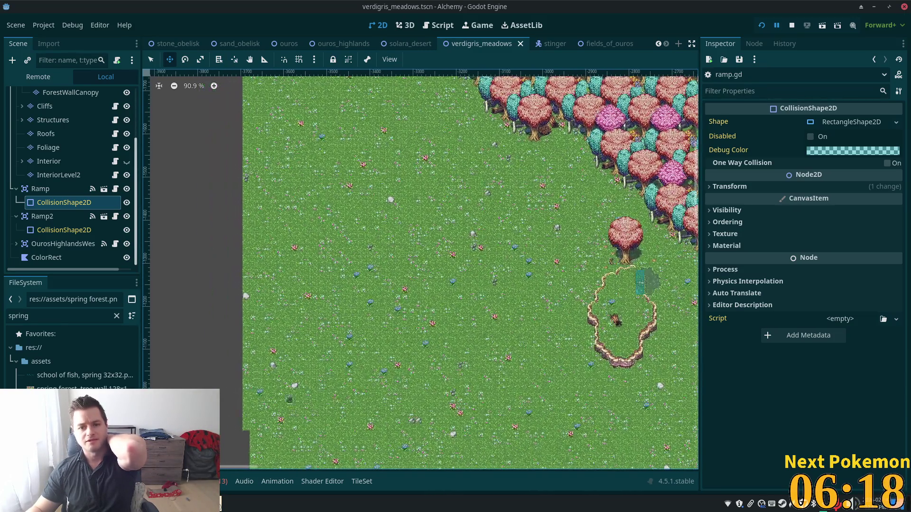
{"action": "scroll", "coordinate": [294, 275], "scroll_direction": "down", "scroll_amount": 5}
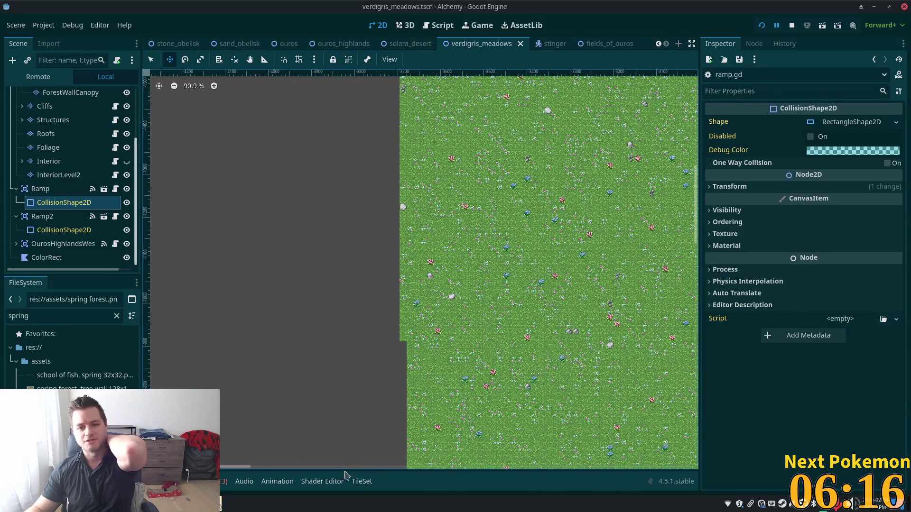
{"action": "scroll", "coordinate": [294, 275], "scroll_direction": "down", "scroll_amount": 3}
{"action": "scroll", "coordinate": [341, 373], "scroll_direction": "down", "scroll_amount": 2}
{"action": "scroll", "coordinate": [341, 374], "scroll_direction": "up", "scroll_amount": 5}
{"action": "scroll", "coordinate": [341, 374], "scroll_direction": "left", "scroll_amount": 4}
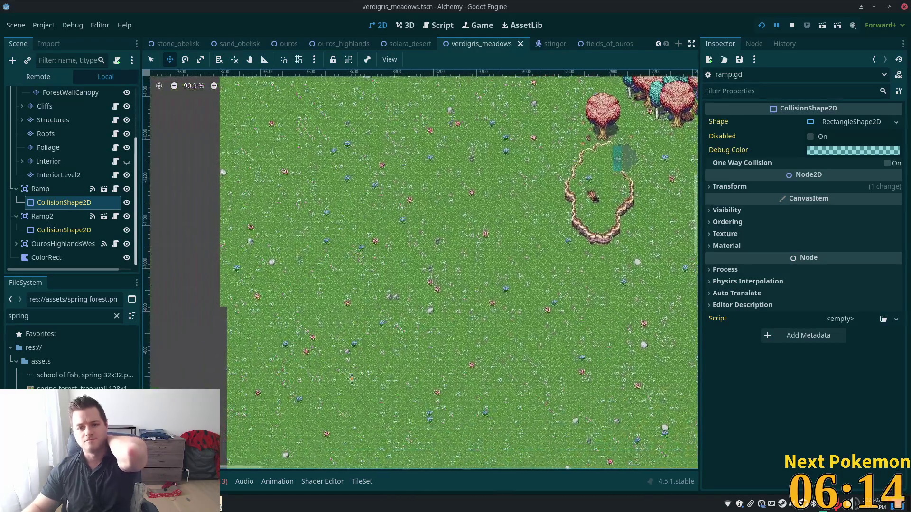
{"action": "scroll", "coordinate": [341, 374], "scroll_direction": "up", "scroll_amount": 1}
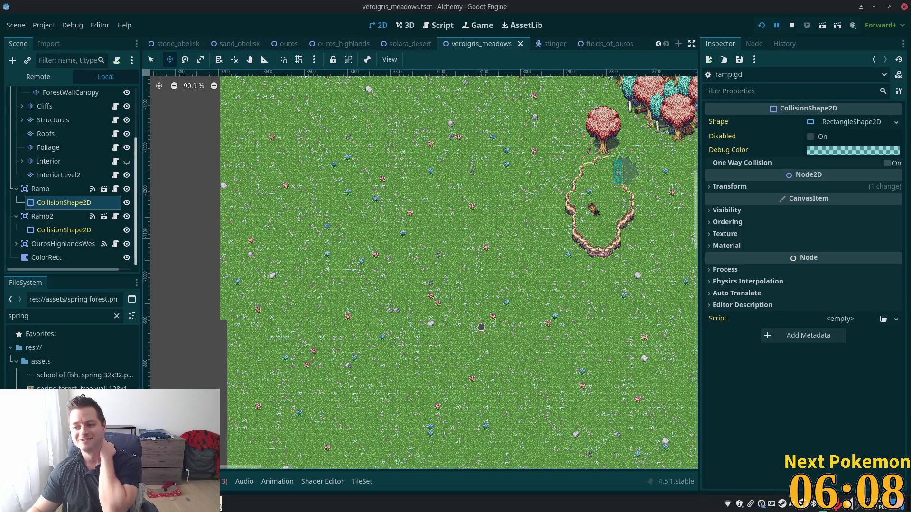
{"action": "scroll", "coordinate": [467, 320], "scroll_direction": "down", "scroll_amount": 5}
{"action": "scroll", "coordinate": [467, 320], "scroll_direction": "left", "scroll_amount": 3}
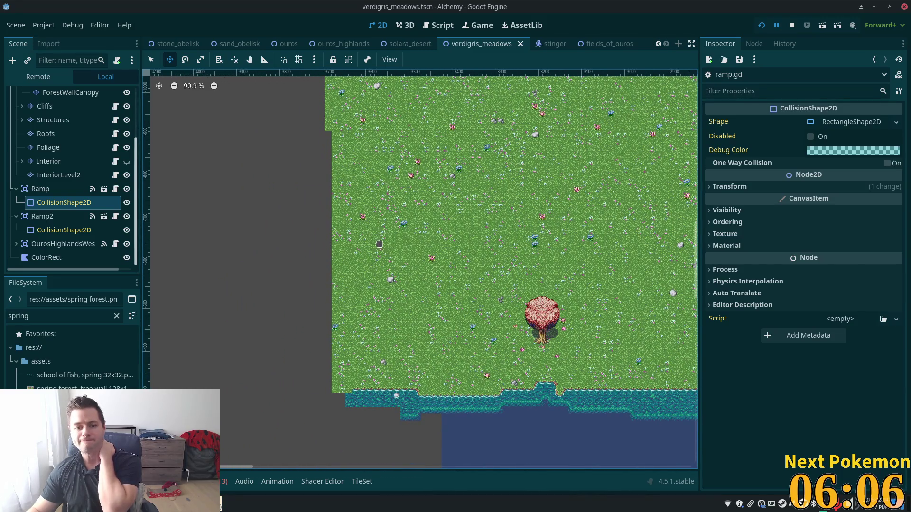
{"action": "scroll", "coordinate": [380, 277], "scroll_direction": "up", "scroll_amount": 5}
{"action": "scroll", "coordinate": [380, 277], "scroll_direction": "left", "scroll_amount": 4}
{"action": "scroll", "coordinate": [381, 446], "scroll_direction": "right", "scroll_amount": 5}
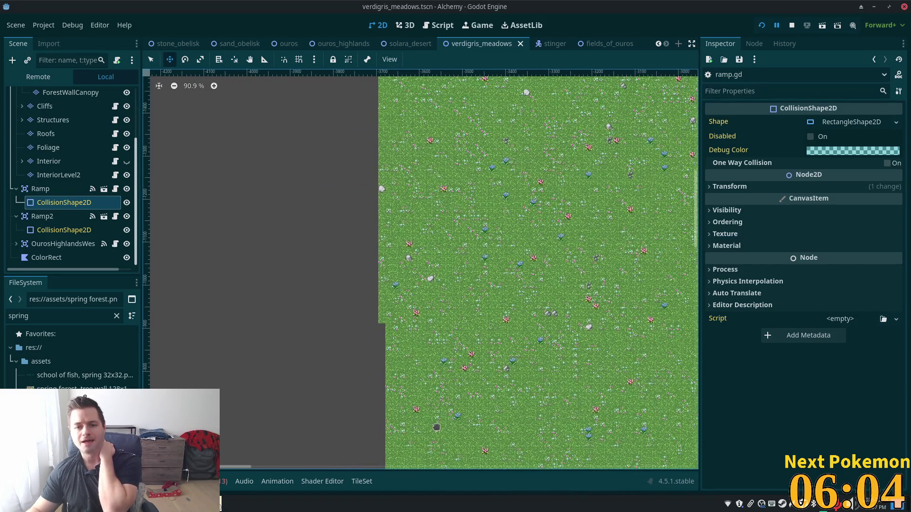
{"action": "scroll", "coordinate": [380, 446], "scroll_direction": "up", "scroll_amount": 5}
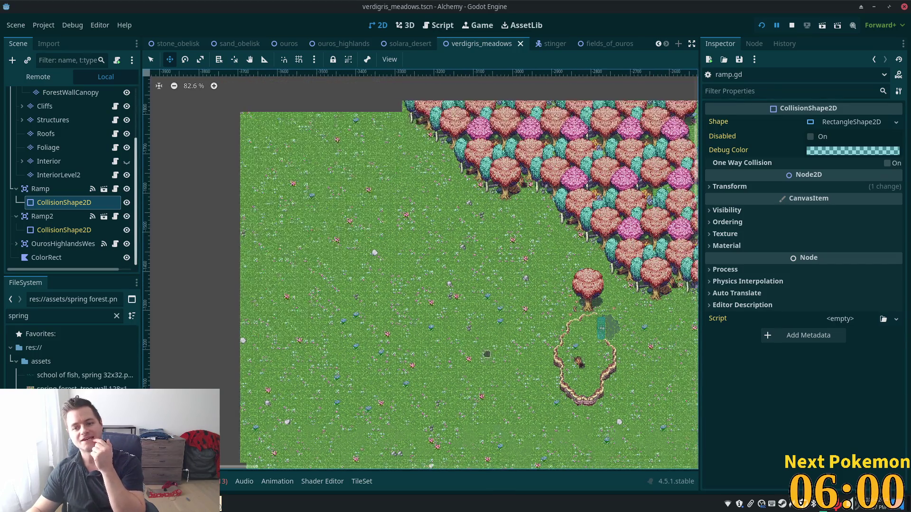
{"action": "scroll", "coordinate": [381, 445], "scroll_direction": "down", "scroll_amount": 3}
{"action": "scroll", "coordinate": [380, 446], "scroll_direction": "right", "scroll_amount": 5}
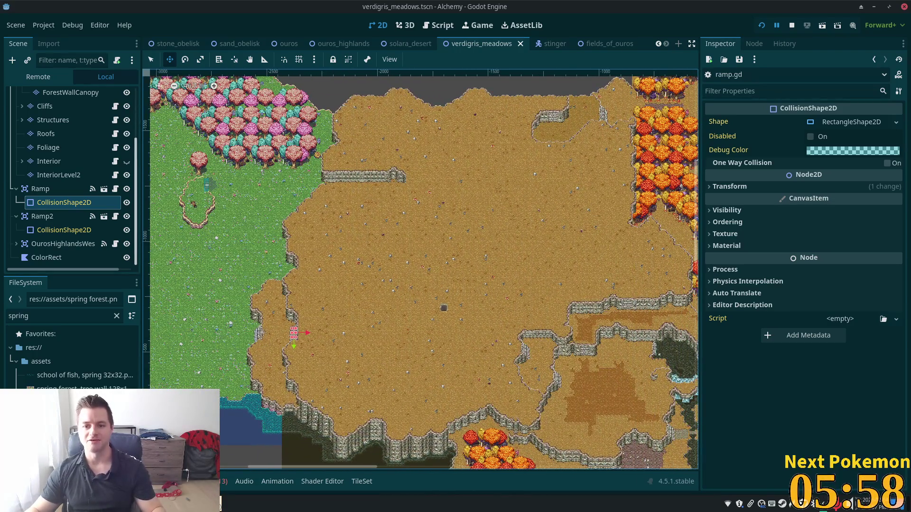
{"action": "scroll", "coordinate": [414, 344], "scroll_direction": "left", "scroll_amount": 5}
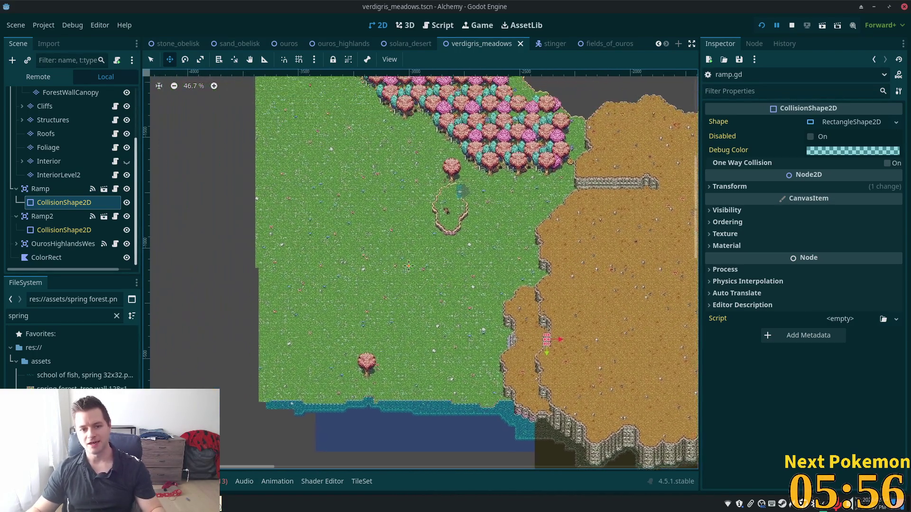
{"action": "scroll", "coordinate": [309, 330], "scroll_direction": "right", "scroll_amount": 4}
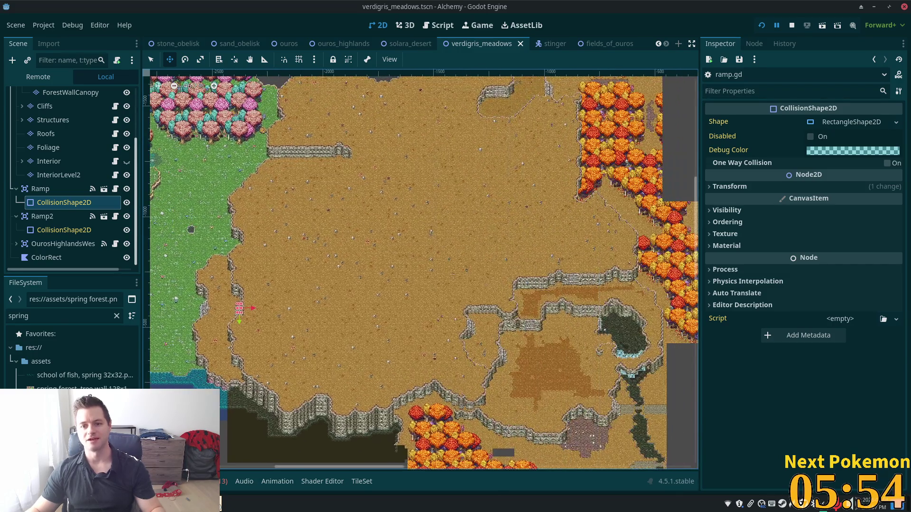
{"action": "scroll", "coordinate": [423, 273], "scroll_direction": "left", "scroll_amount": 2}
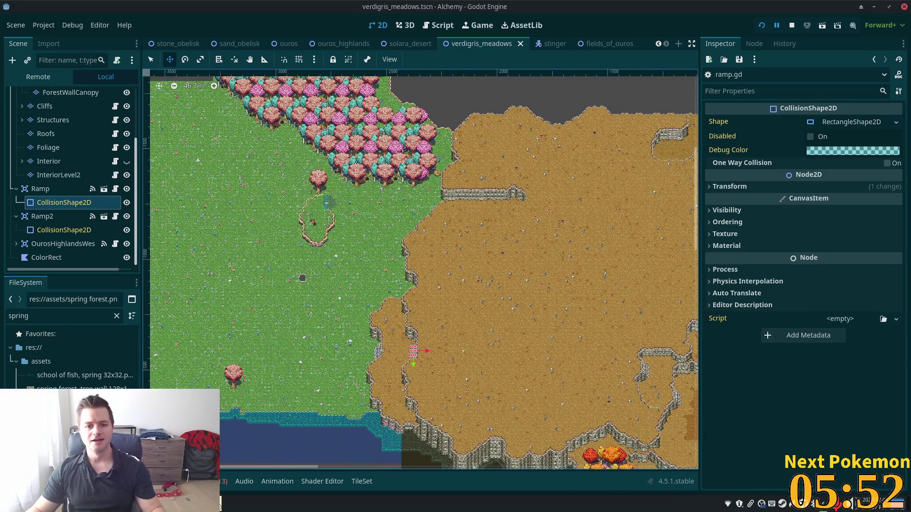
{"action": "scroll", "coordinate": [581, 299], "scroll_direction": "down", "scroll_amount": 3}
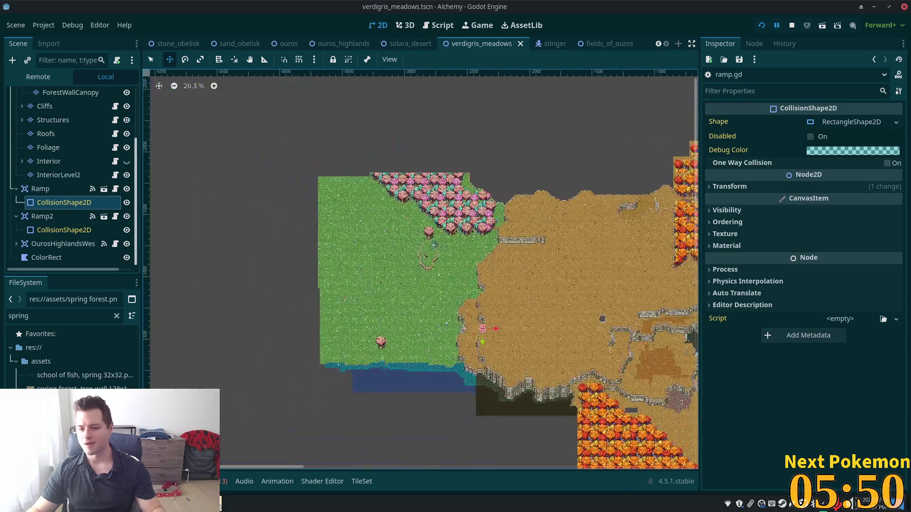
{"action": "scroll", "coordinate": [534, 305], "scroll_direction": "up", "scroll_amount": 2}
{"action": "scroll", "coordinate": [482, 266], "scroll_direction": "down", "scroll_amount": 2}
{"action": "scroll", "coordinate": [535, 309], "scroll_direction": "up", "scroll_amount": 1}
{"action": "scroll", "coordinate": [534, 308], "scroll_direction": "up", "scroll_amount": 2}
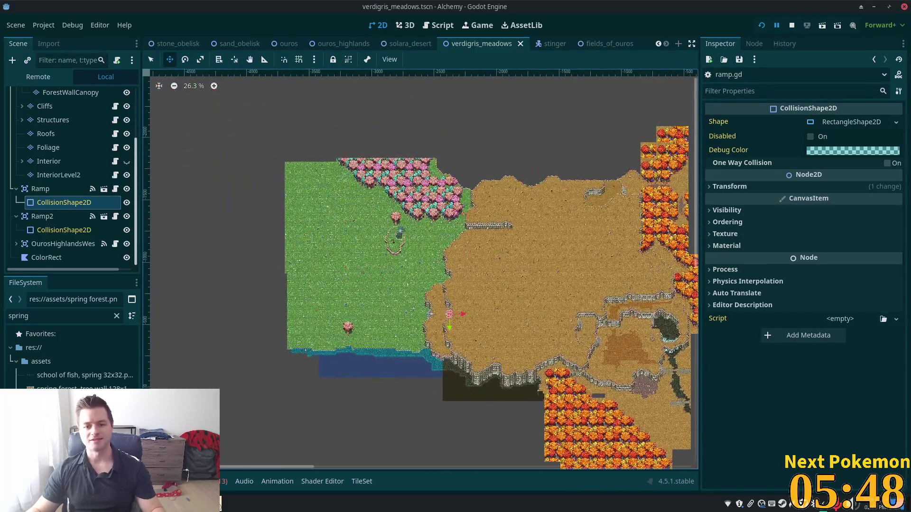
{"action": "scroll", "coordinate": [535, 308], "scroll_direction": "down", "scroll_amount": 2}
{"action": "scroll", "coordinate": [534, 309], "scroll_direction": "up", "scroll_amount": 2}
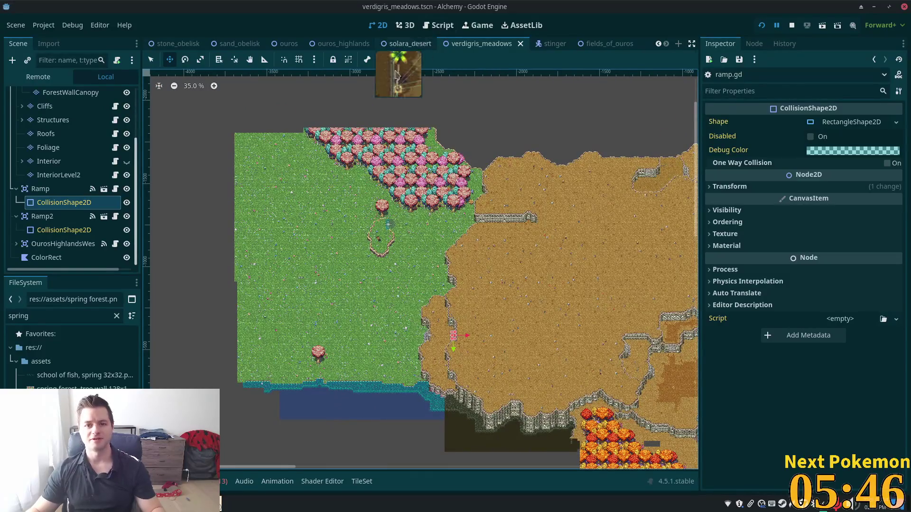
{"action": "left_click", "coordinate": [230, 504]}
Bring the Alchemy debug game forward and walk down-right past the pink tree to the cliffs
{"action": "left_click", "coordinate": [232, 449]}
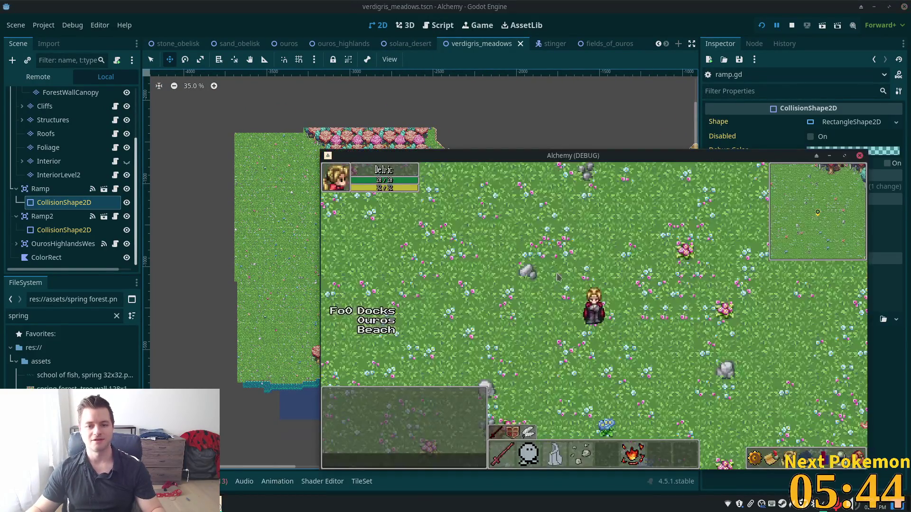
{"action": "key", "text": "Up"}
{"action": "key", "text": "Right"}
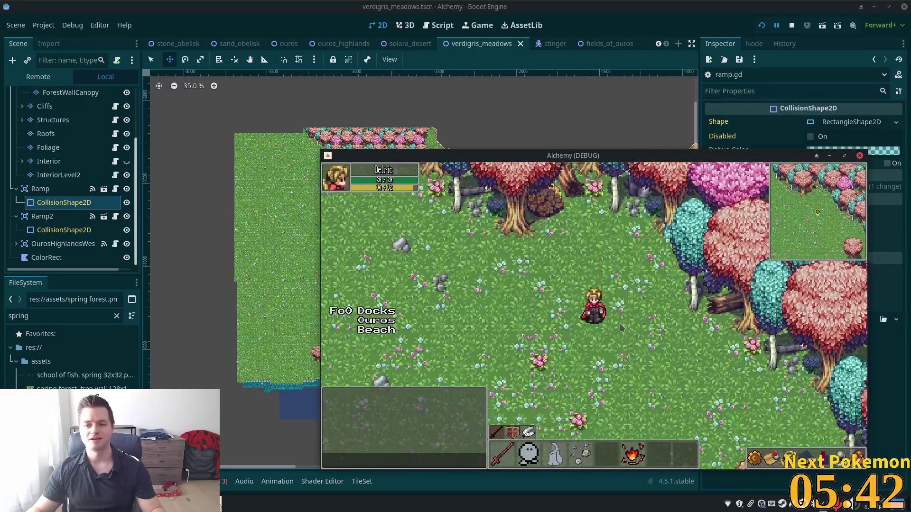
{"action": "key", "text": "Down"}
{"action": "key", "text": "Right"}
{"action": "key", "text": "Down"}
{"action": "key", "text": "Right"}
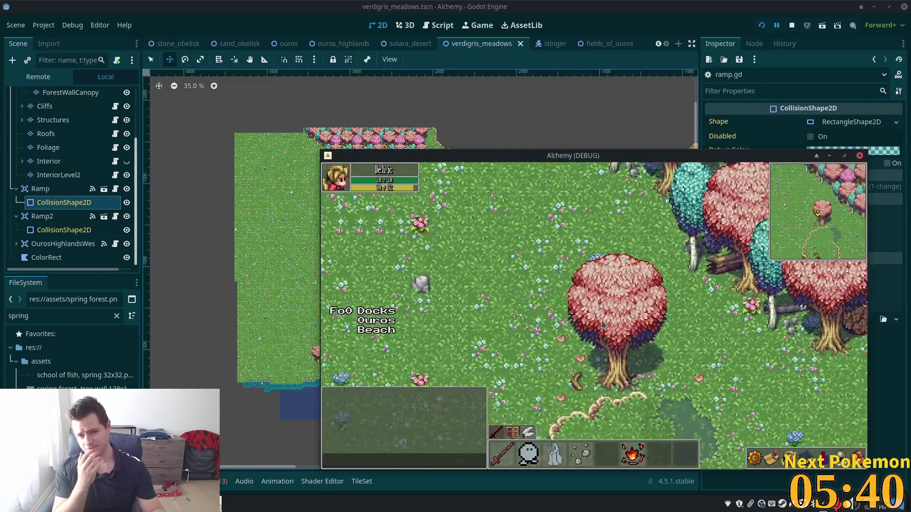
{"action": "key", "text": "Down"}
{"action": "key", "text": "Right"}
{"action": "key", "text": "Down"}
{"action": "key", "text": "Right"}
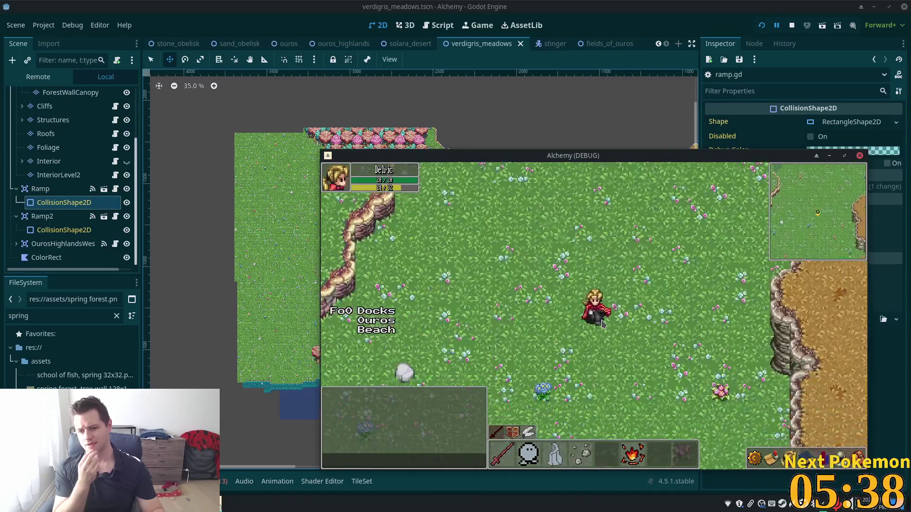
{"action": "key", "text": "Down"}
{"action": "key", "text": "Down"}
{"action": "key", "text": "Right"}
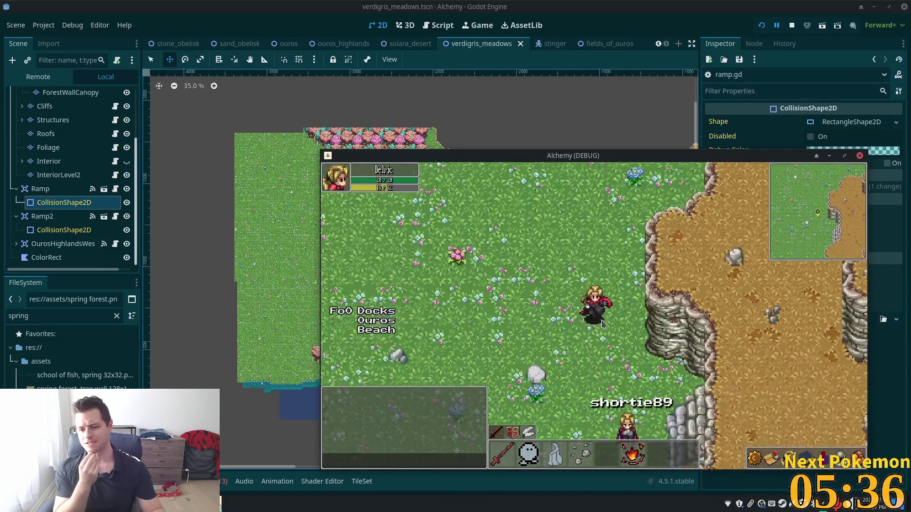
Walk right along the cliffs through Ouros Highlands toward the orange-tree forest
{"action": "key", "text": "Right"}
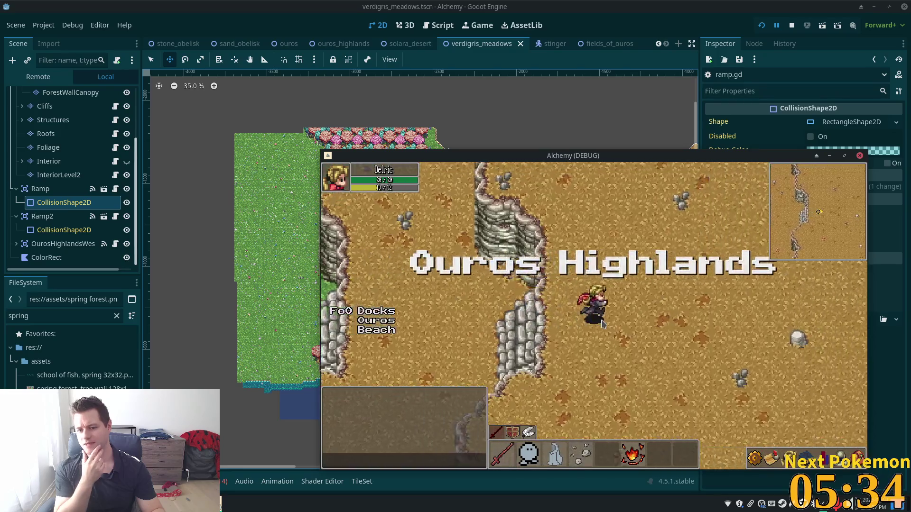
{"action": "key", "text": "Right"}
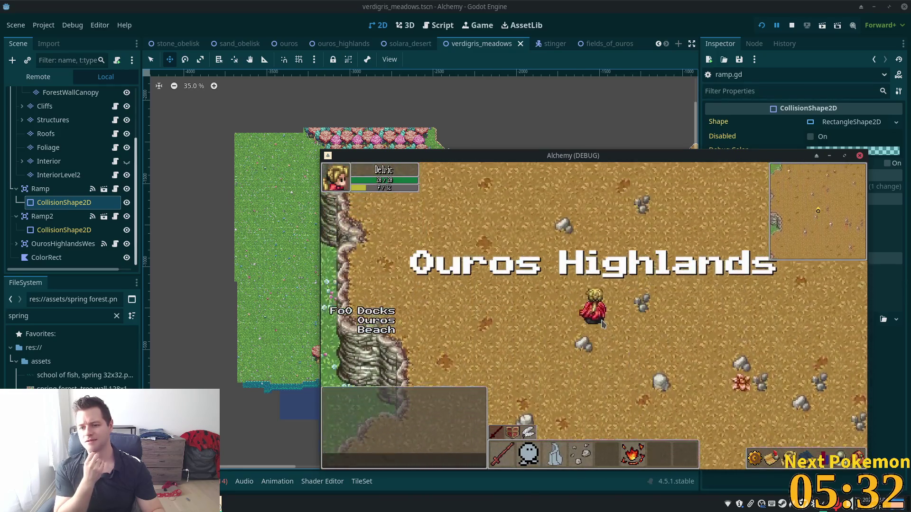
{"action": "key", "text": "Up"}
{"action": "key", "text": "Right"}
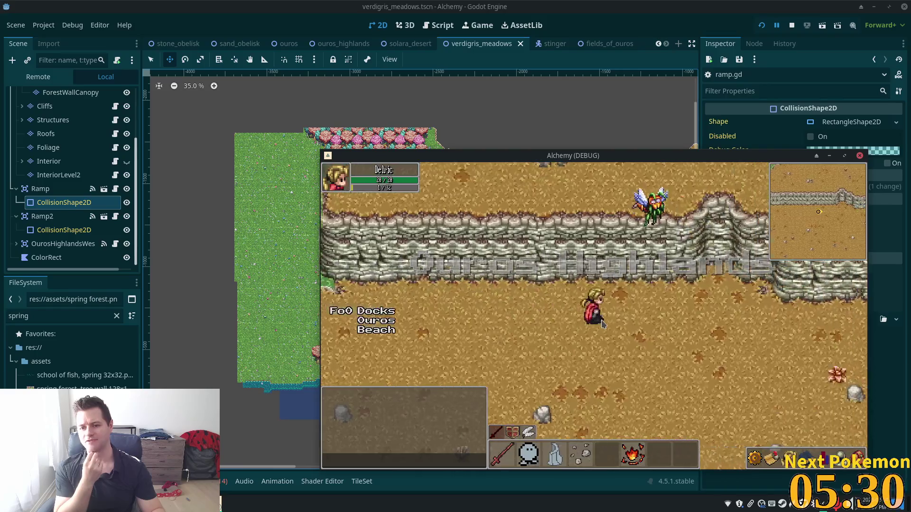
{"action": "key", "text": "Right"}
{"action": "key", "text": "Up"}
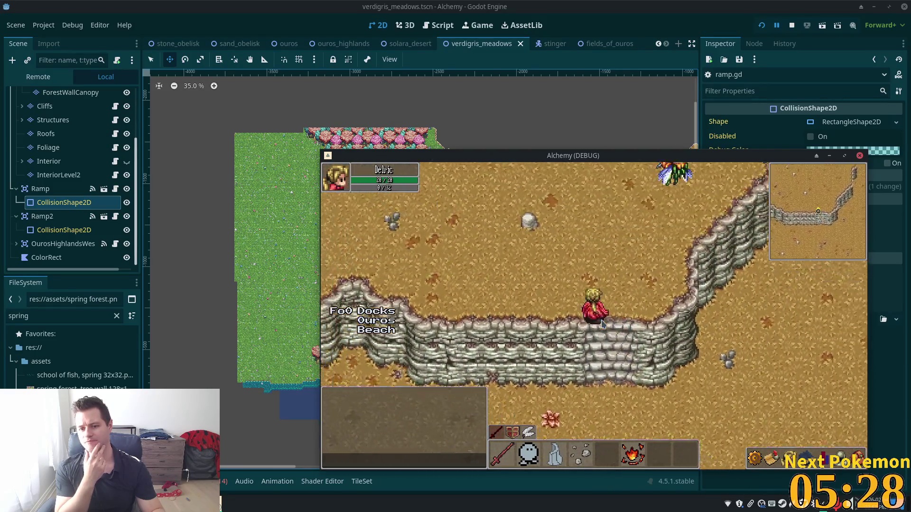
{"action": "key", "text": "Up"}
{"action": "key", "text": "Left"}
{"action": "key", "text": "Down"}
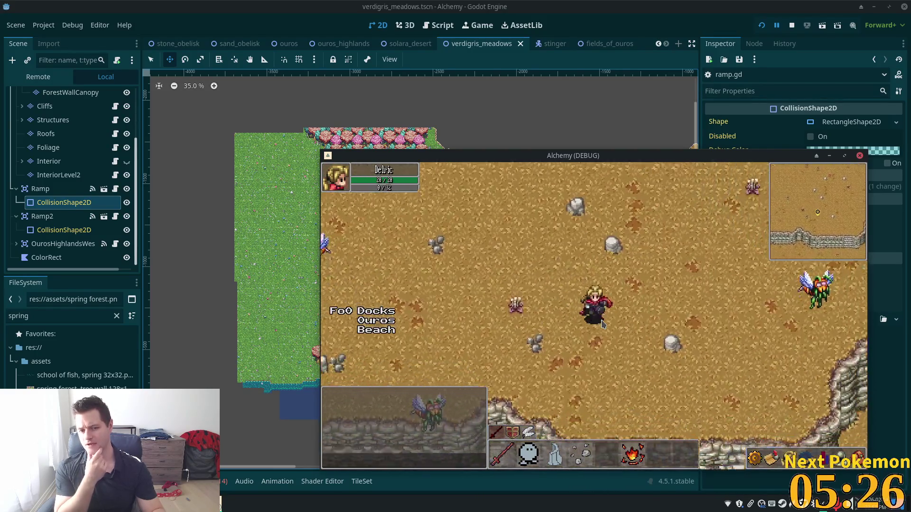
{"action": "key", "text": "Down"}
{"action": "key", "text": "Up"}
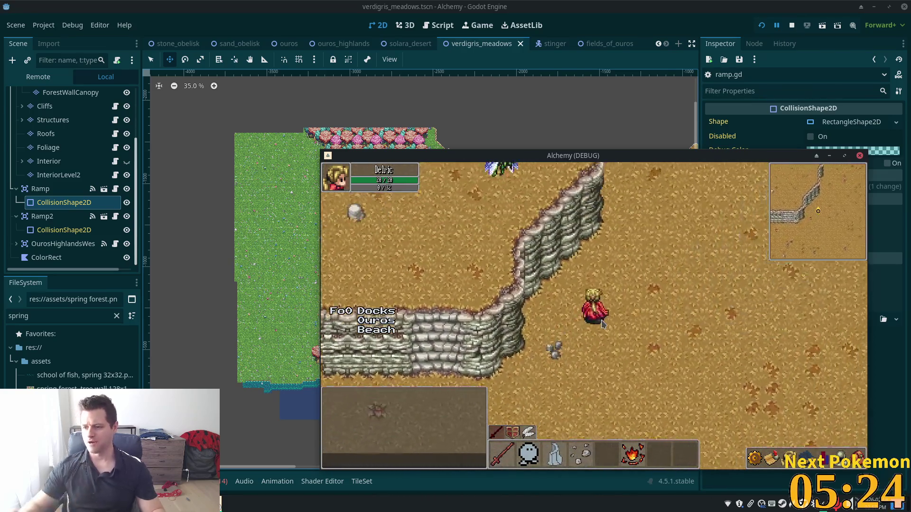
{"action": "key", "text": "Right"}
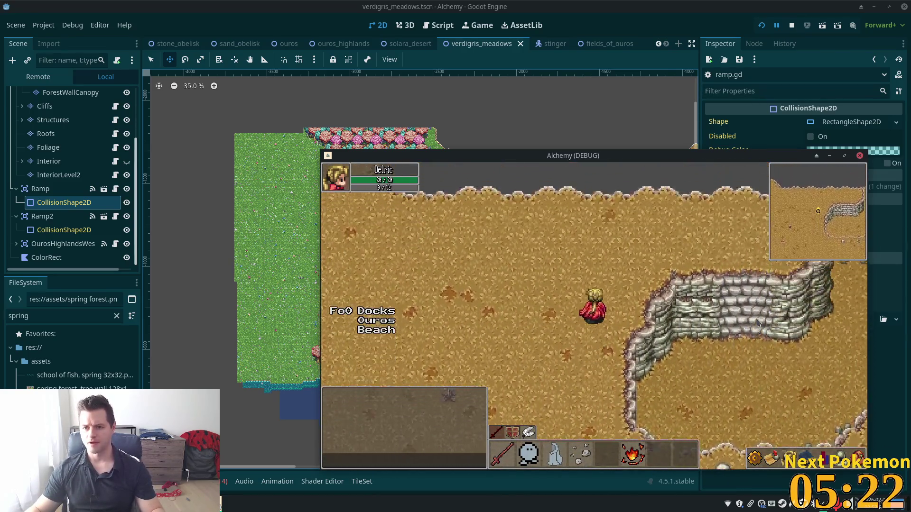
{"action": "key", "text": "Right"}
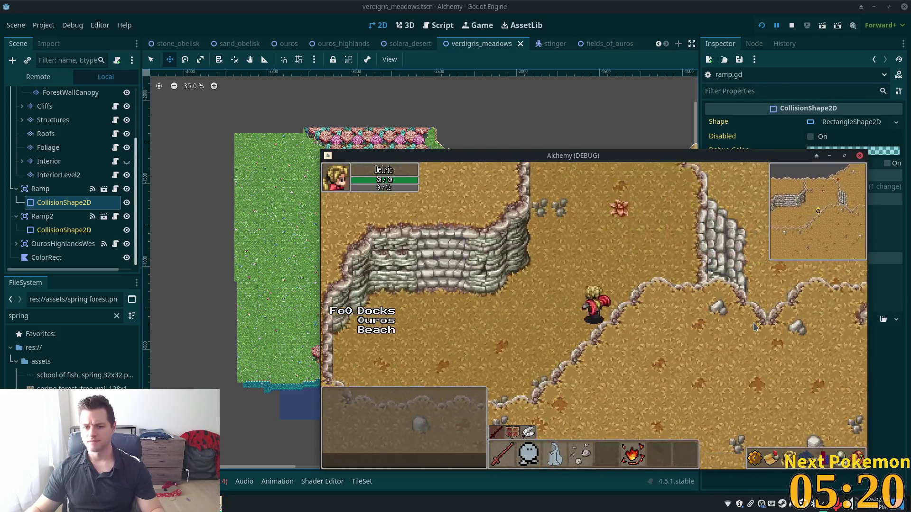
{"action": "key", "text": "Right"}
Walk into Etheros Forest and target a Forest Slime
{"action": "key", "text": "Right"}
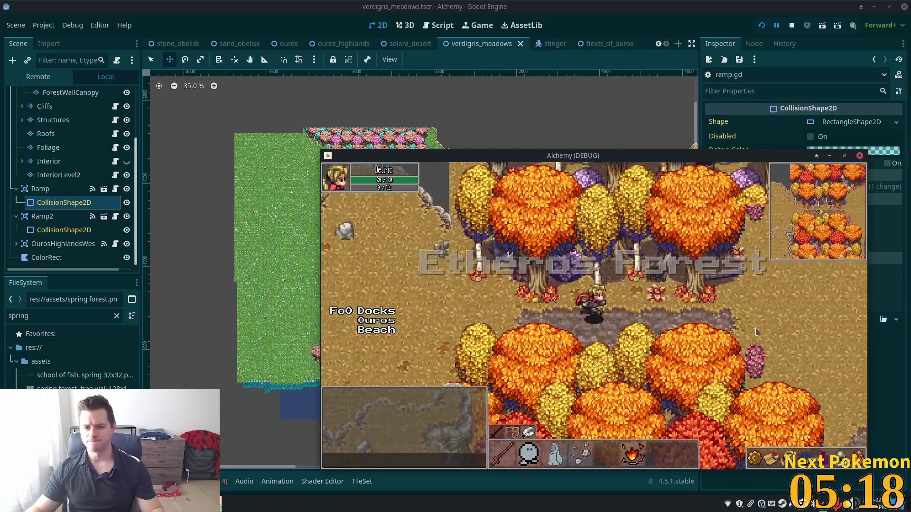
{"action": "key", "text": "Up"}
{"action": "key", "text": "Right"}
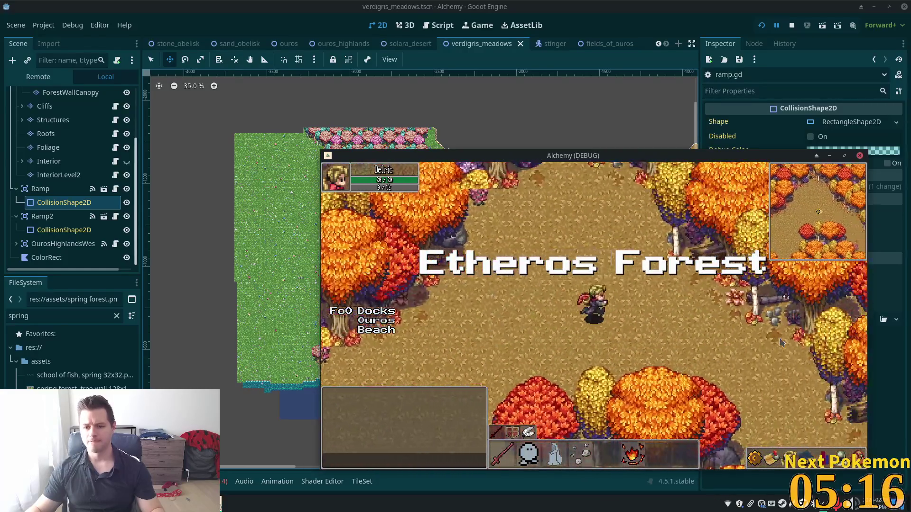
{"action": "key", "text": "Up"}
{"action": "key", "text": "Right"}
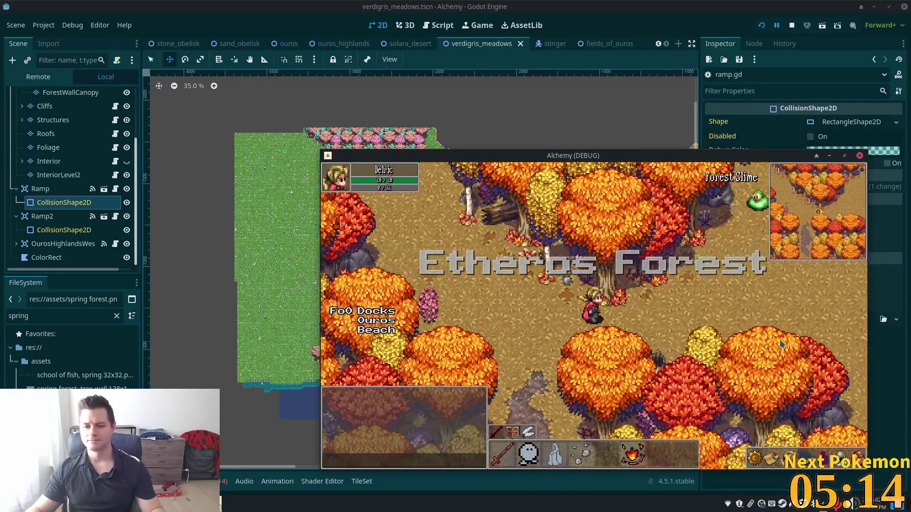
{"action": "key", "text": "Right"}
{"action": "left_click", "coordinate": [644, 289]}
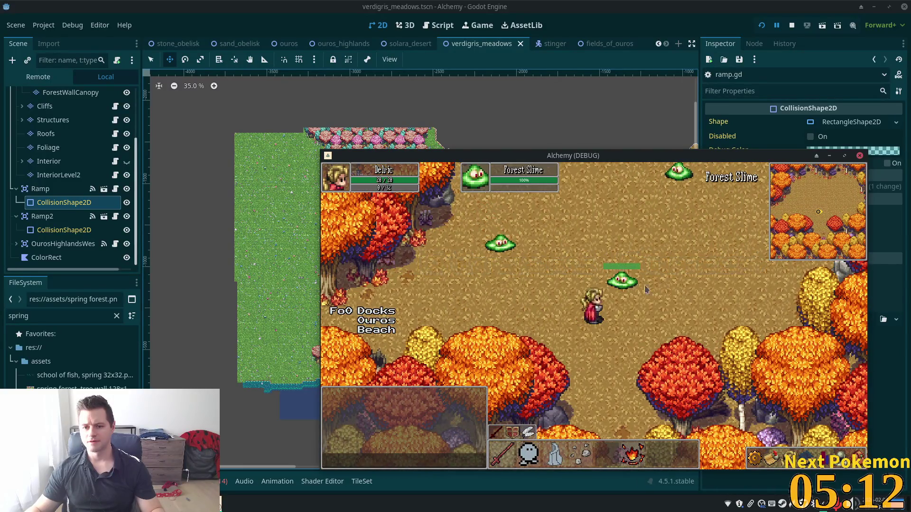
{"action": "key", "text": "Up"}
{"action": "key", "text": "Right"}
{"action": "key", "text": "Right"}
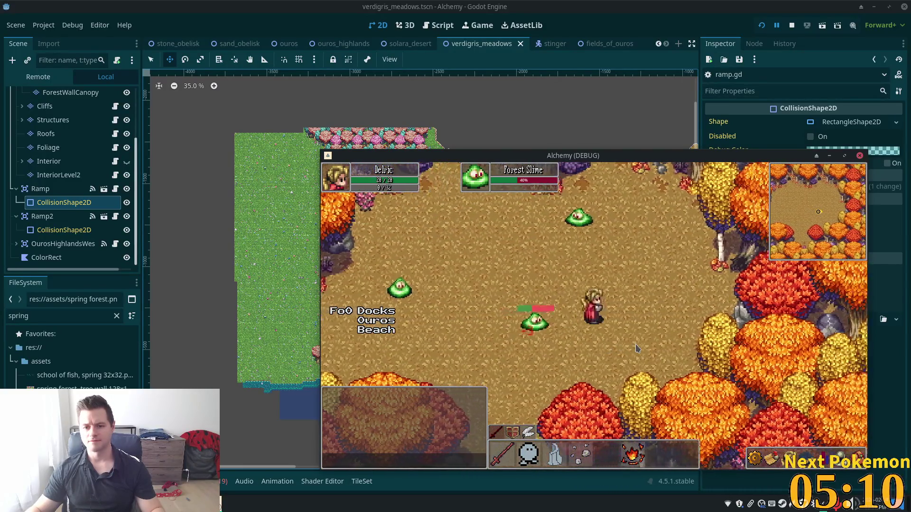
Walk down-left away from the slimes, across the field into the autumn trees, and target a Shroomer
{"action": "key", "text": "Down"}
{"action": "key", "text": "Left"}
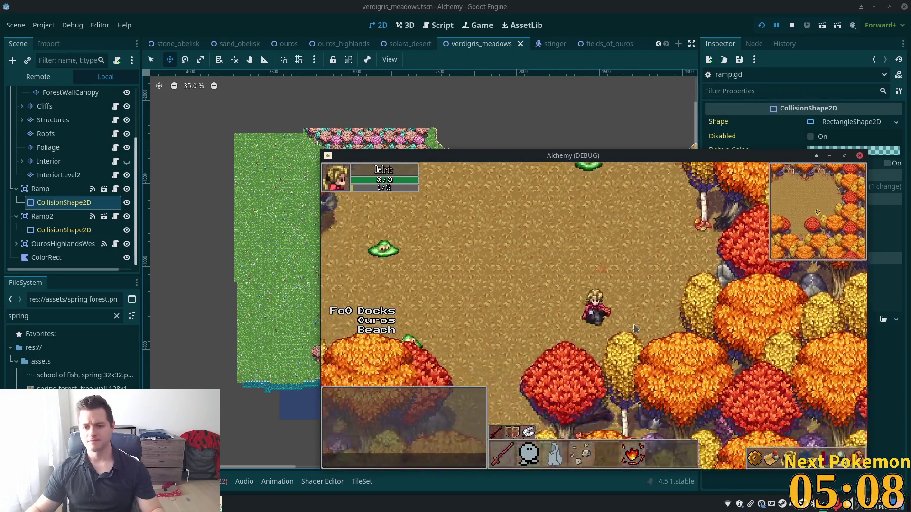
{"action": "key", "text": "Left"}
{"action": "key", "text": "Down"}
{"action": "key", "text": "Left"}
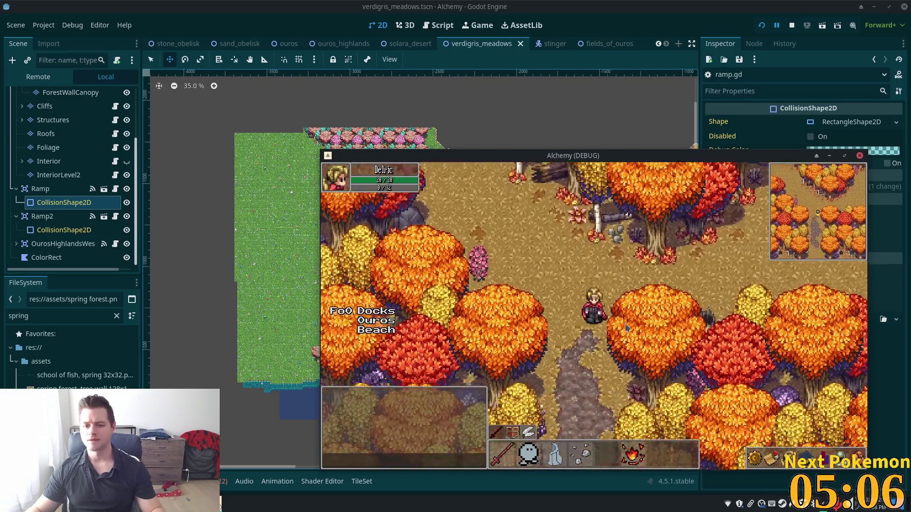
{"action": "key", "text": "Down"}
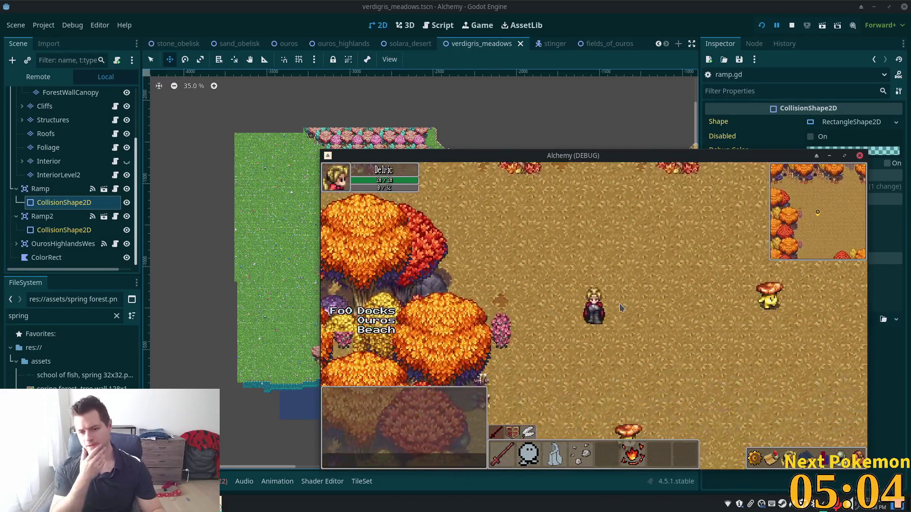
{"action": "key", "text": "Down"}
{"action": "key", "text": "Down"}
{"action": "key", "text": "Right"}
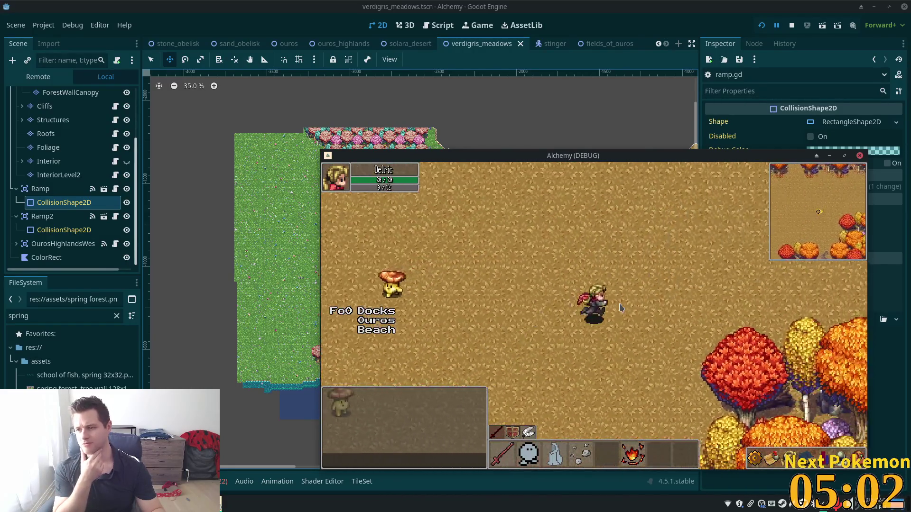
{"action": "key", "text": "Down"}
{"action": "key", "text": "Right"}
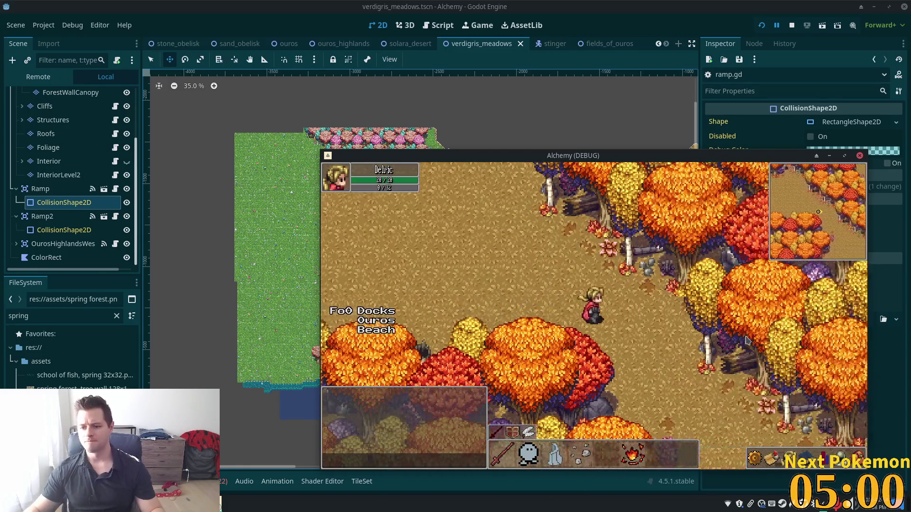
{"action": "key", "text": "Down"}
{"action": "key", "text": "Right"}
{"action": "left_click", "coordinate": [553, 327]}
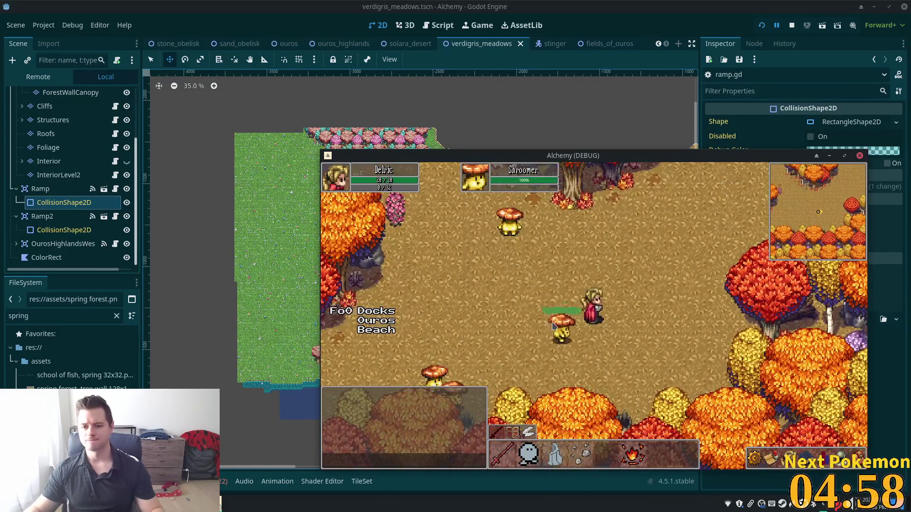
Walk past the Shroomer toward the tree line and move the fire spell one hotbar slot left
{"action": "key", "text": "Right"}
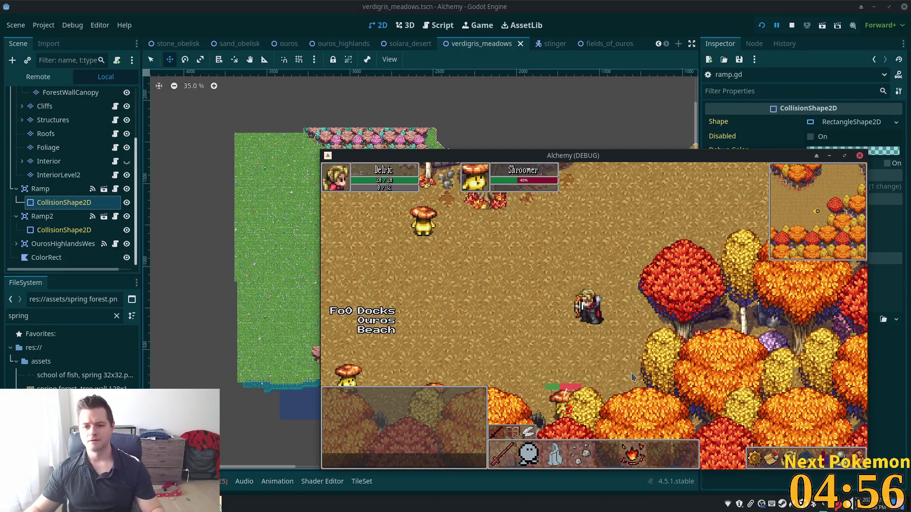
{"action": "key", "text": "Up"}
{"action": "key", "text": "Down"}
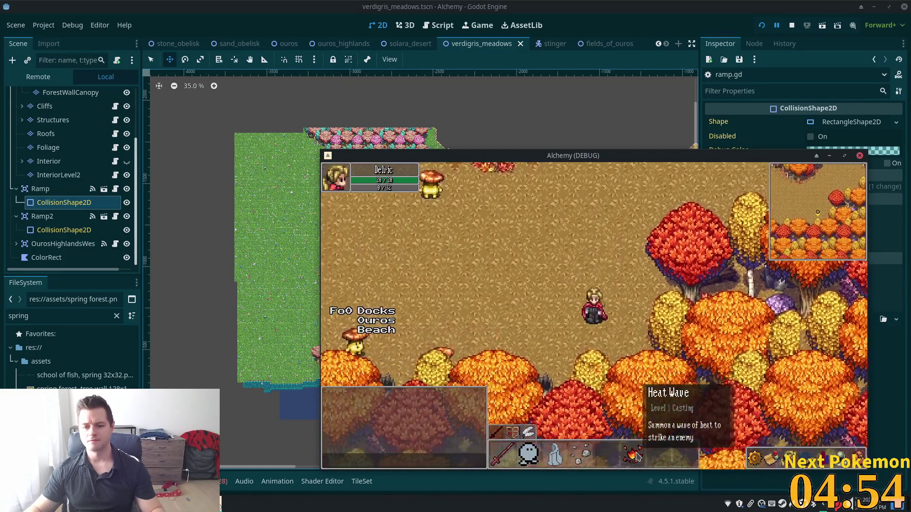
{"action": "key", "text": "Down"}
{"action": "key", "text": "Down"}
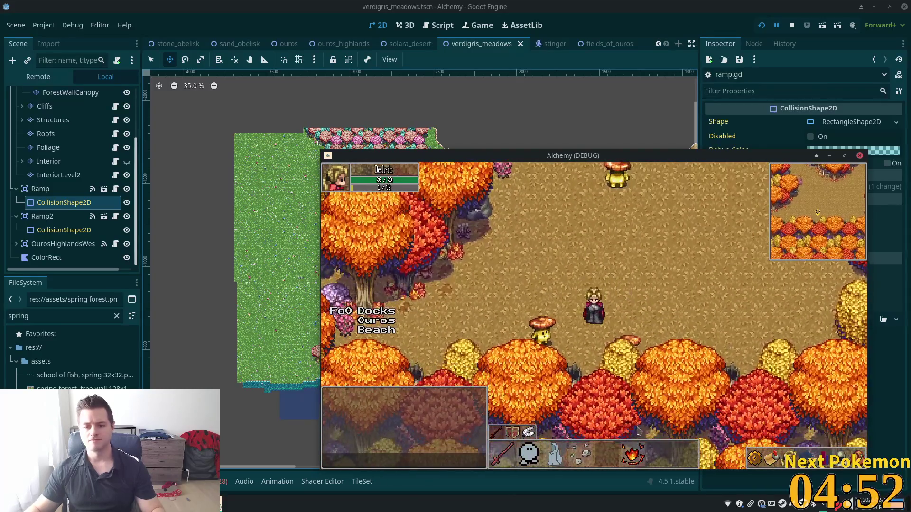
{"action": "left_click_drag", "start_coordinate": [621, 452], "coordinate": [607, 454]}
Walk along the tree line and out through the forest edge
{"action": "key", "text": "Left"}
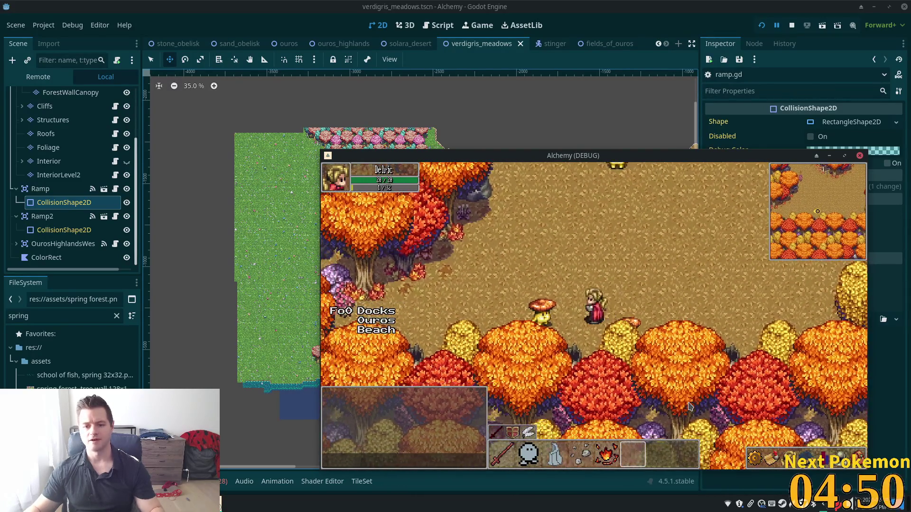
{"action": "key", "text": "Up"}
{"action": "key", "text": "Left"}
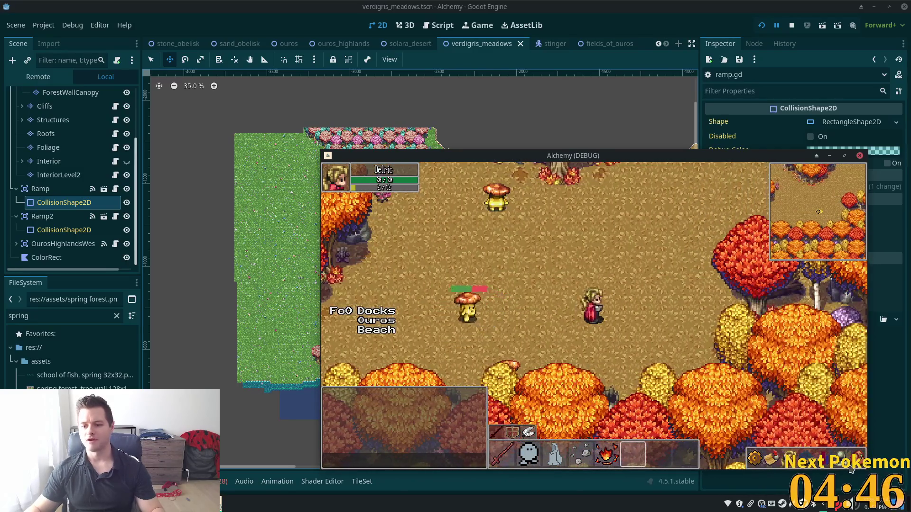
{"action": "key", "text": "Left"}
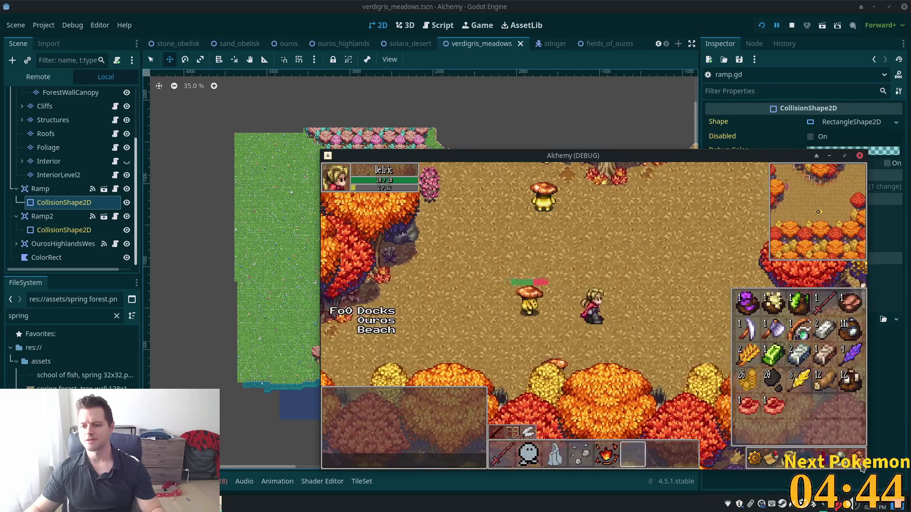
{"action": "key", "text": "Left"}
{"action": "key", "text": "Right"}
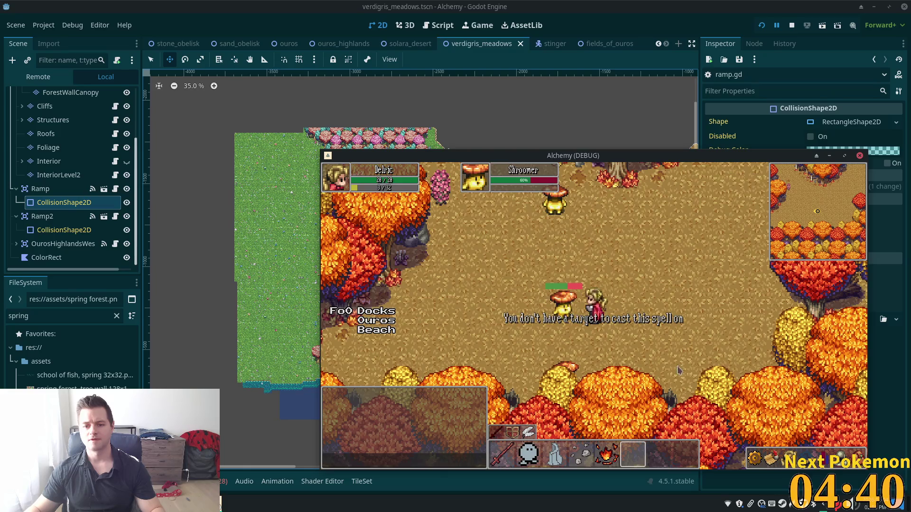
{"action": "key", "text": "Right"}
{"action": "key", "text": "space"}
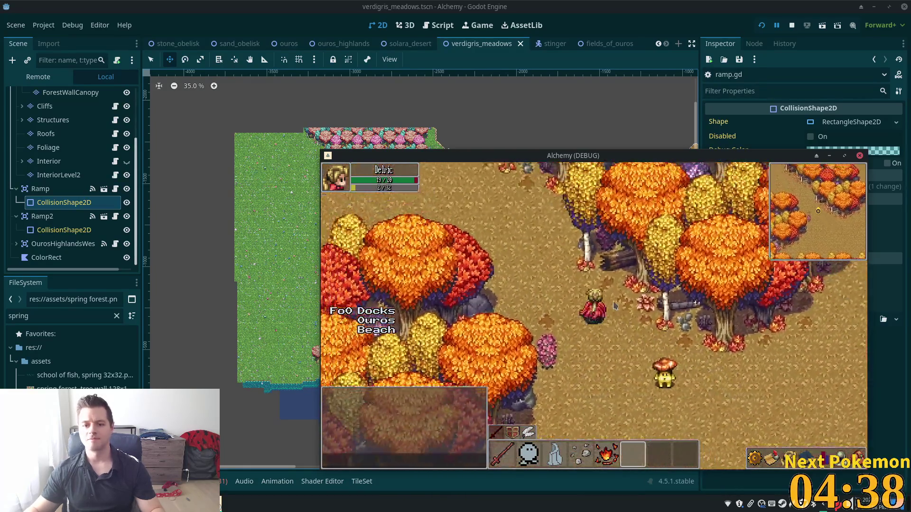
{"action": "key", "text": "Left"}
Walk the character past the village well and into the Ouros shop up to the counter
{"action": "key", "text": "Right"}
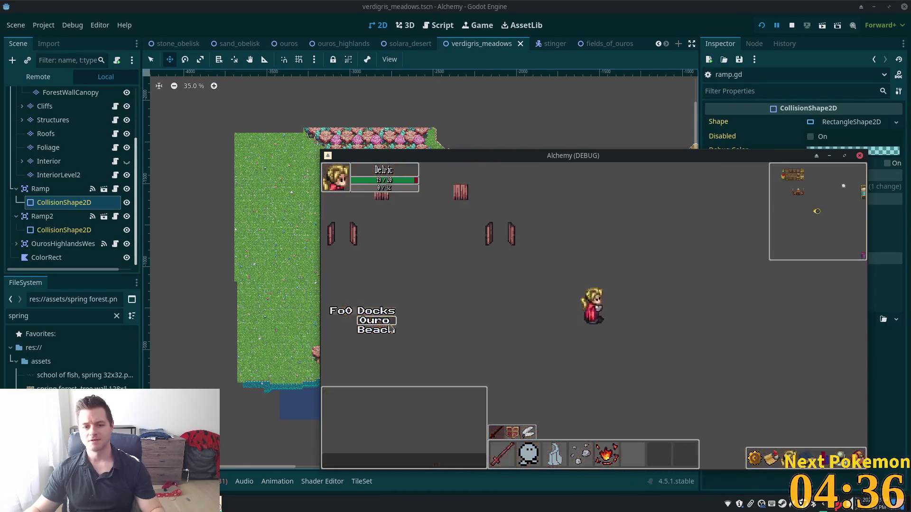
{"action": "key", "text": "Up"}
{"action": "key", "text": "Left"}
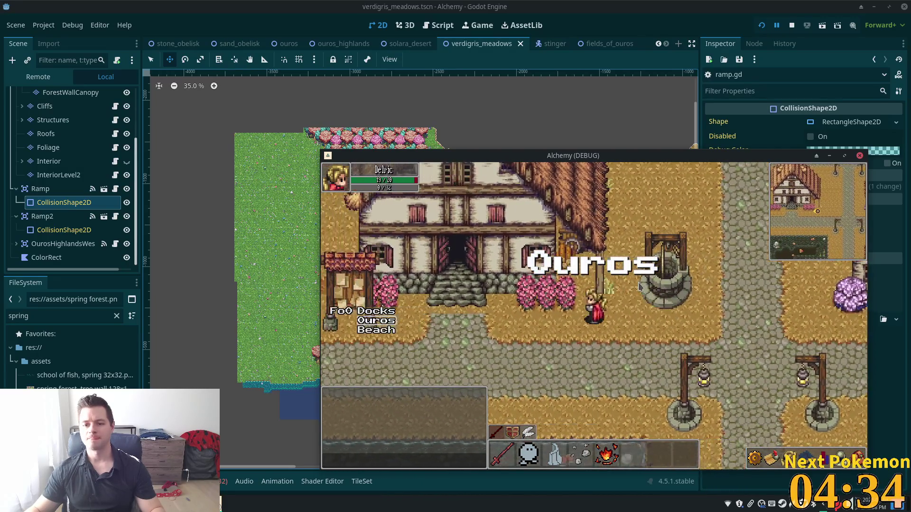
{"action": "key", "text": "Right"}
{"action": "key", "text": "Up"}
{"action": "key", "text": "Left"}
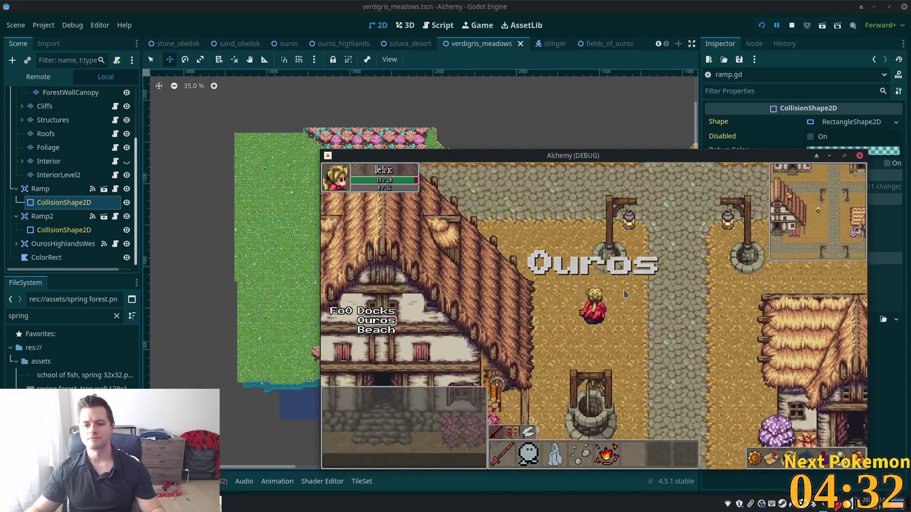
{"action": "key", "text": "Up"}
{"action": "key", "text": "Left"}
{"action": "key", "text": "Up"}
{"action": "key", "text": "Left"}
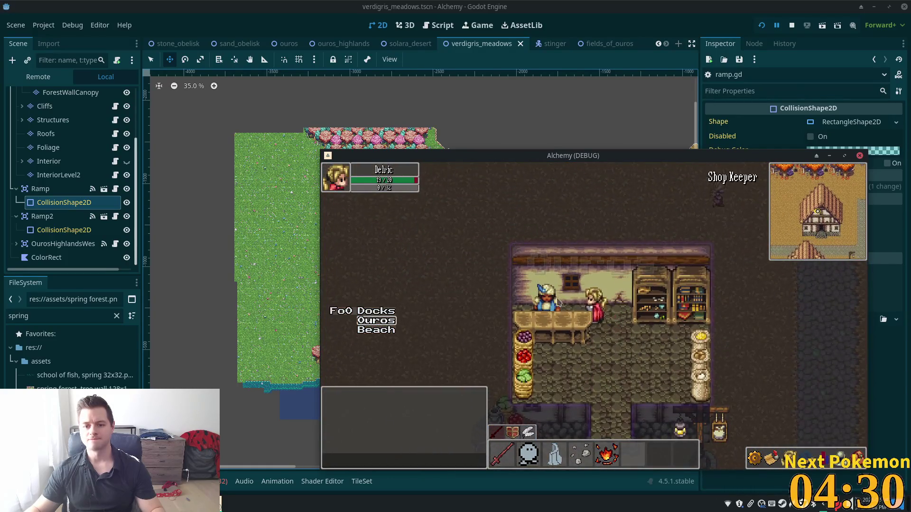
Buy 5 Stone from the shop keeper, close the shop and step back out onto the road
{"action": "left_click", "coordinate": [563, 294]}
{"action": "left_click", "coordinate": [496, 270]}
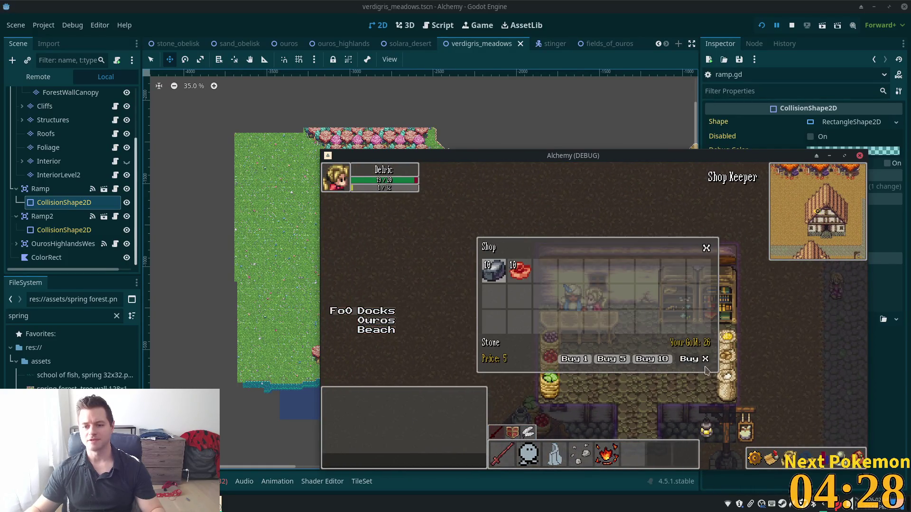
{"action": "left_click", "coordinate": [664, 359]}
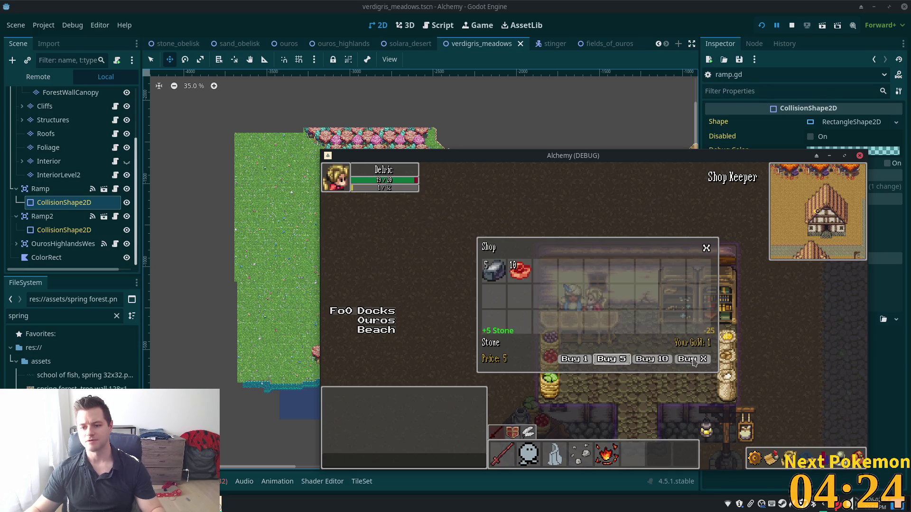
{"action": "key", "text": "Escape"}
{"action": "key", "text": "Escape"}
{"action": "key", "text": "Escape"}
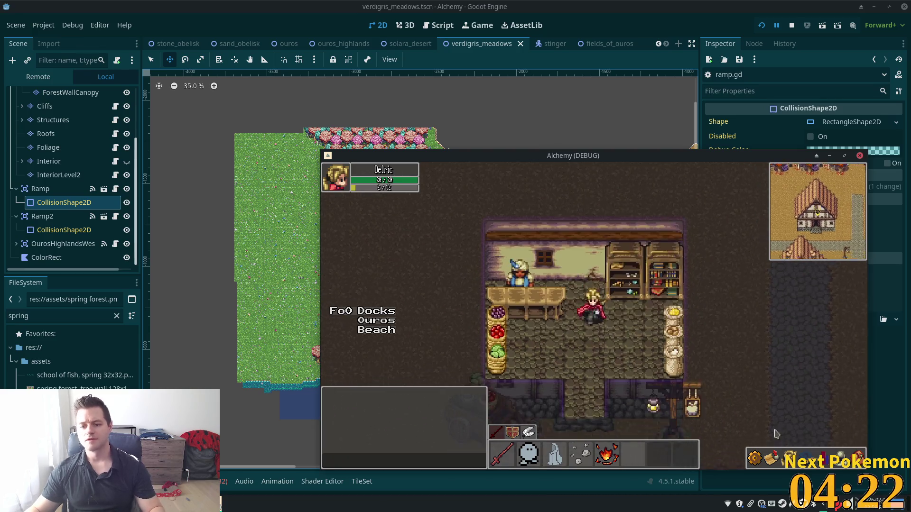
{"action": "key", "text": "Down"}
Check the inventory, walk over the bridge into the quarry and mine 2 Stone from the deposit
{"action": "key", "text": "i"}
{"action": "key", "text": "Left"}
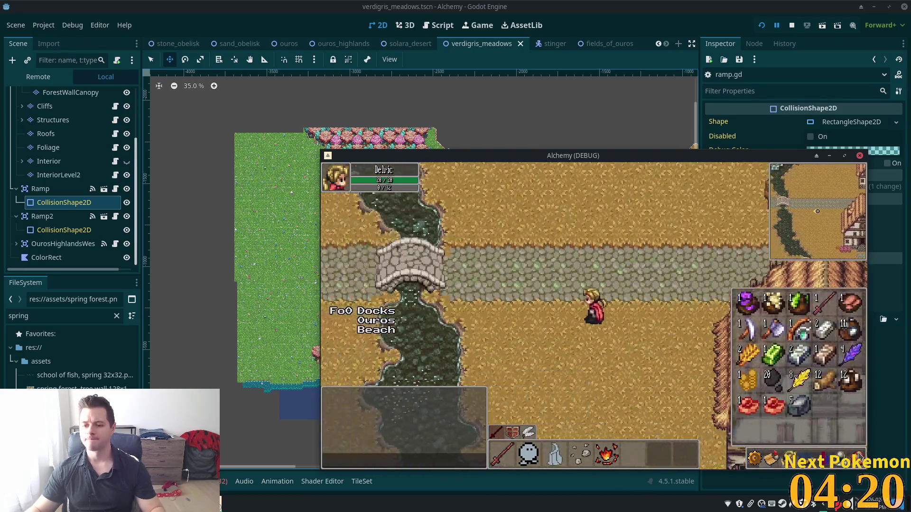
{"action": "key", "text": "i"}
{"action": "key", "text": "Left"}
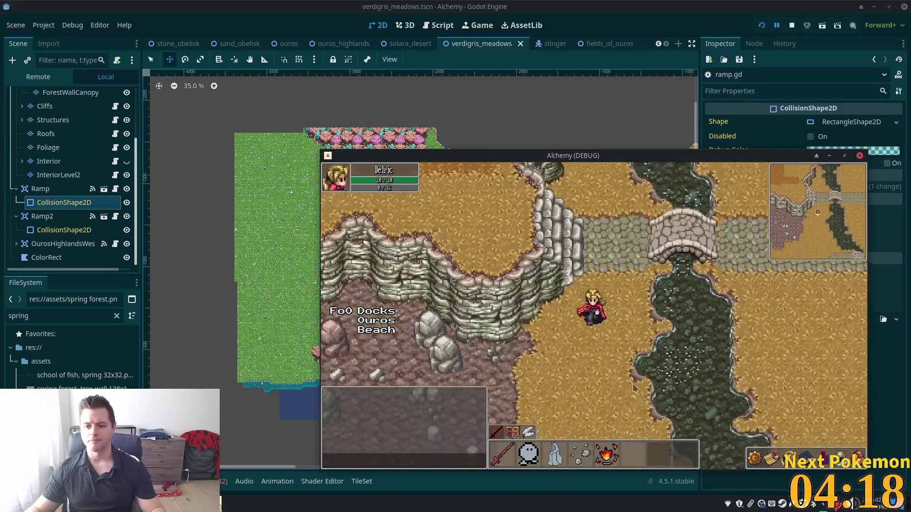
{"action": "key", "text": "Up"}
{"action": "left_click", "coordinate": [574, 322]}
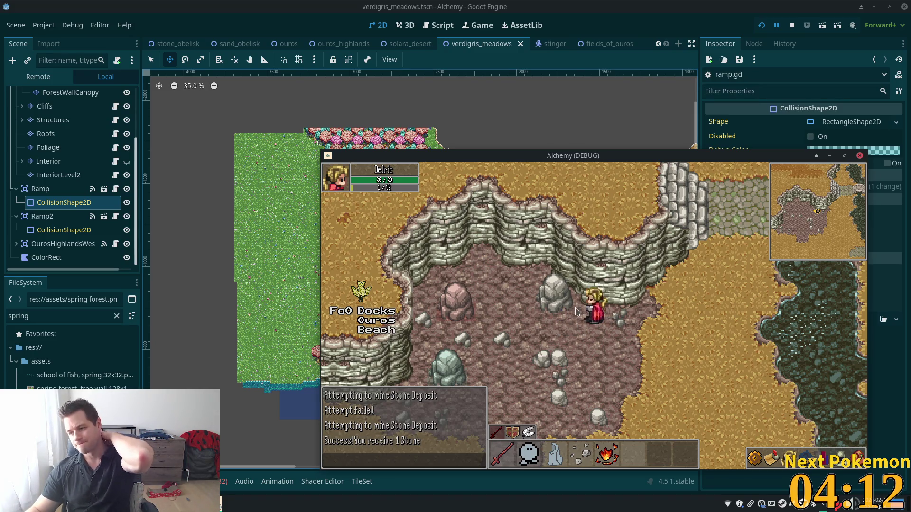
{"action": "left_click", "coordinate": [594, 356]}
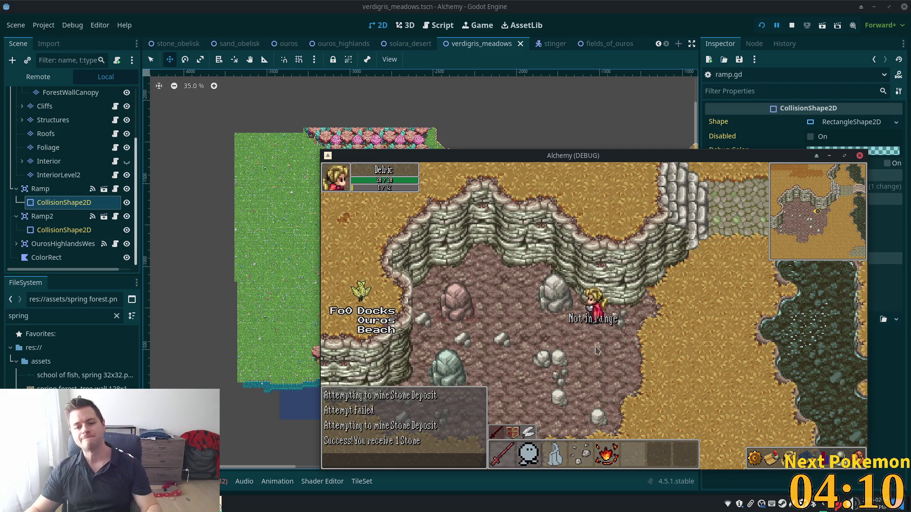
{"action": "key", "text": "Up"}
{"action": "key", "text": "Left"}
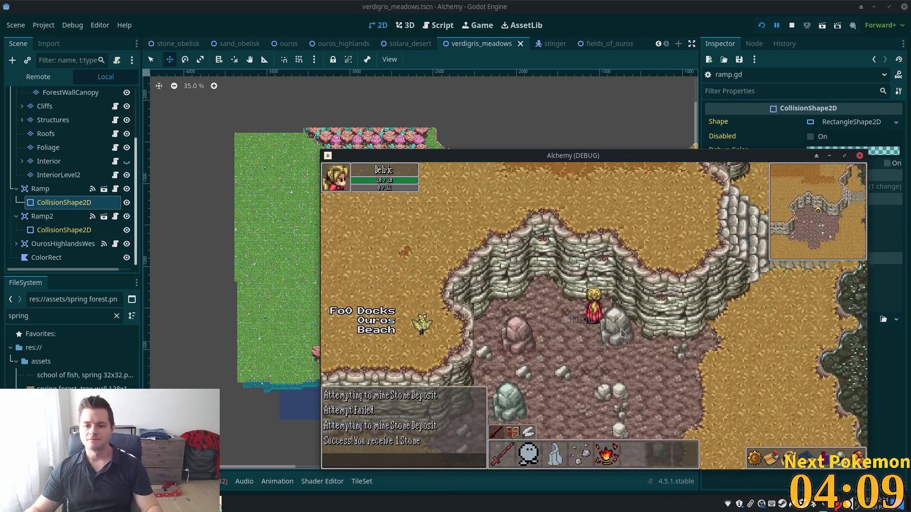
{"action": "left_click", "coordinate": [623, 334]}
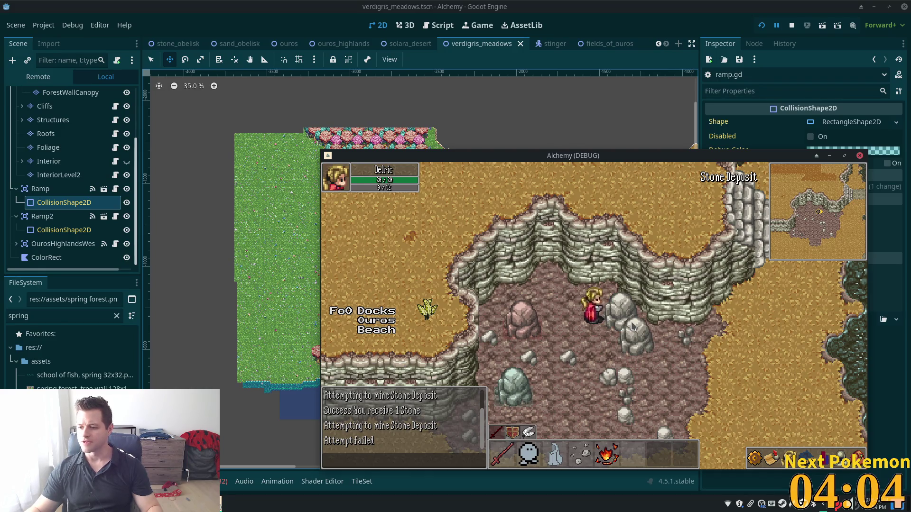
{"action": "left_click", "coordinate": [632, 323]}
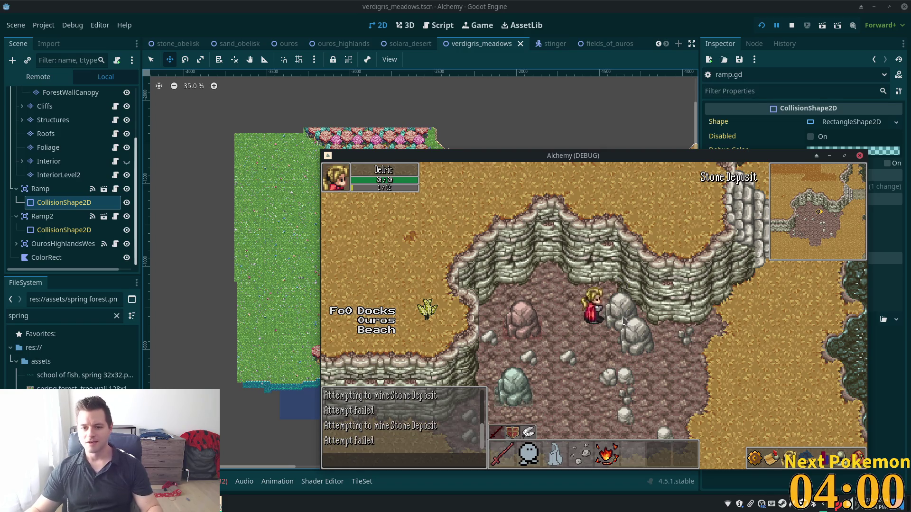
Walk north past the stone bridge and east down the ramp into Ouros Highlands
{"action": "key", "text": "Up"}
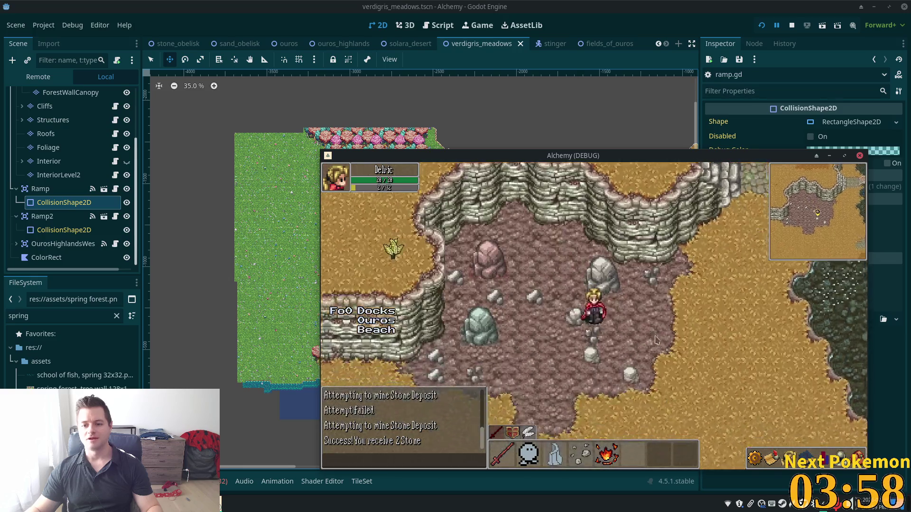
{"action": "key", "text": "Up"}
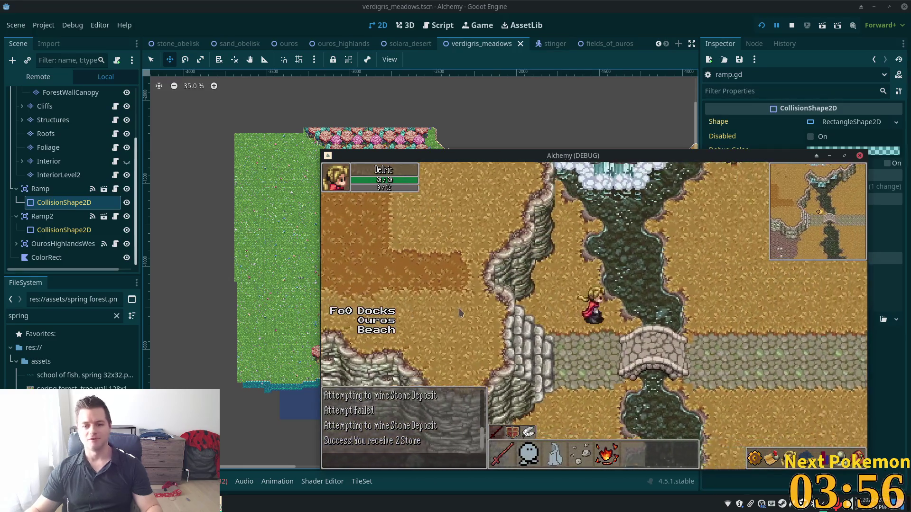
{"action": "key", "text": "Right"}
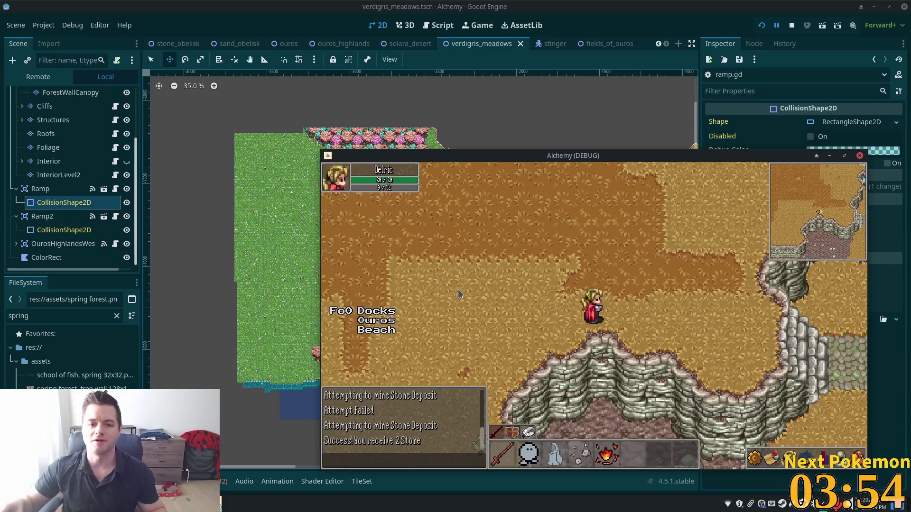
{"action": "key", "text": "Right"}
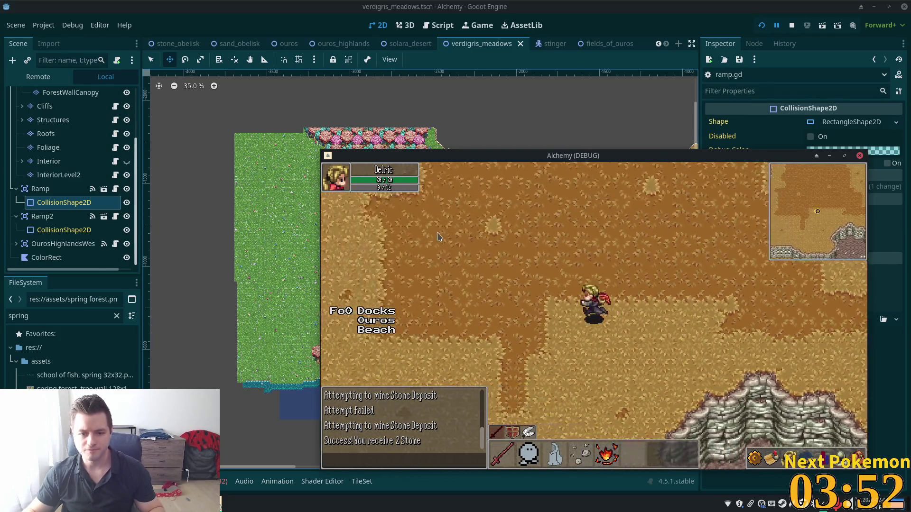
{"action": "key", "text": "Left"}
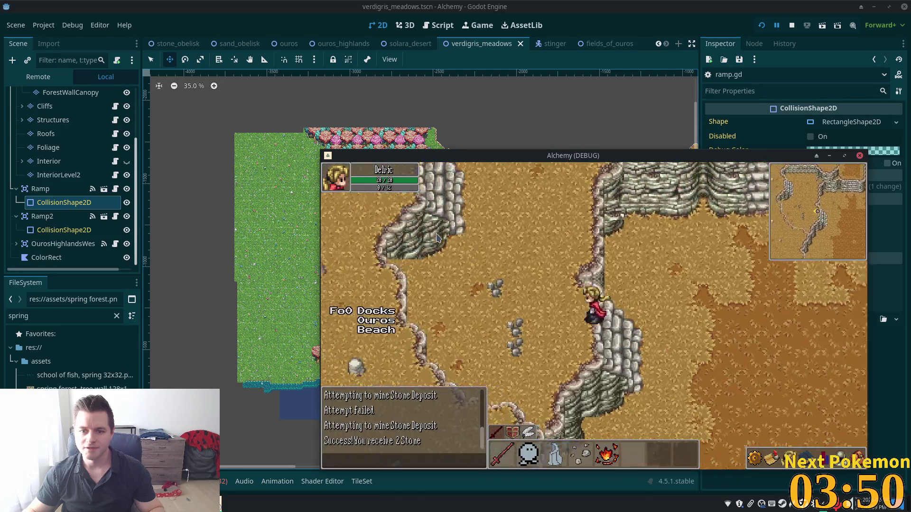
{"action": "key", "text": "Right"}
Walk west across the highlands until the character reaches Verdigris Meadows
{"action": "key", "text": "Left"}
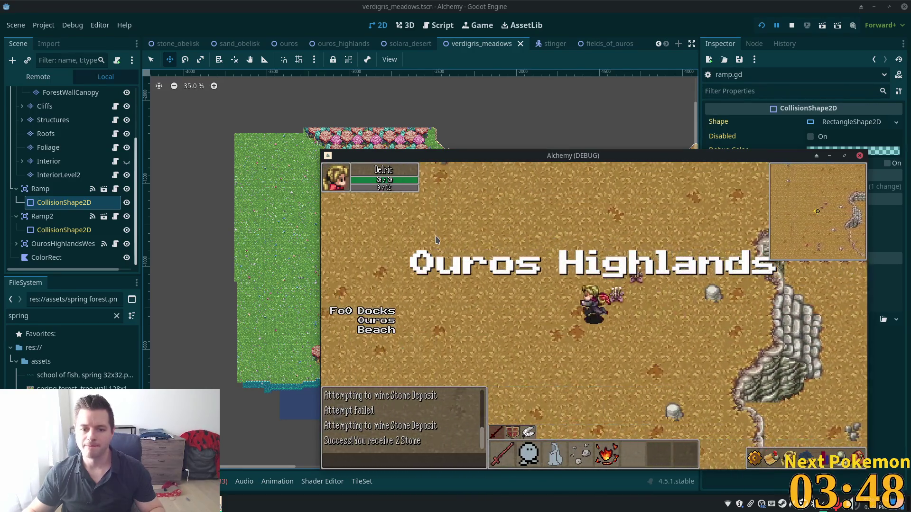
{"action": "key", "text": "Down"}
{"action": "key", "text": "Left"}
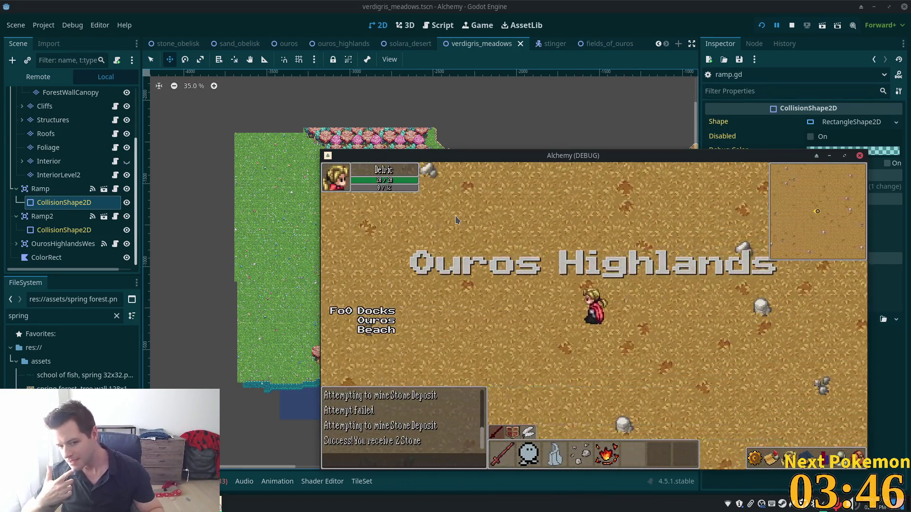
{"action": "key", "text": "Left"}
{"action": "key", "text": "Left"}
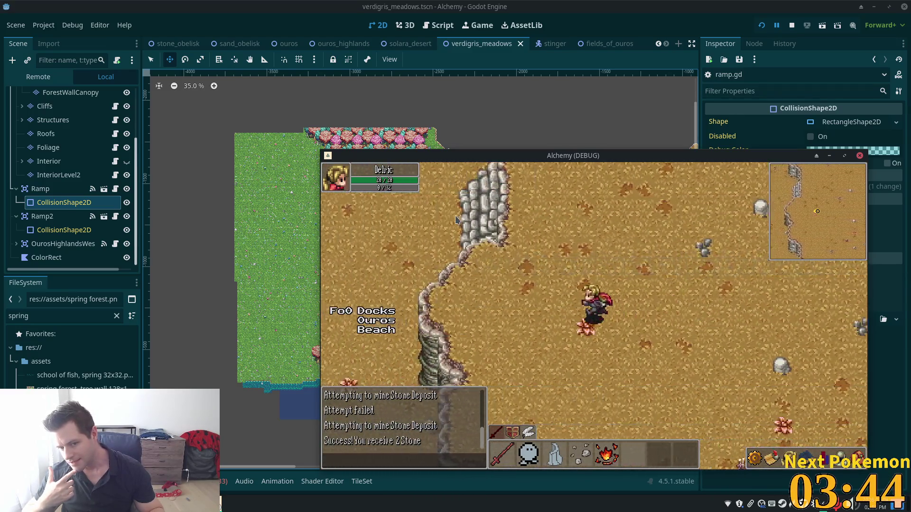
{"action": "key", "text": "Left"}
{"action": "key", "text": "Left"}
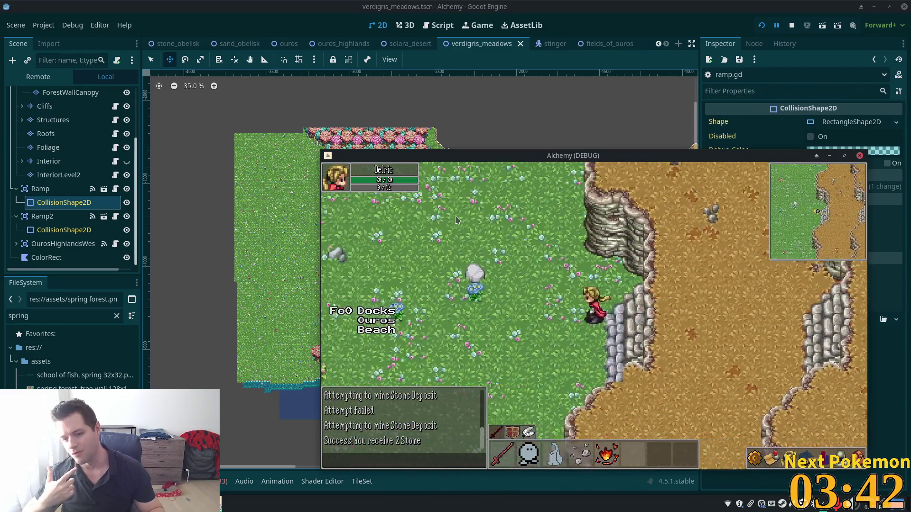
{"action": "key", "text": "Left"}
{"action": "key", "text": "Down"}
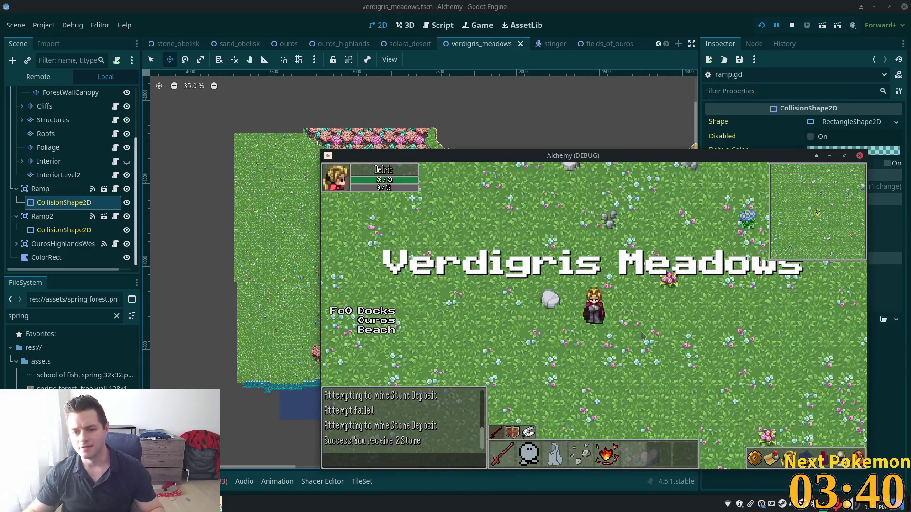
{"action": "key", "text": "Down"}
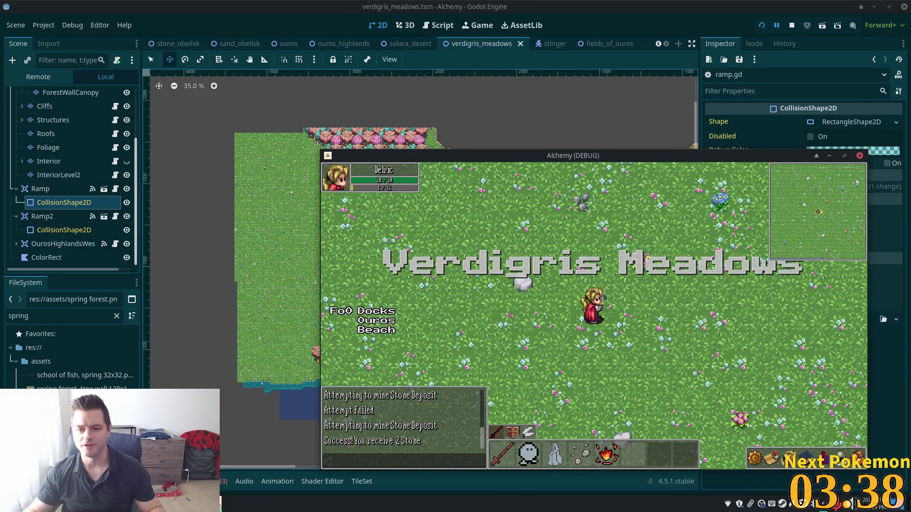
Back in the editor, select the Ground layer and switch the palette to spring forest.png
{"action": "left_click", "coordinate": [397, 122]}
{"action": "scroll", "coordinate": [351, 304], "scroll_direction": "up", "scroll_amount": 6}
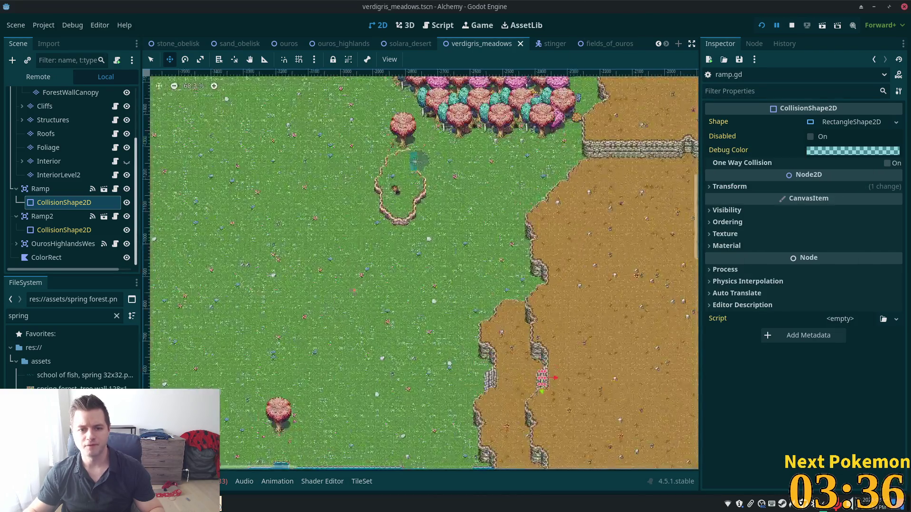
{"action": "left_click_drag", "start_coordinate": [349, 348], "coordinate": [498, 253]}
{"action": "scroll", "coordinate": [498, 253], "scroll_direction": "up", "scroll_amount": 5}
{"action": "scroll", "coordinate": [52, 156], "scroll_direction": "up", "scroll_amount": 3}
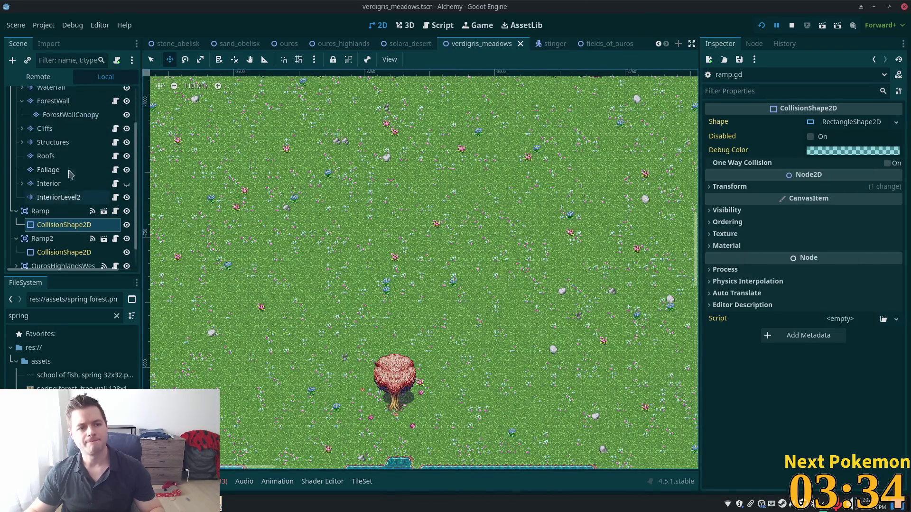
{"action": "left_click", "coordinate": [47, 122]}
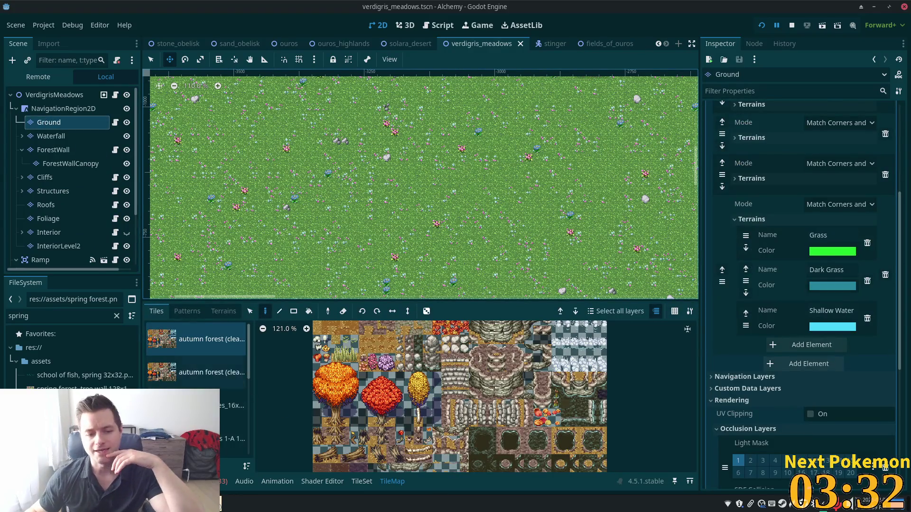
{"action": "left_click", "coordinate": [233, 388]}
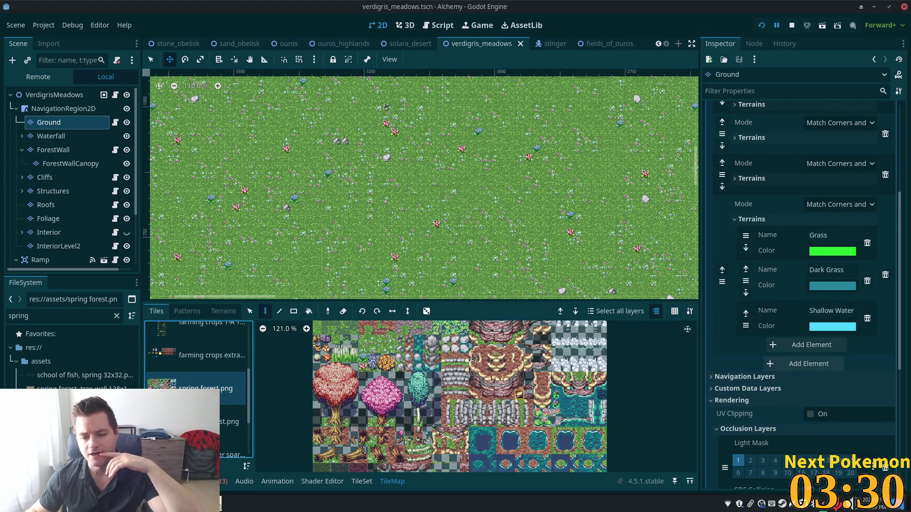
In the TileSet's Paint > Terrains mode, remove the terrain from a flowery grass tile
{"action": "scroll", "coordinate": [461, 369], "scroll_direction": "down", "scroll_amount": 1}
{"action": "left_click", "coordinate": [362, 481]}
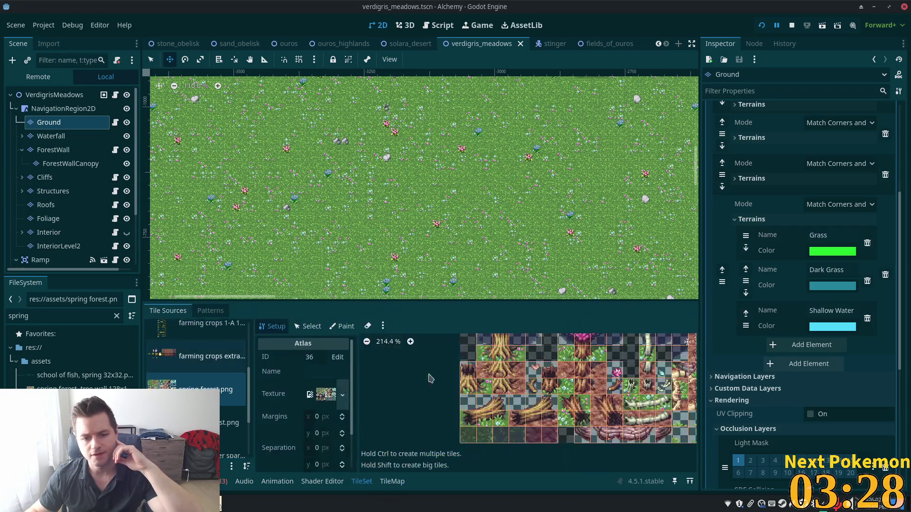
{"action": "scroll", "coordinate": [480, 366], "scroll_direction": "up", "scroll_amount": 3}
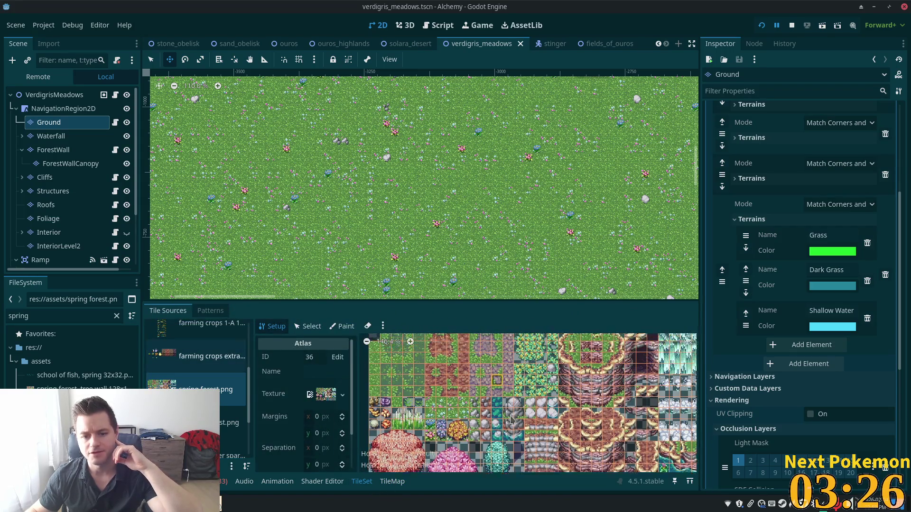
{"action": "left_click", "coordinate": [342, 326]}
{"action": "scroll", "coordinate": [506, 453], "scroll_direction": "down", "scroll_amount": 2}
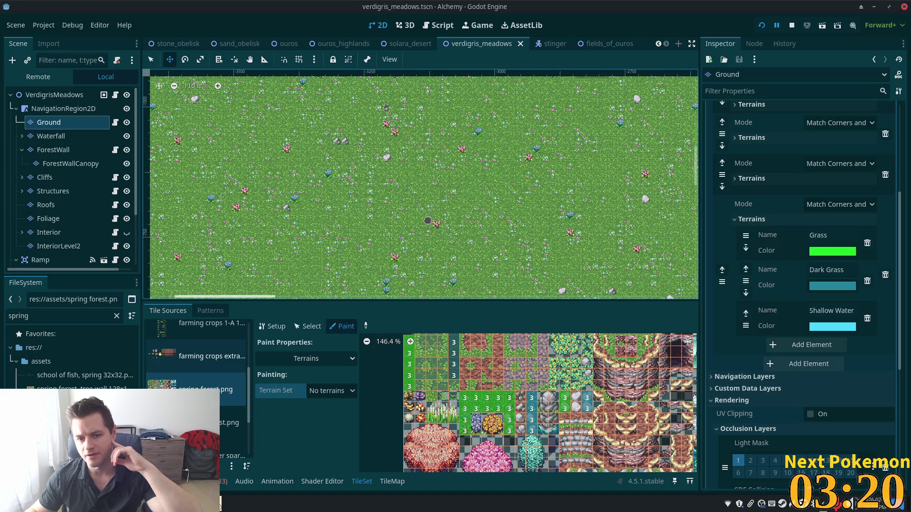
{"action": "scroll", "coordinate": [438, 248], "scroll_direction": "up", "scroll_amount": 5}
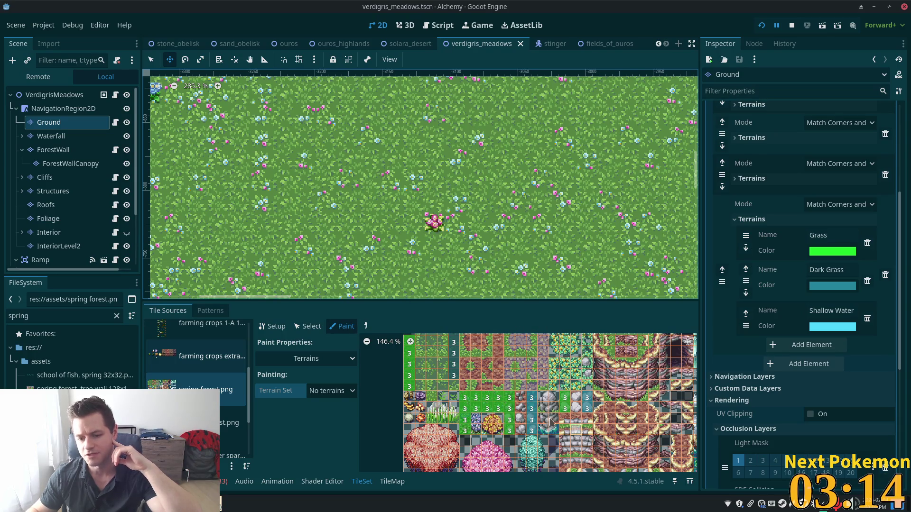
{"action": "scroll", "coordinate": [476, 427], "scroll_direction": "up", "scroll_amount": 4}
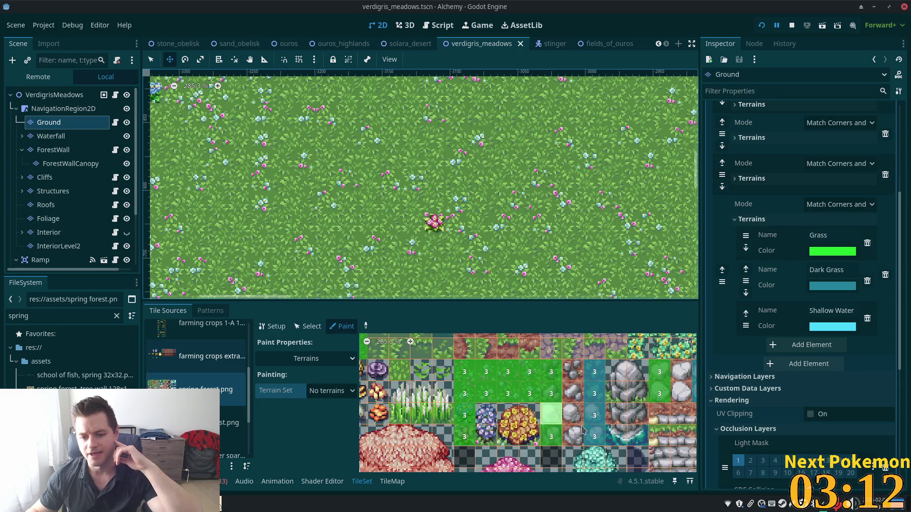
{"action": "left_click", "coordinate": [474, 380]}
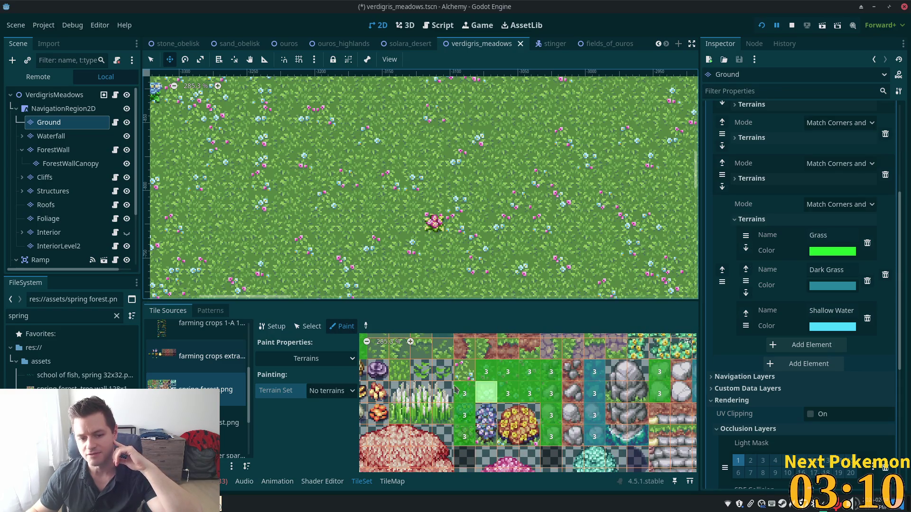
Inspect the flowery grass tile's properties in Select mode, then return to the TileMap
{"action": "left_click", "coordinate": [311, 328]}
{"action": "left_click", "coordinate": [464, 371]}
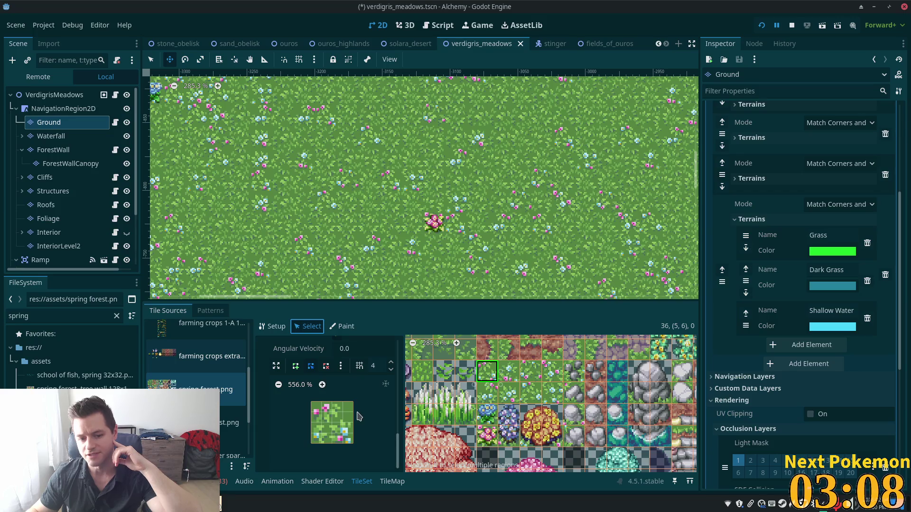
{"action": "scroll", "coordinate": [354, 416], "scroll_direction": "down", "scroll_amount": 3}
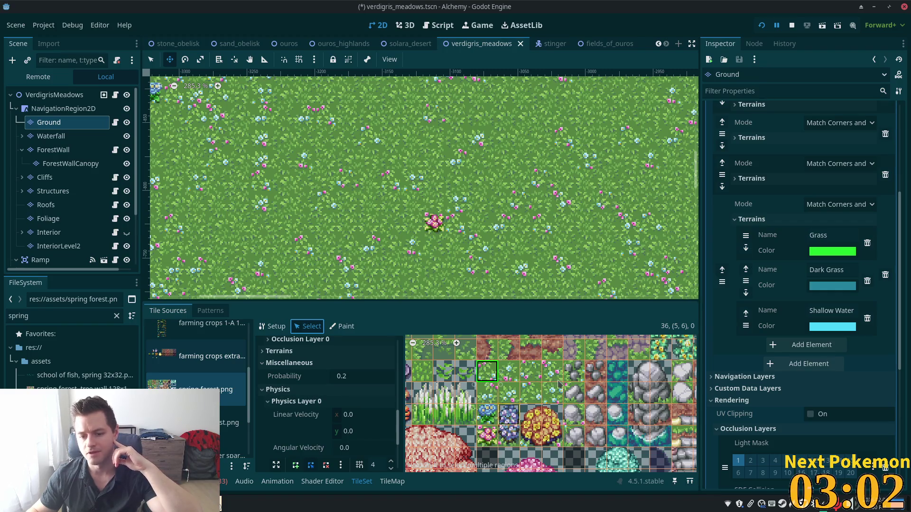
{"action": "scroll", "coordinate": [510, 397], "scroll_direction": "right", "scroll_amount": 3}
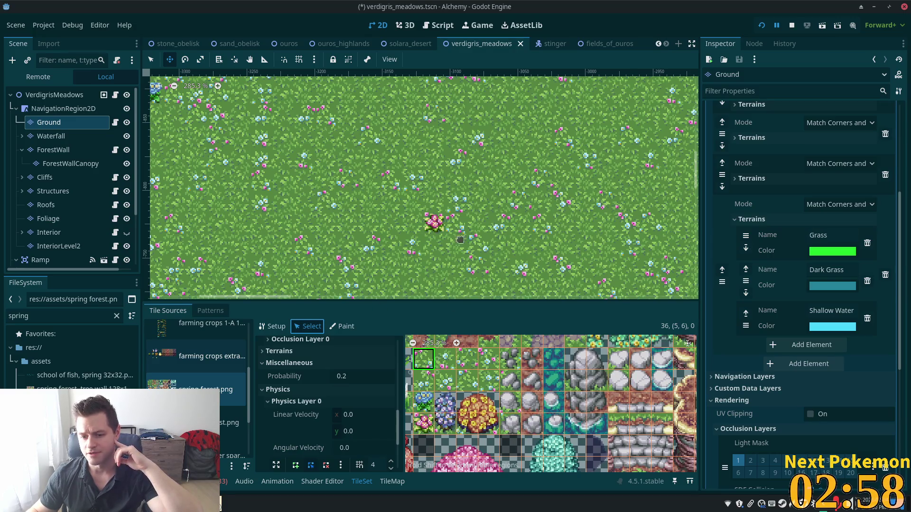
{"action": "scroll", "coordinate": [369, 182], "scroll_direction": "down", "scroll_amount": 3}
{"action": "scroll", "coordinate": [369, 182], "scroll_direction": "down", "scroll_amount": 5}
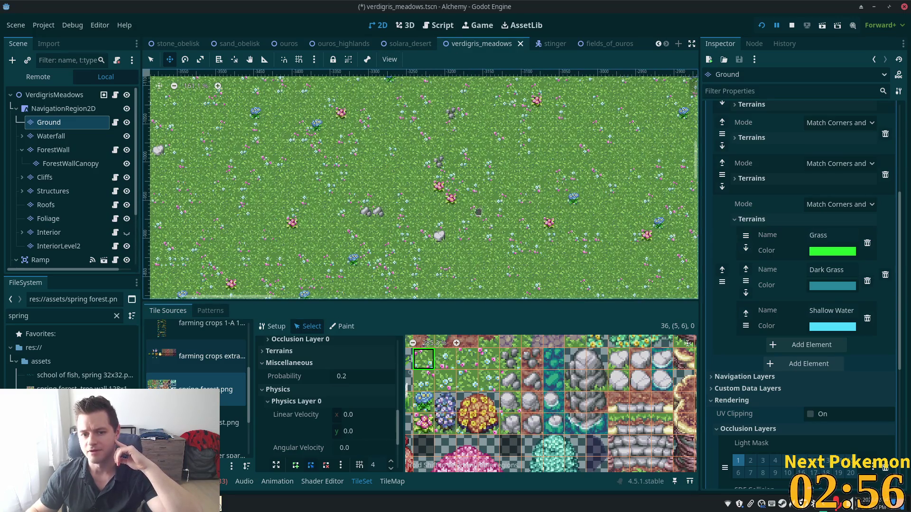
{"action": "scroll", "coordinate": [469, 230], "scroll_direction": "down", "scroll_amount": 2}
{"action": "left_click_drag", "start_coordinate": [469, 231], "coordinate": [567, 87]}
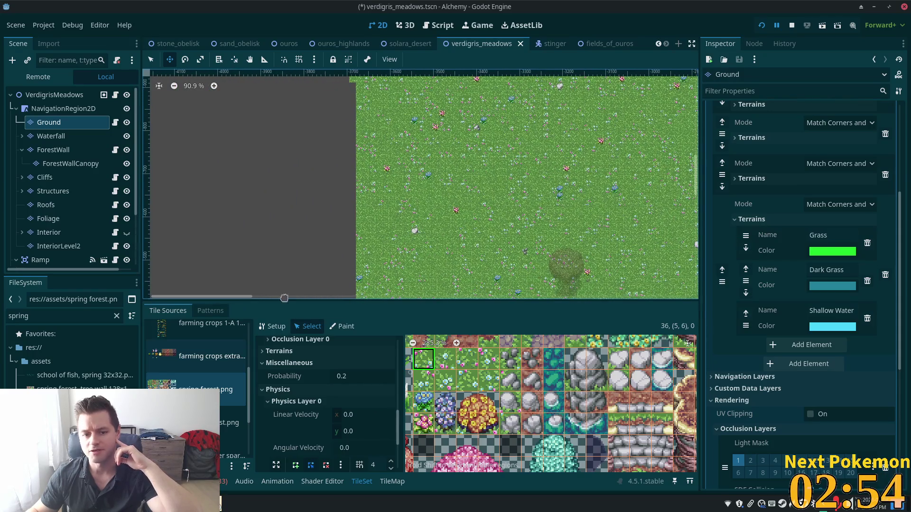
{"action": "left_click", "coordinate": [392, 482]}
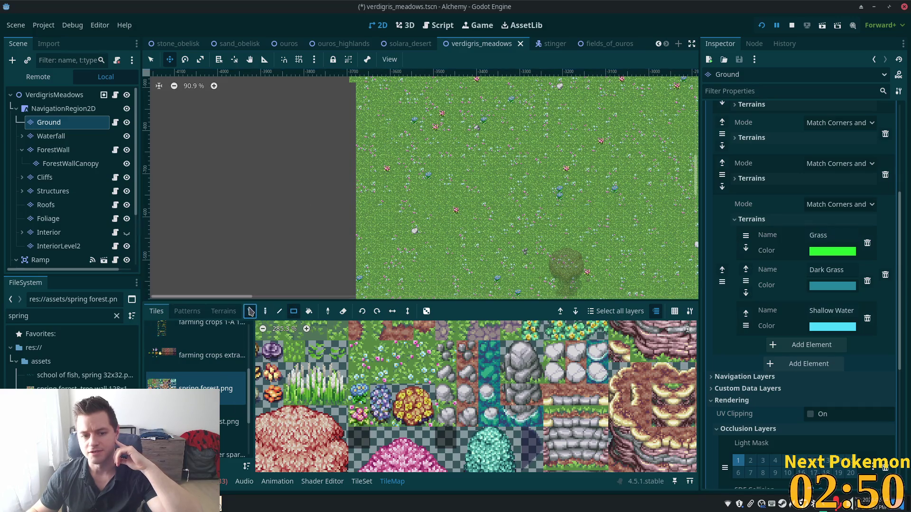
Set up rectangle painting on the Ground layer with spring forest tiles and show the terrain sets
{"action": "left_click", "coordinate": [250, 311]}
{"action": "left_click", "coordinate": [294, 312]}
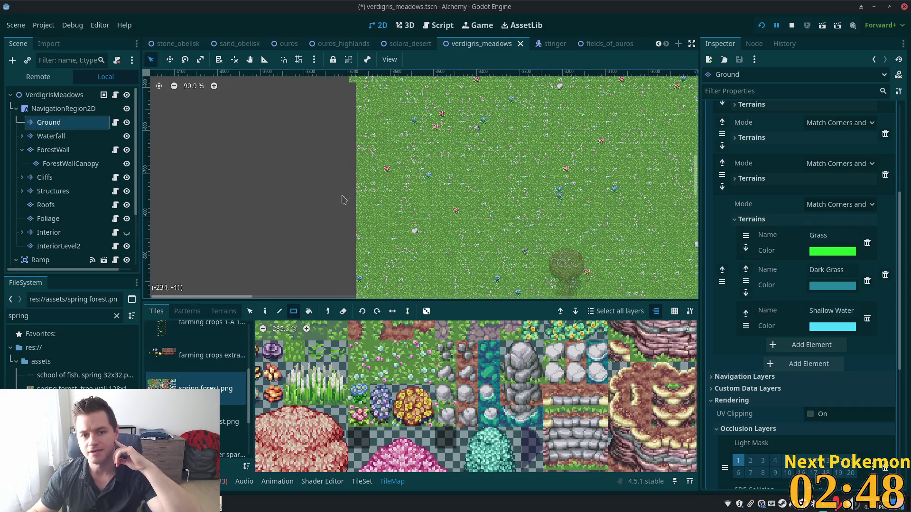
{"action": "left_click", "coordinate": [294, 331]}
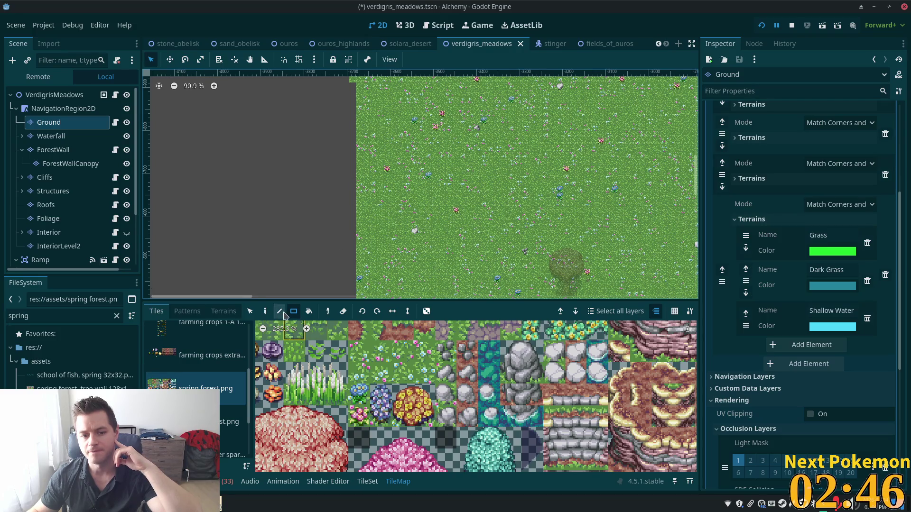
{"action": "left_click", "coordinate": [105, 122]}
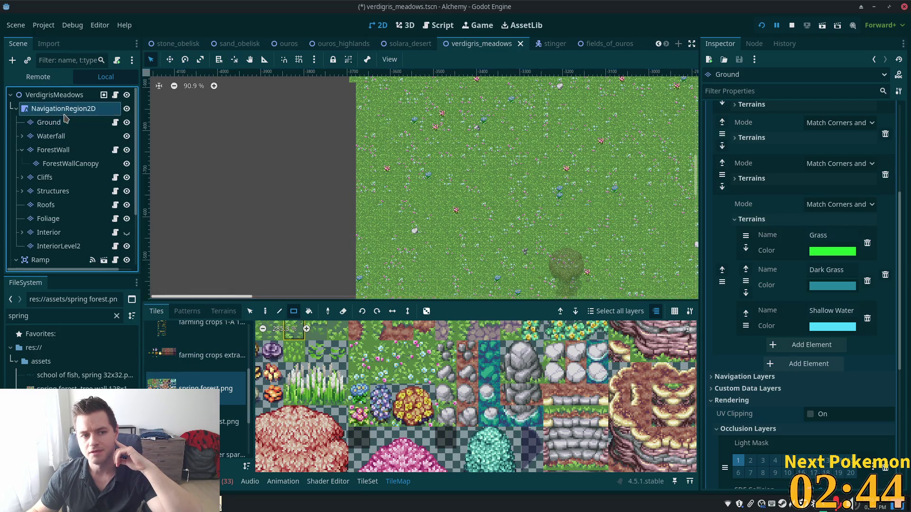
{"action": "left_click", "coordinate": [356, 355]}
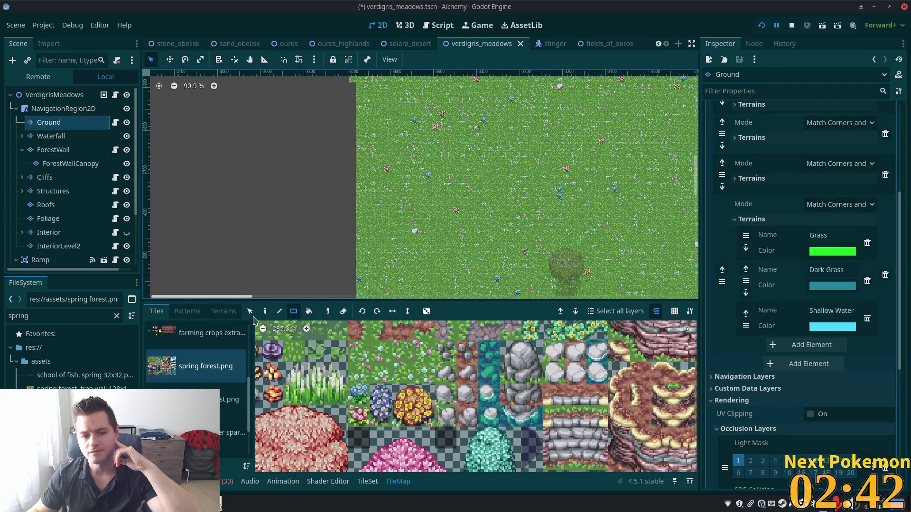
{"action": "left_click", "coordinate": [224, 311]}
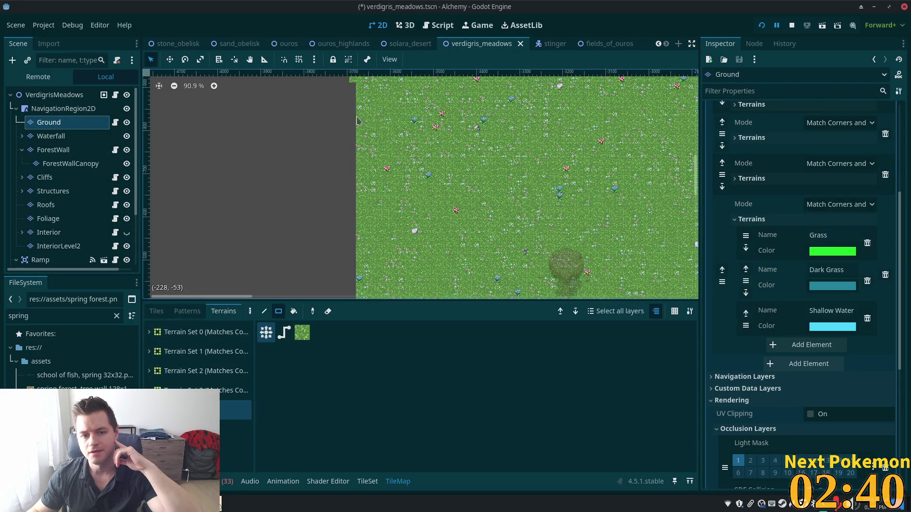
Paint a grass block just left of the existing meadow grass
{"action": "left_click_drag", "start_coordinate": [350, 161], "coordinate": [308, 204]}
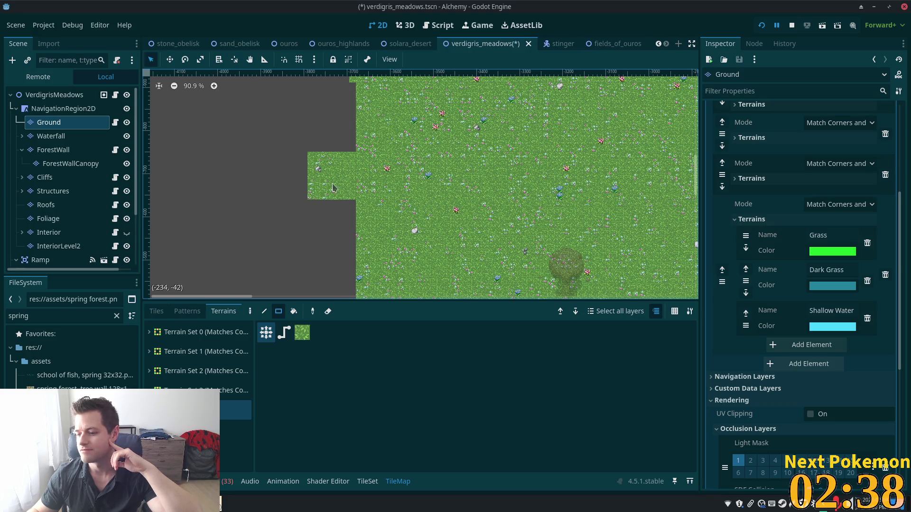
{"action": "scroll", "coordinate": [325, 156], "scroll_direction": "up", "scroll_amount": 5}
{"action": "scroll", "coordinate": [330, 161], "scroll_direction": "up", "scroll_amount": 3}
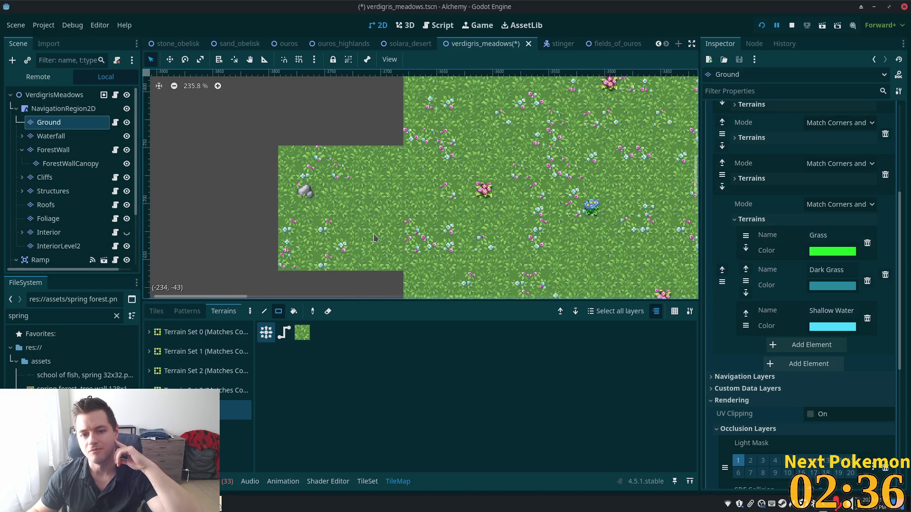
{"action": "scroll", "coordinate": [361, 239], "scroll_direction": "down", "scroll_amount": 4}
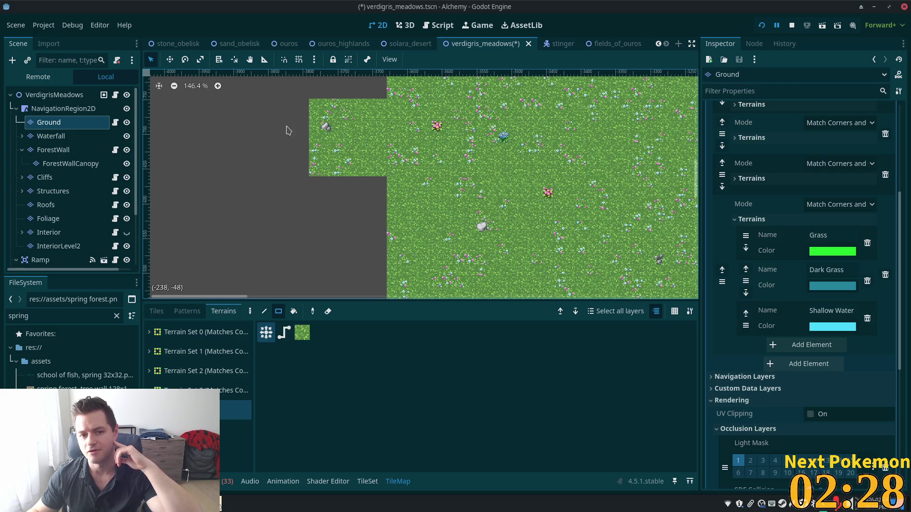
{"action": "scroll", "coordinate": [388, 244], "scroll_direction": "down", "scroll_amount": 2}
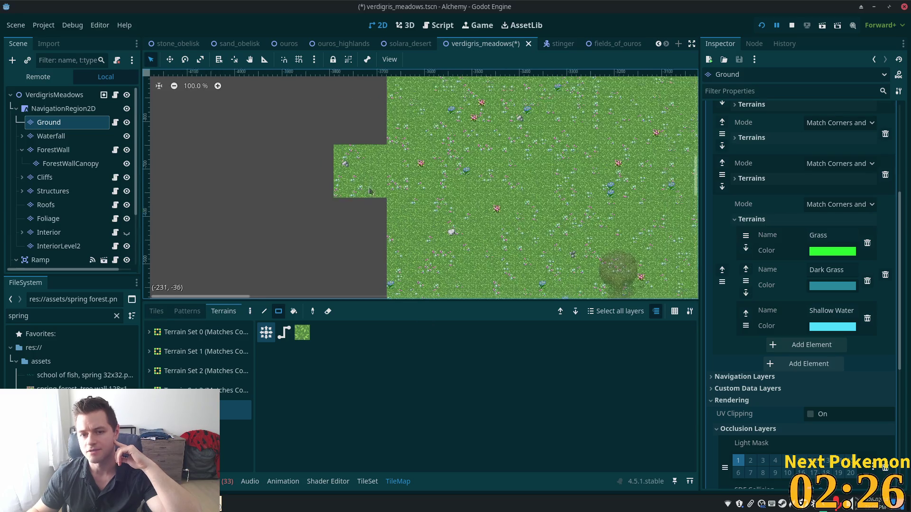
{"action": "scroll", "coordinate": [407, 236], "scroll_direction": "down", "scroll_amount": 5}
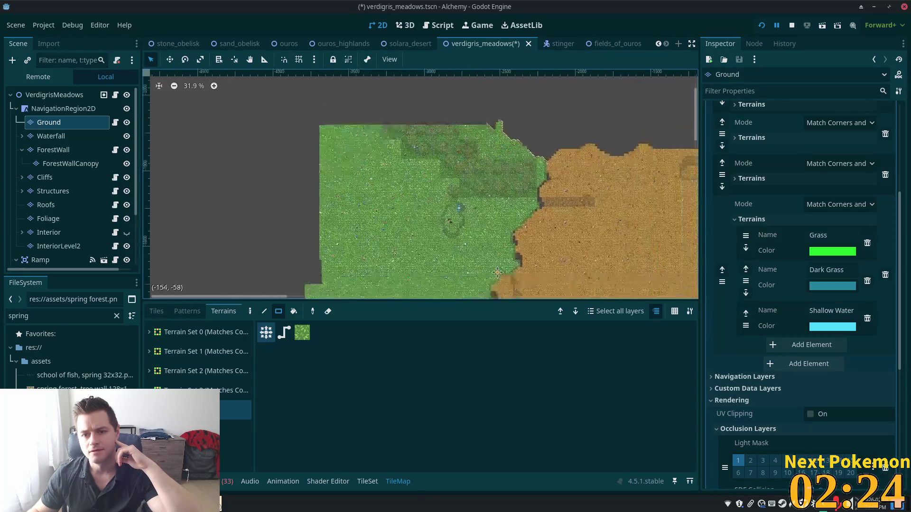
{"action": "scroll", "coordinate": [509, 175], "scroll_direction": "down", "scroll_amount": 2}
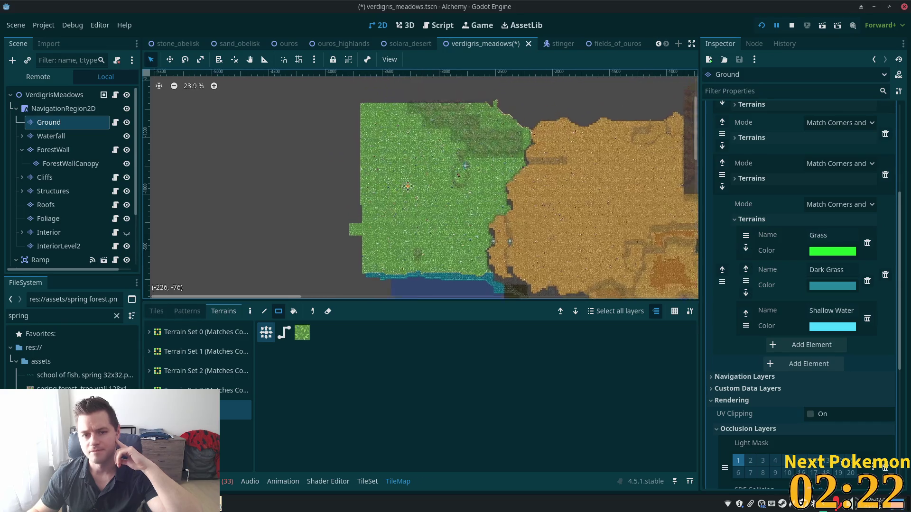
Paint a tall grass strip along the map's left edge and fill the remaining column
{"action": "mouse_move", "coordinate": [412, 121]}
{"action": "left_mouse_down"}
{"action": "mouse_move", "coordinate": [374, 280]}
{"action": "mouse_move", "coordinate": [394, 292]}
{"action": "left_mouse_up"}
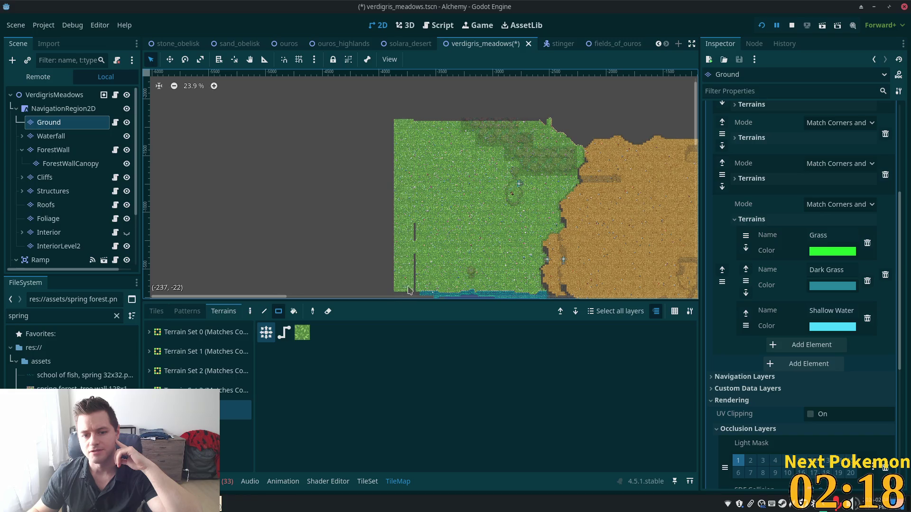
{"action": "scroll", "coordinate": [406, 280], "scroll_direction": "up", "scroll_amount": 2}
{"action": "scroll", "coordinate": [414, 232], "scroll_direction": "down", "scroll_amount": 3}
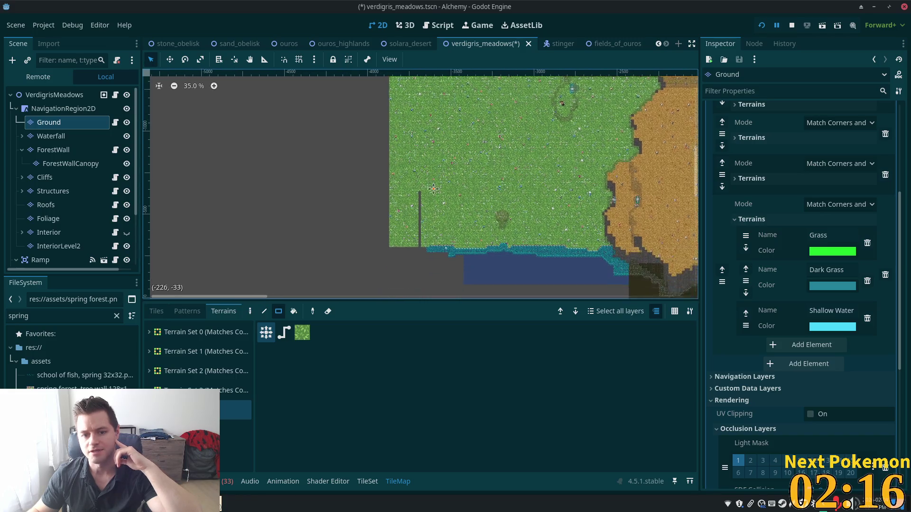
{"action": "left_click_drag", "start_coordinate": [420, 167], "coordinate": [420, 191]}
{"action": "left_click_drag", "start_coordinate": [422, 225], "coordinate": [422, 225]}
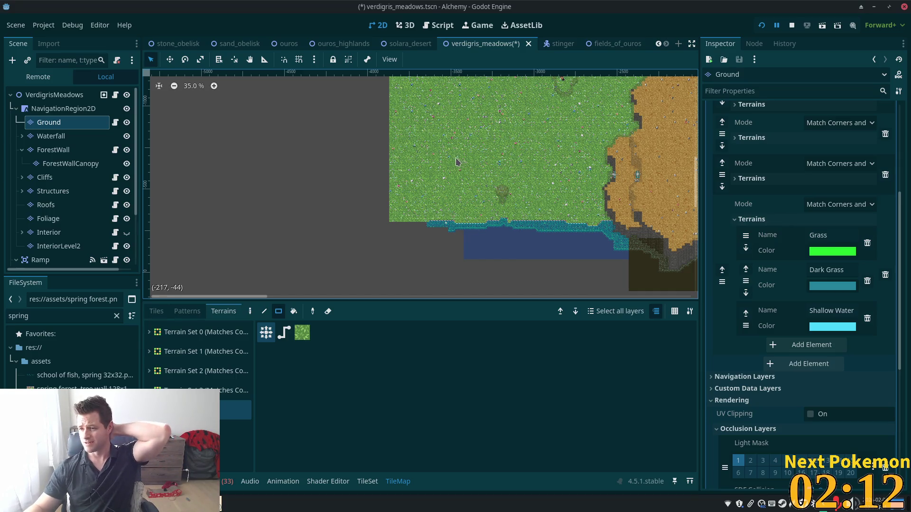
{"action": "scroll", "coordinate": [488, 118], "scroll_direction": "up", "scroll_amount": 2}
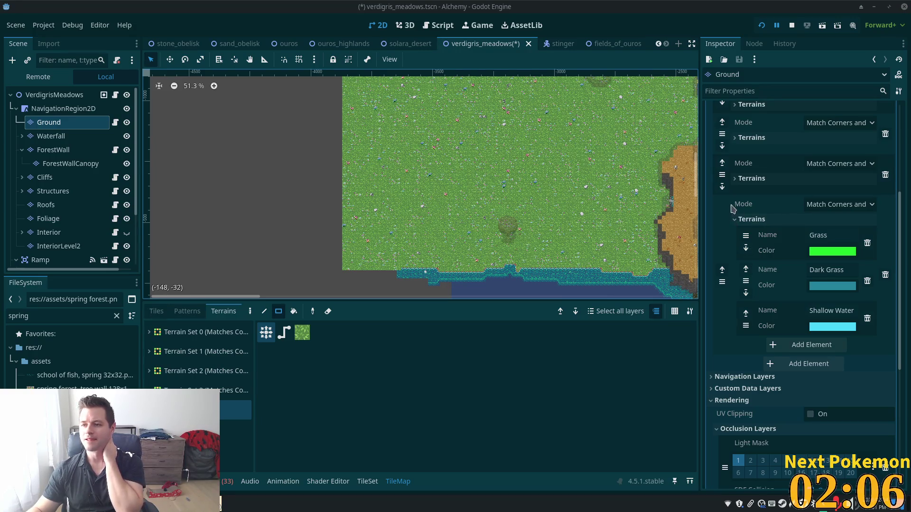
{"action": "scroll", "coordinate": [416, 271], "scroll_direction": "up", "scroll_amount": 4}
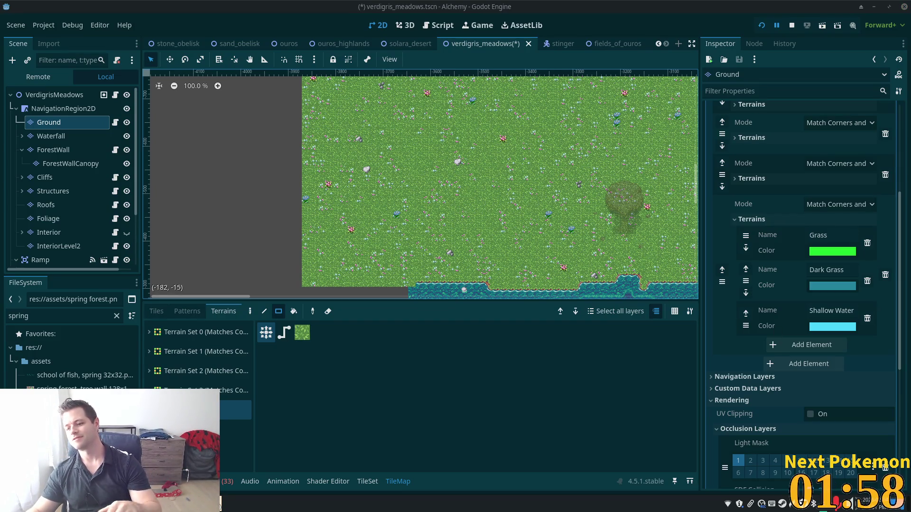
{"action": "scroll", "coordinate": [441, 270], "scroll_direction": "up", "scroll_amount": 6}
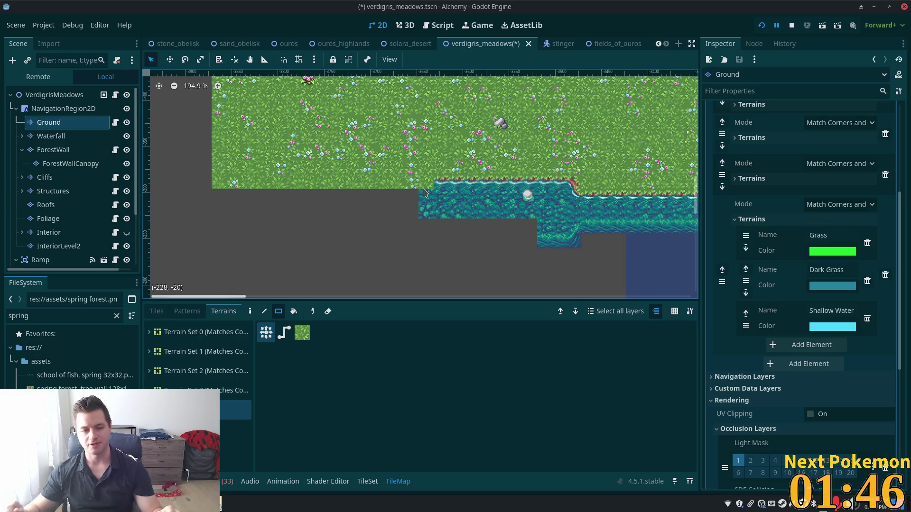
Choose grass from Terrain Set 0 and review the autumn forest source's terrain assignments in the TileSet
{"action": "left_click", "coordinate": [150, 333]}
{"action": "left_click", "coordinate": [198, 358]}
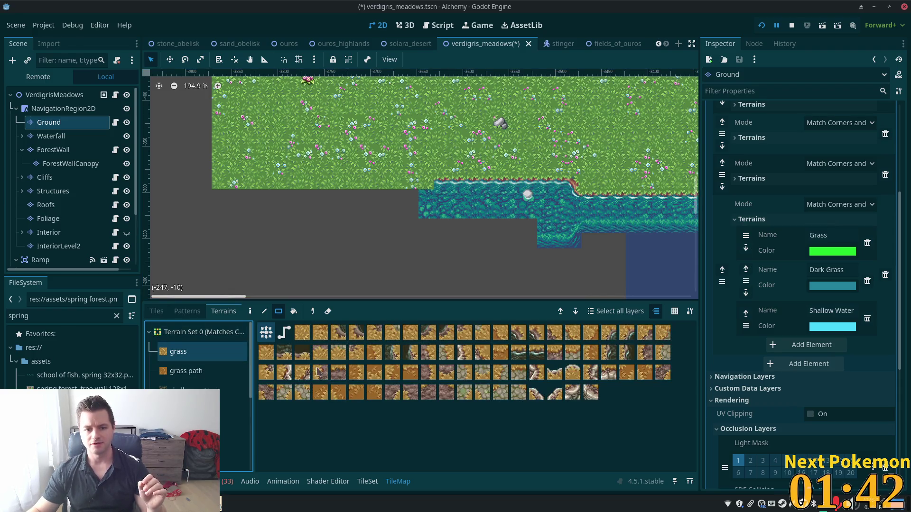
{"action": "left_click", "coordinate": [367, 481]}
{"action": "scroll", "coordinate": [205, 362], "scroll_direction": "up", "scroll_amount": 1}
{"action": "scroll", "coordinate": [205, 362], "scroll_direction": "up", "scroll_amount": 2}
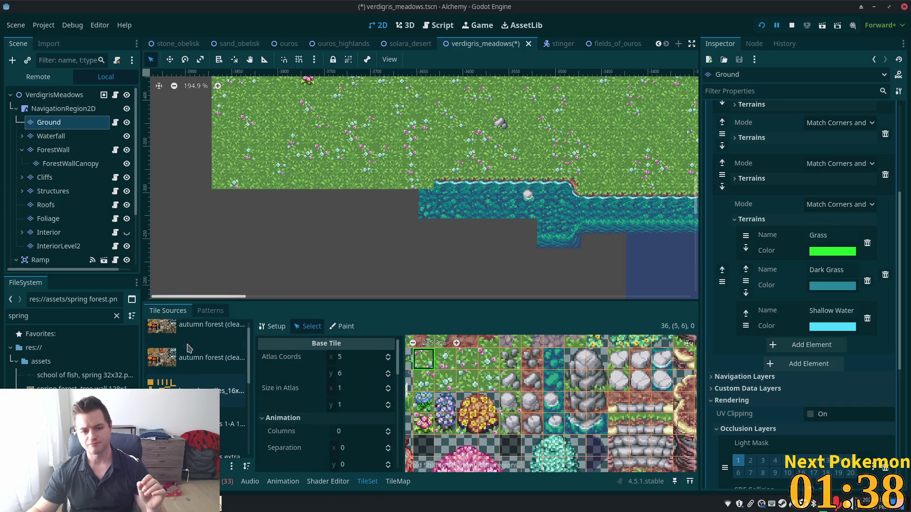
{"action": "left_click", "coordinate": [342, 326]}
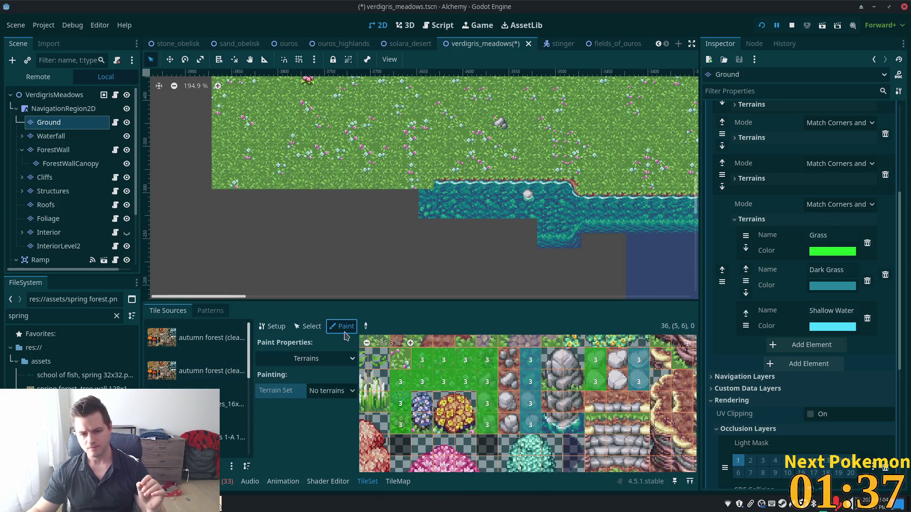
{"action": "left_click", "coordinate": [214, 348]}
{"action": "scroll", "coordinate": [452, 394], "scroll_direction": "up", "scroll_amount": 3}
{"action": "scroll", "coordinate": [452, 394], "scroll_direction": "down", "scroll_amount": 3}
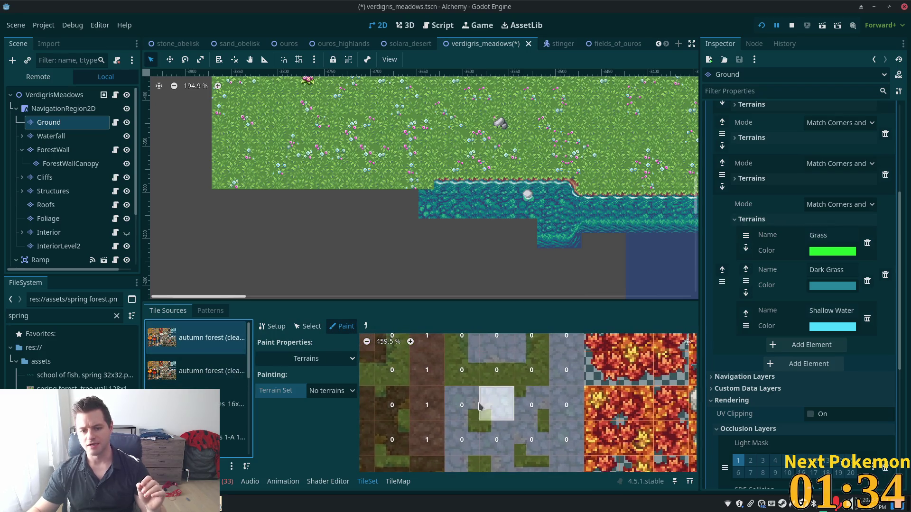
{"action": "scroll", "coordinate": [544, 401], "scroll_direction": "up", "scroll_amount": 3}
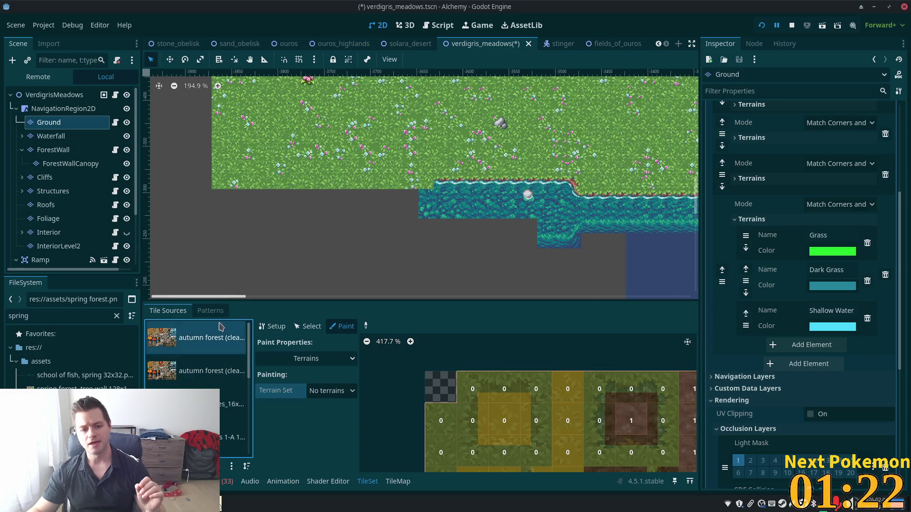
{"action": "left_click", "coordinate": [209, 311]}
{"action": "left_click", "coordinate": [398, 481]}
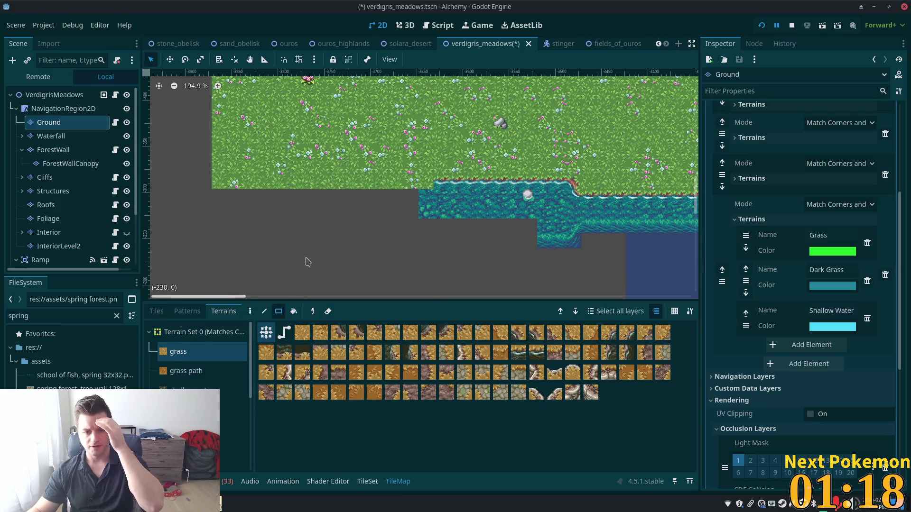
Paint a grass-path block west of the meadow and widen it into a longer strip
{"action": "scroll", "coordinate": [366, 234], "scroll_direction": "left", "scroll_amount": 2}
{"action": "scroll", "coordinate": [366, 234], "scroll_direction": "down", "scroll_amount": 1}
{"action": "scroll", "coordinate": [326, 265], "scroll_direction": "up", "scroll_amount": 2}
{"action": "scroll", "coordinate": [327, 265], "scroll_direction": "left", "scroll_amount": 1}
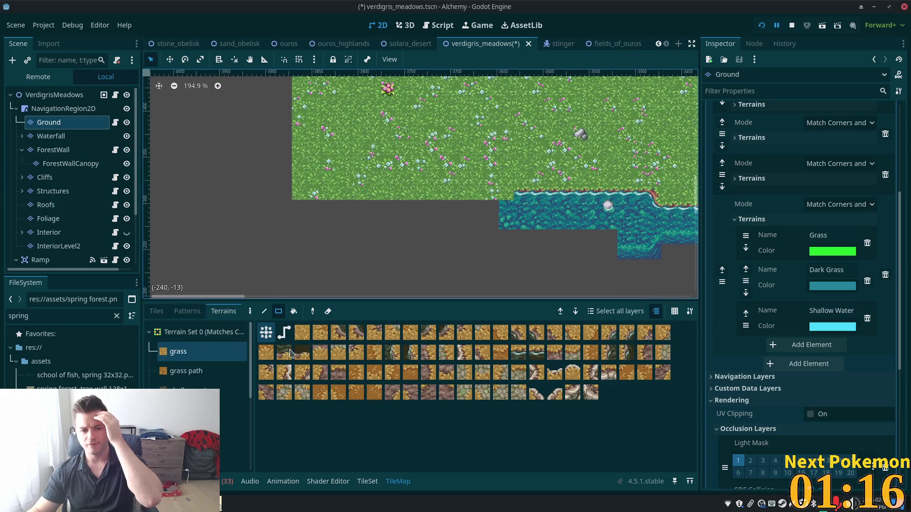
{"action": "mouse_move", "coordinate": [199, 162]}
{"action": "left_mouse_down"}
{"action": "mouse_move", "coordinate": [232, 220]}
{"action": "mouse_move", "coordinate": [233, 250]}
{"action": "mouse_move", "coordinate": [345, 268]}
{"action": "left_mouse_up"}
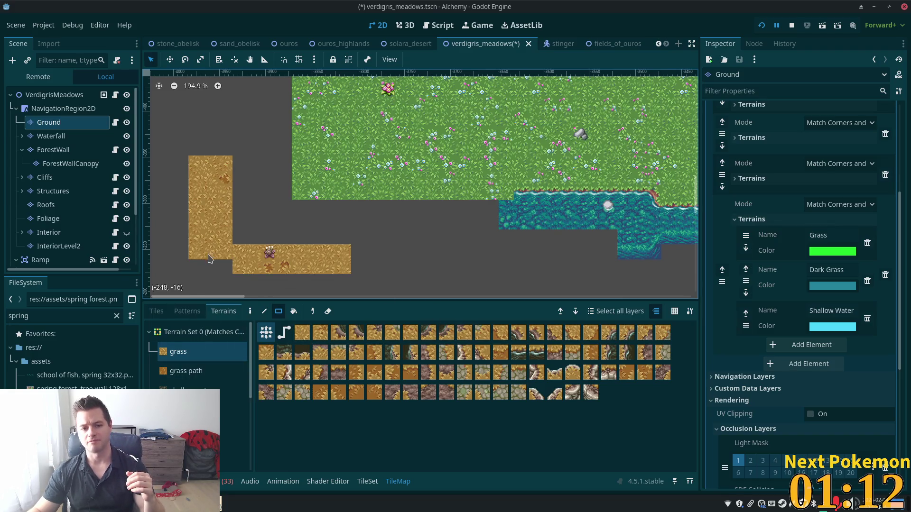
{"action": "mouse_move", "coordinate": [209, 259]}
{"action": "left_mouse_down"}
{"action": "mouse_move", "coordinate": [375, 273]}
{"action": "mouse_move", "coordinate": [374, 282]}
{"action": "left_mouse_up"}
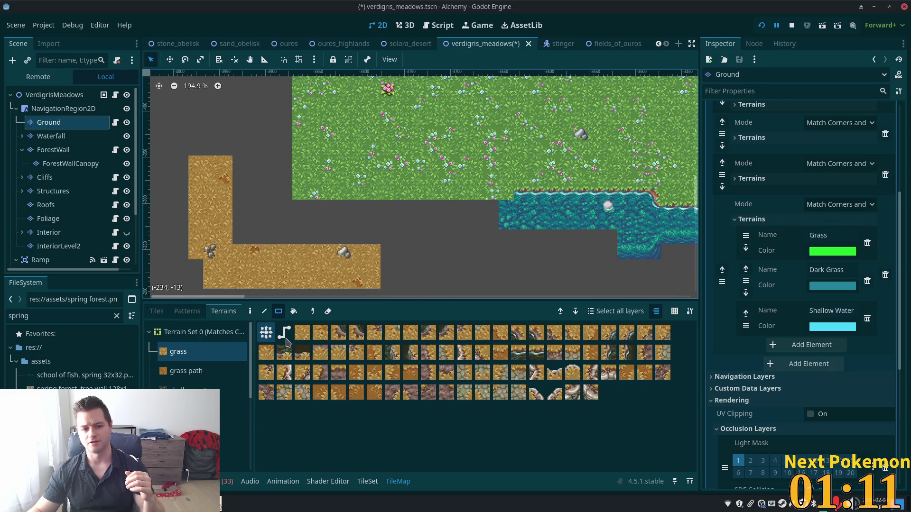
Freehand-paint darker path tiles along the strip, adding a bump on its left end
{"action": "left_click", "coordinate": [356, 393]}
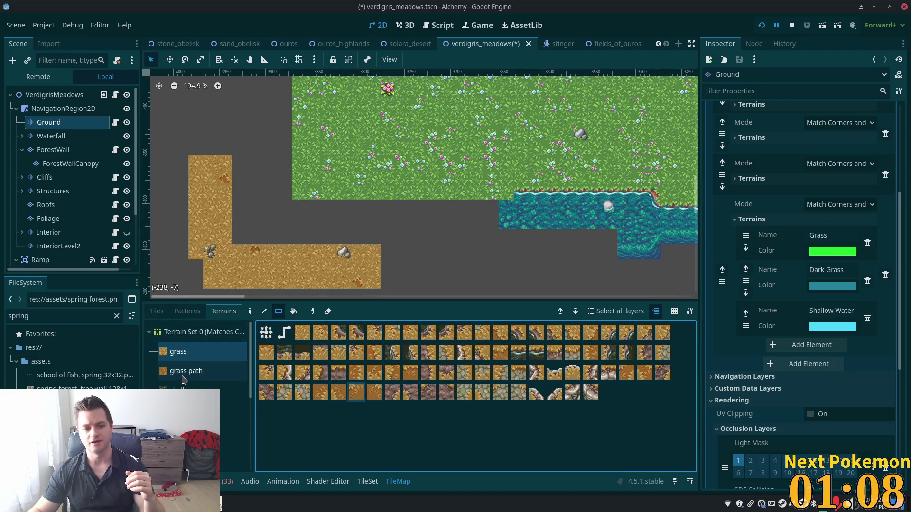
{"action": "left_click", "coordinate": [250, 311]}
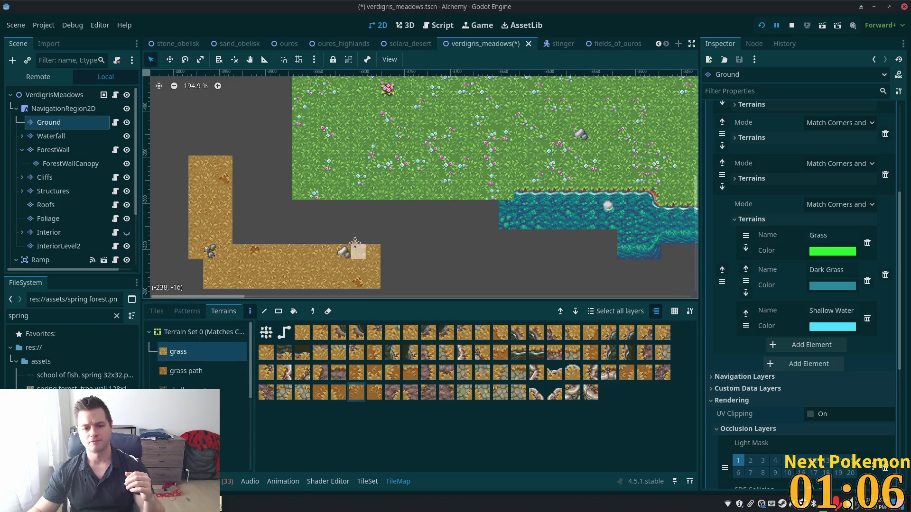
{"action": "scroll", "coordinate": [355, 244], "scroll_direction": "down", "scroll_amount": 2}
{"action": "left_click_drag", "start_coordinate": [361, 225], "coordinate": [232, 224]}
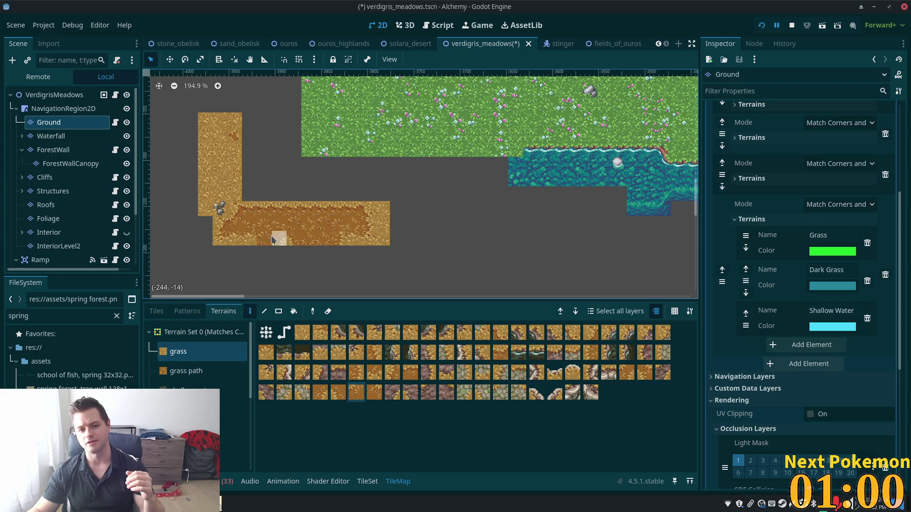
{"action": "mouse_move", "coordinate": [232, 223]}
{"action": "left_mouse_down"}
{"action": "mouse_move", "coordinate": [221, 223]}
{"action": "mouse_move", "coordinate": [200, 197]}
{"action": "mouse_move", "coordinate": [204, 175]}
{"action": "mouse_move", "coordinate": [207, 219]}
{"action": "mouse_move", "coordinate": [205, 172]}
{"action": "mouse_move", "coordinate": [223, 233]}
{"action": "mouse_move", "coordinate": [285, 232]}
{"action": "mouse_move", "coordinate": [247, 239]}
{"action": "mouse_move", "coordinate": [210, 224]}
{"action": "mouse_move", "coordinate": [193, 170]}
{"action": "mouse_move", "coordinate": [217, 226]}
{"action": "left_mouse_up"}
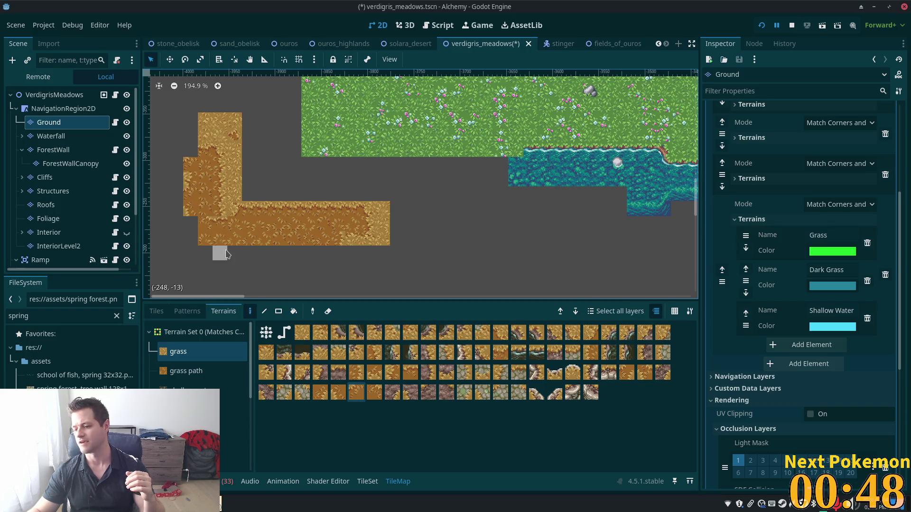
{"action": "left_click", "coordinate": [191, 223]}
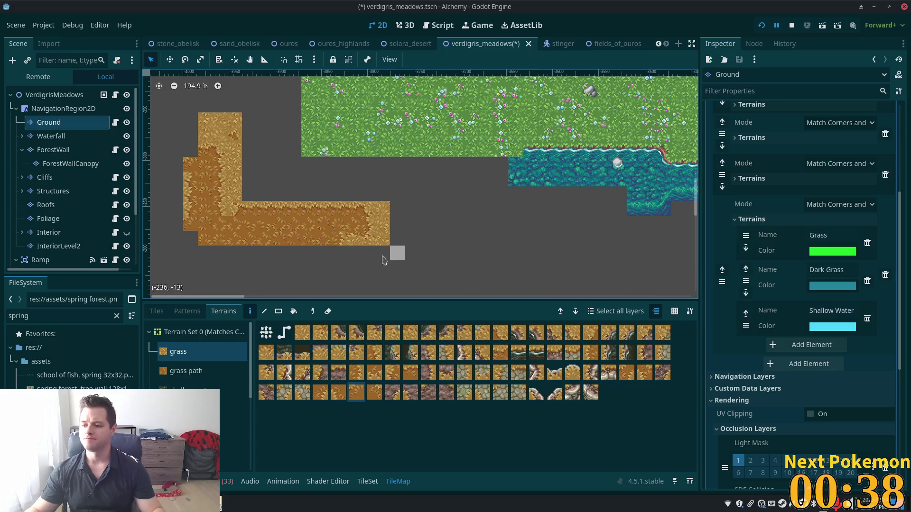
Erase most of the trial L-shaped path, including the vertical dirt patch
{"action": "scroll", "coordinate": [351, 251], "scroll_direction": "up", "scroll_amount": 3}
{"action": "left_click_drag", "start_coordinate": [280, 215], "coordinate": [477, 275]}
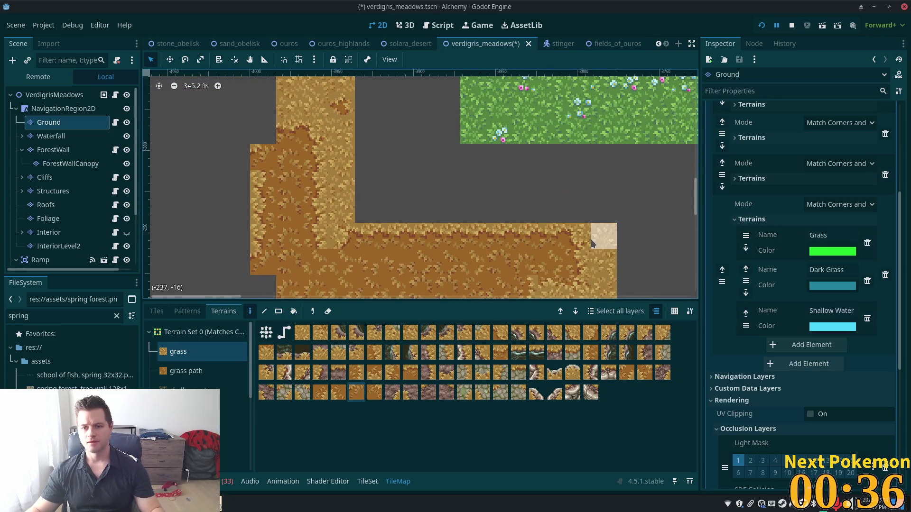
{"action": "scroll", "coordinate": [574, 237], "scroll_direction": "down", "scroll_amount": 5}
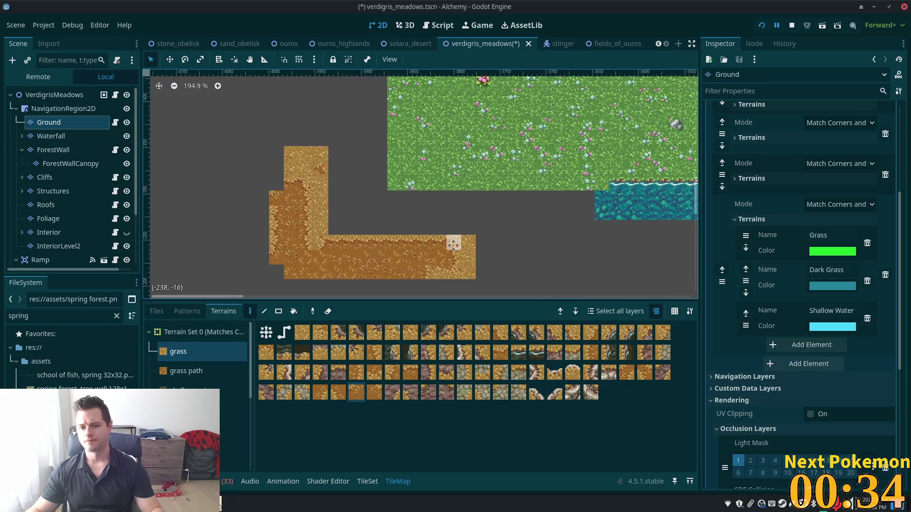
{"action": "left_click", "coordinate": [278, 311]}
{"action": "mouse_move", "coordinate": [463, 241]}
{"action": "left_mouse_down"}
{"action": "mouse_move", "coordinate": [324, 274]}
{"action": "mouse_move", "coordinate": [252, 272]}
{"action": "left_mouse_up"}
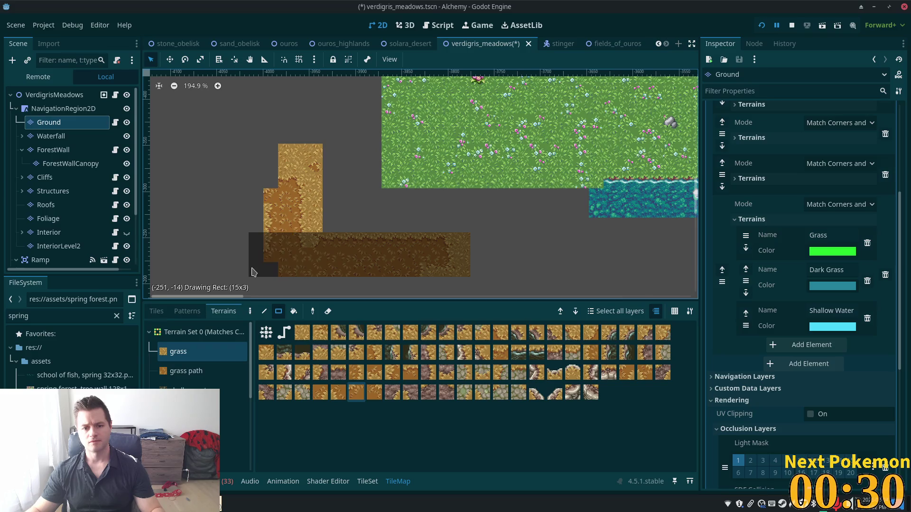
{"action": "key", "text": "Escape"}
{"action": "mouse_move", "coordinate": [320, 150]}
{"action": "left_mouse_down"}
{"action": "mouse_move", "coordinate": [284, 200]}
{"action": "mouse_move", "coordinate": [277, 230]}
{"action": "left_mouse_up"}
{"action": "scroll", "coordinate": [584, 204], "scroll_direction": "down", "scroll_amount": 3}
Switch the TileMap palette to individual tiles from spring forest.png
{"action": "scroll", "coordinate": [583, 204], "scroll_direction": "up", "scroll_amount": 5}
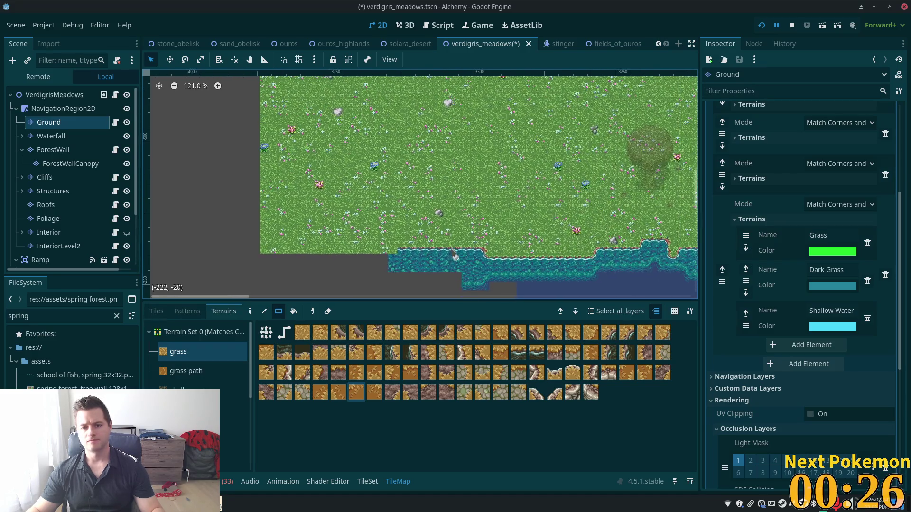
{"action": "scroll", "coordinate": [273, 268], "scroll_direction": "left", "scroll_amount": 3}
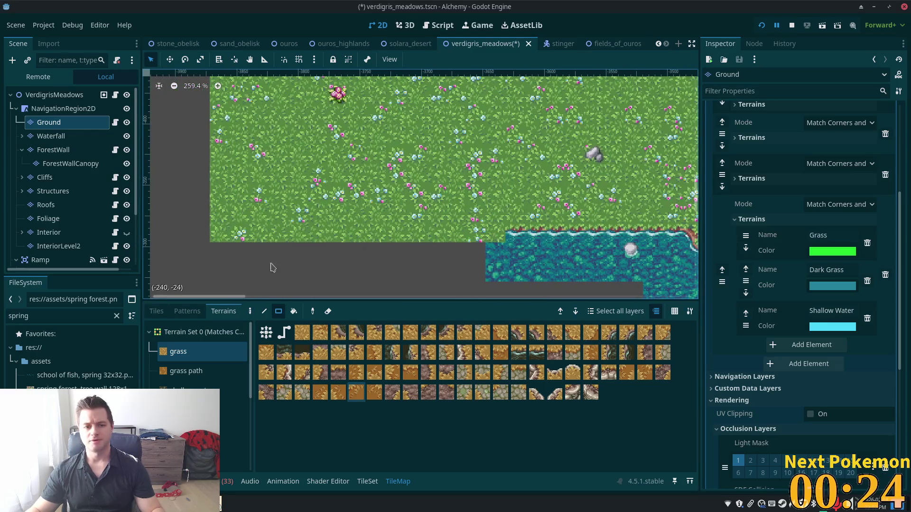
{"action": "scroll", "coordinate": [448, 272], "scroll_direction": "up", "scroll_amount": 2}
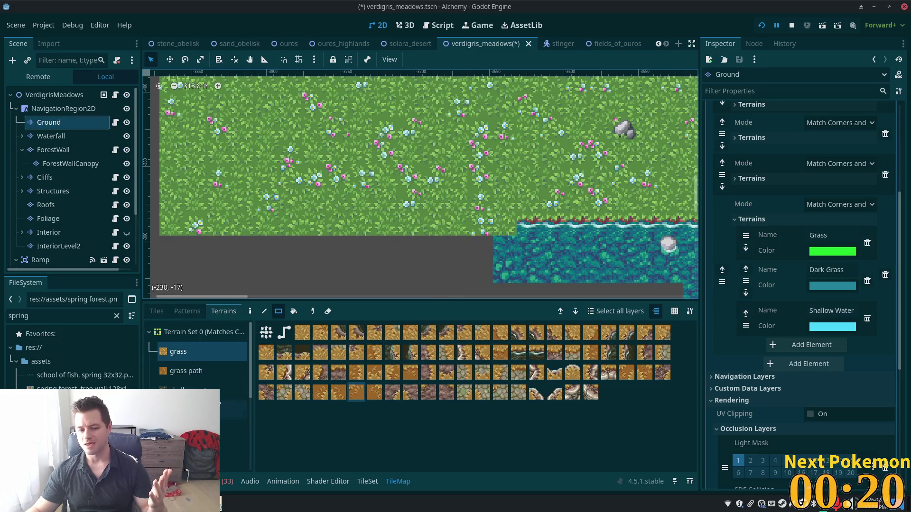
{"action": "left_click", "coordinate": [157, 315]}
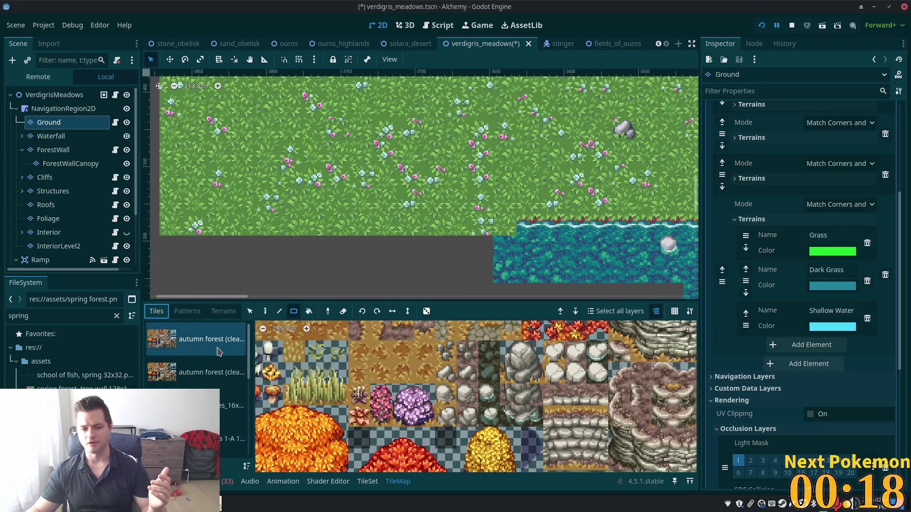
{"action": "scroll", "coordinate": [373, 387], "scroll_direction": "down", "scroll_amount": 5}
{"action": "scroll", "coordinate": [199, 379], "scroll_direction": "down", "scroll_amount": 4}
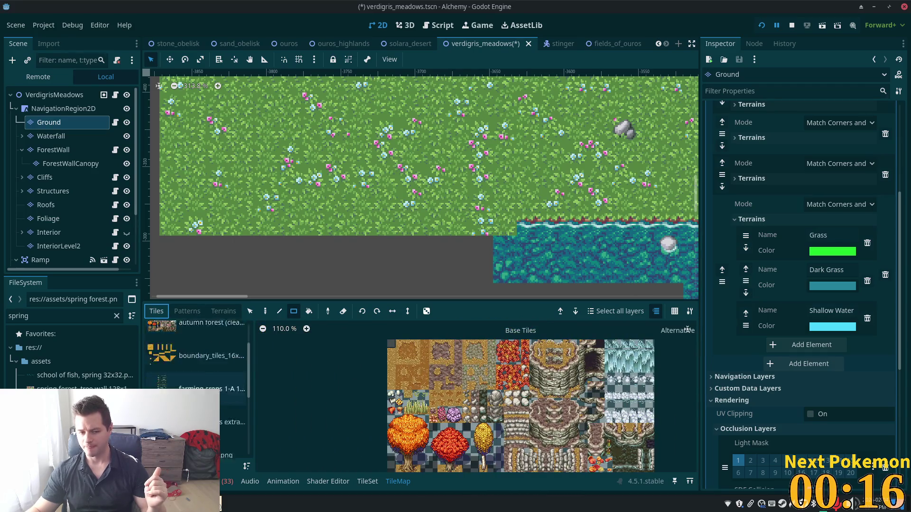
{"action": "left_click", "coordinate": [199, 388]}
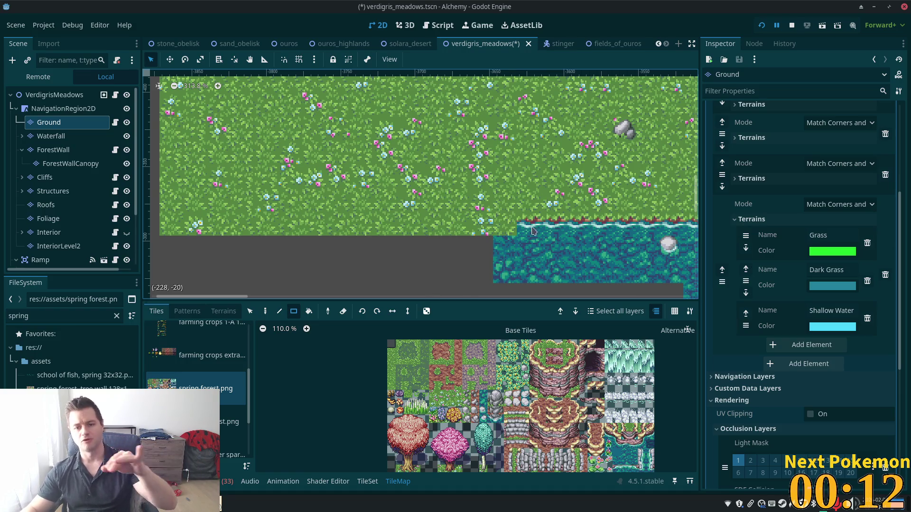
Paint a row of shoreline water tiles leftward beneath the meadow grass
{"action": "scroll", "coordinate": [517, 242], "scroll_direction": "up", "scroll_amount": 4}
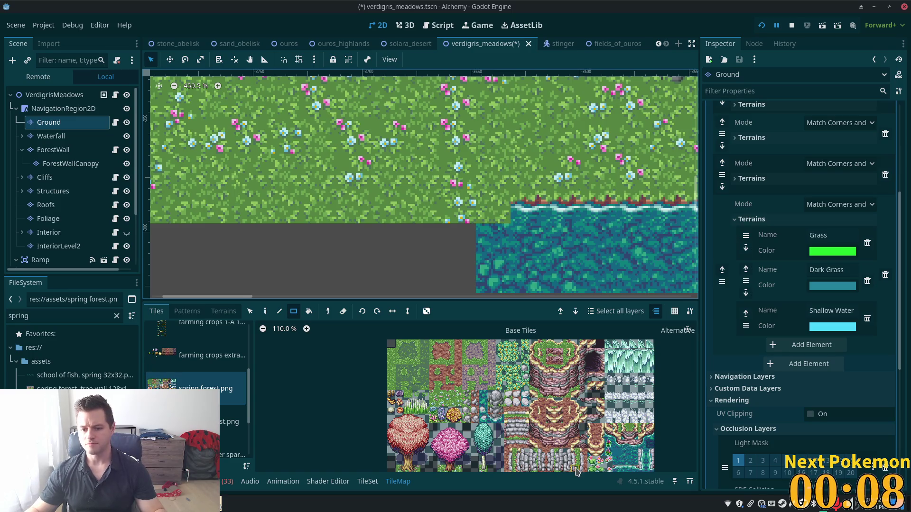
{"action": "scroll", "coordinate": [622, 271], "scroll_direction": "down", "scroll_amount": 2}
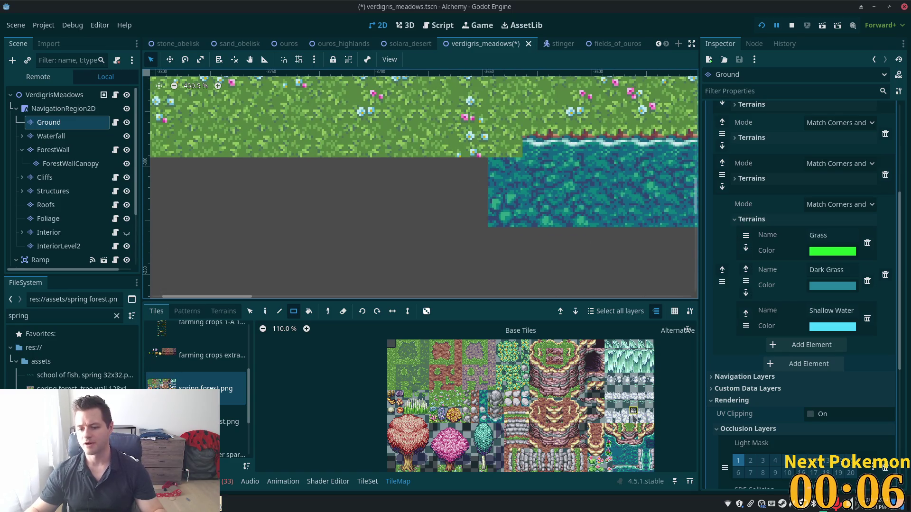
{"action": "scroll", "coordinate": [633, 444], "scroll_direction": "up", "scroll_amount": 4}
{"action": "scroll", "coordinate": [607, 418], "scroll_direction": "down", "scroll_amount": 1}
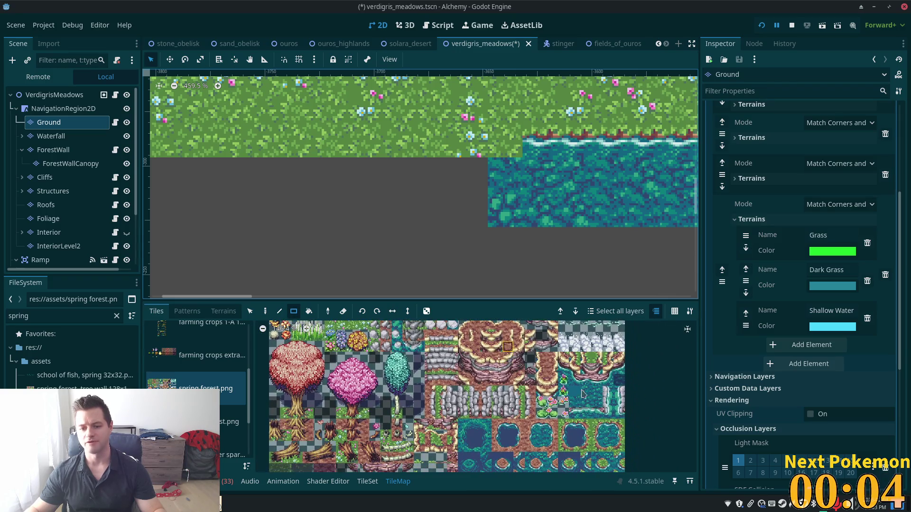
{"action": "left_click_drag", "start_coordinate": [505, 143], "coordinate": [245, 142]}
{"action": "scroll", "coordinate": [424, 184], "scroll_direction": "down", "scroll_amount": 5}
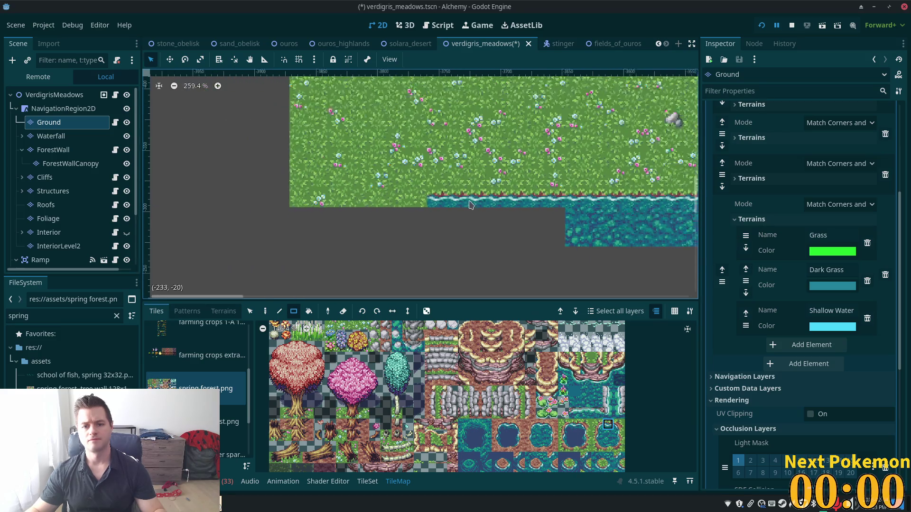
{"action": "left_click_drag", "start_coordinate": [551, 144], "coordinate": [454, 159]}
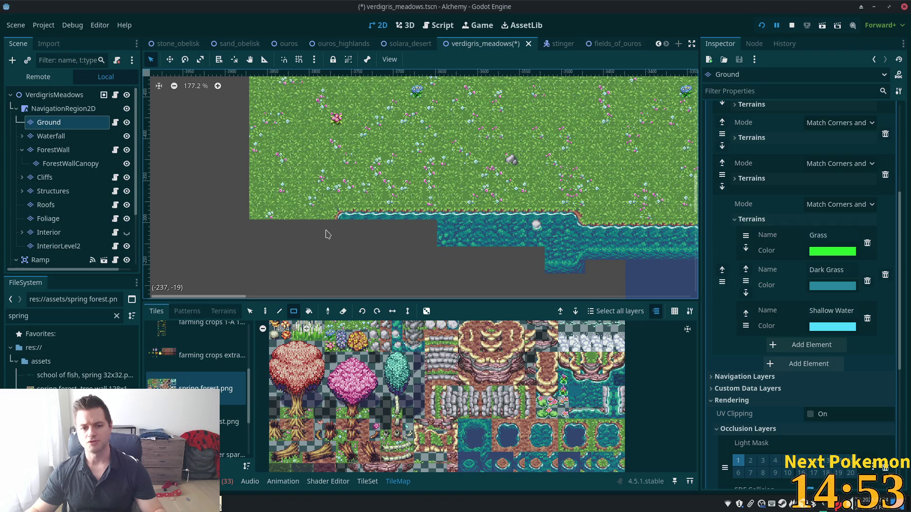
Place the curved shore corner tile at the water's left end and save the scene
{"action": "left_click", "coordinate": [325, 230]}
{"action": "key", "text": "ctrl+s"}
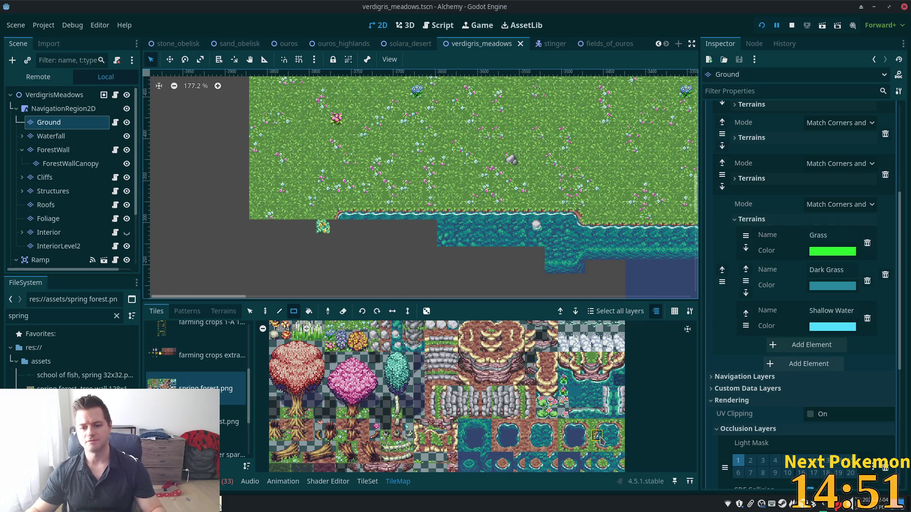
{"action": "left_click", "coordinate": [596, 435]}
{"action": "key", "text": "ctrl+z"}
{"action": "left_click", "coordinate": [334, 232]}
{"action": "key", "text": "ctrl+s"}
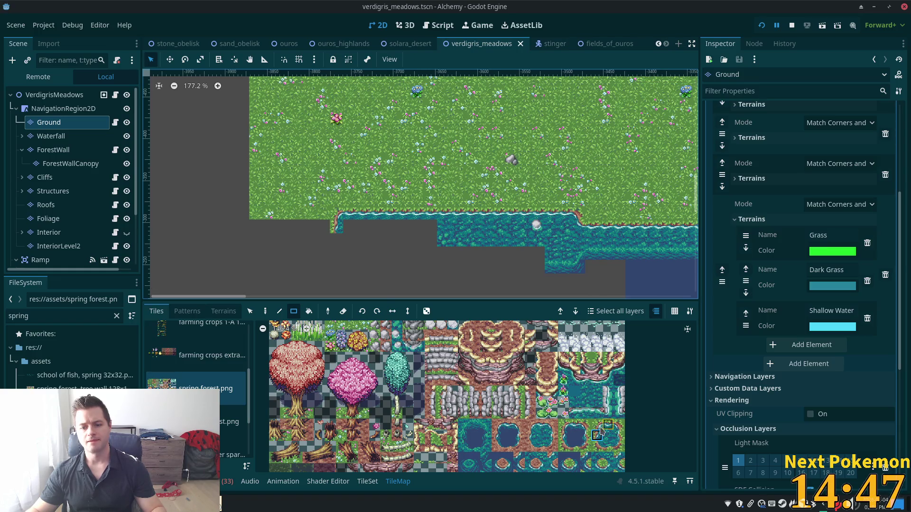
Paint a shore tile below the corner, fill the gap with grass, extend the patch upward, and add a water tile
{"action": "left_click", "coordinate": [334, 244]}
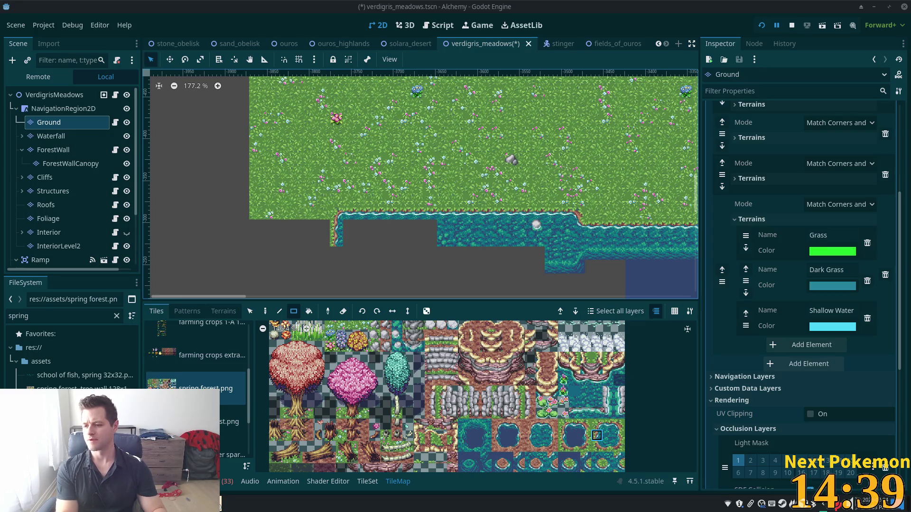
{"action": "scroll", "coordinate": [473, 288], "scroll_direction": "up", "scroll_amount": 1}
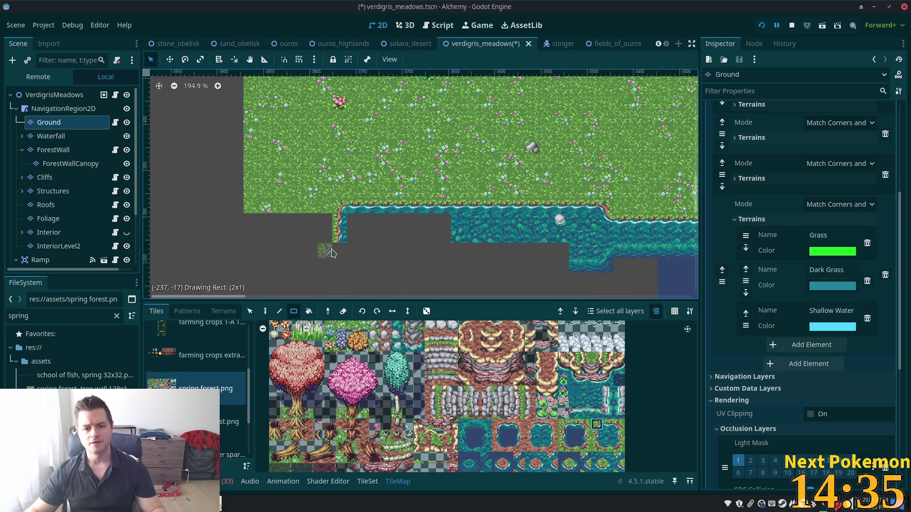
{"action": "left_click_drag", "start_coordinate": [332, 252], "coordinate": [332, 253]}
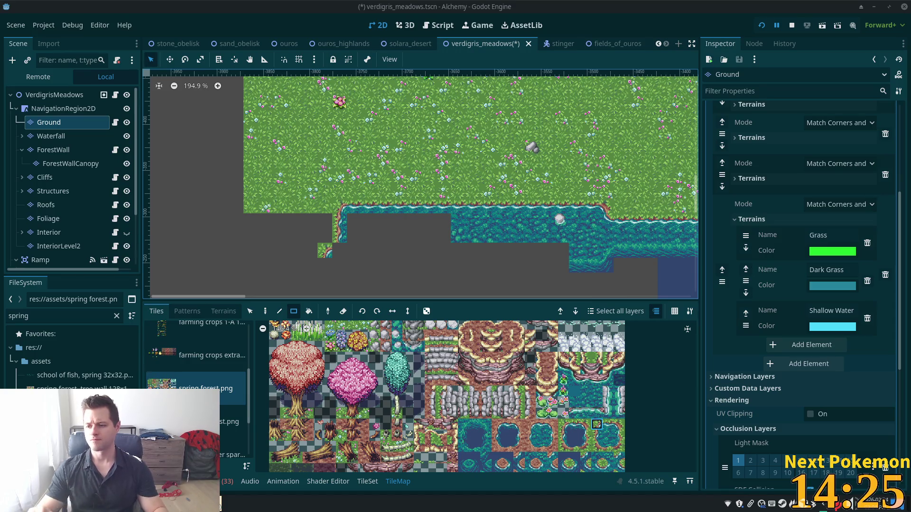
{"action": "scroll", "coordinate": [292, 251], "scroll_direction": "up", "scroll_amount": 5}
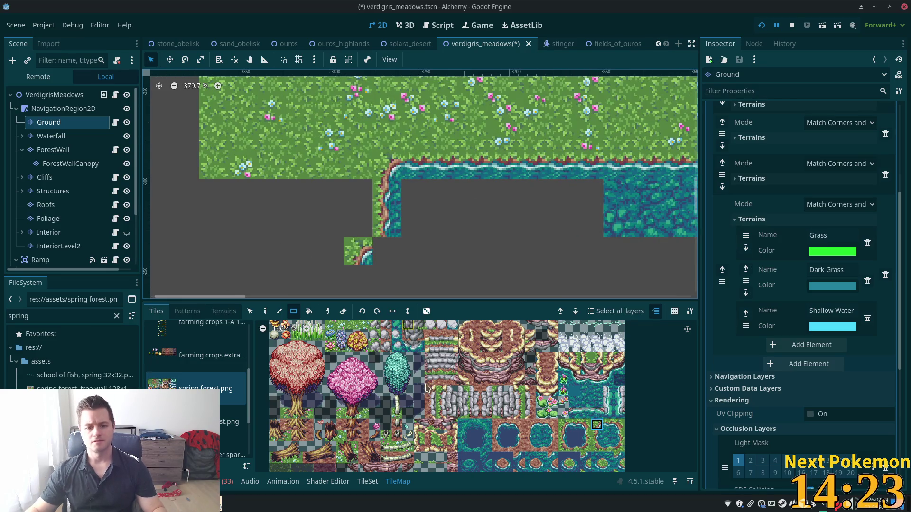
{"action": "scroll", "coordinate": [304, 365], "scroll_direction": "down", "scroll_amount": 2}
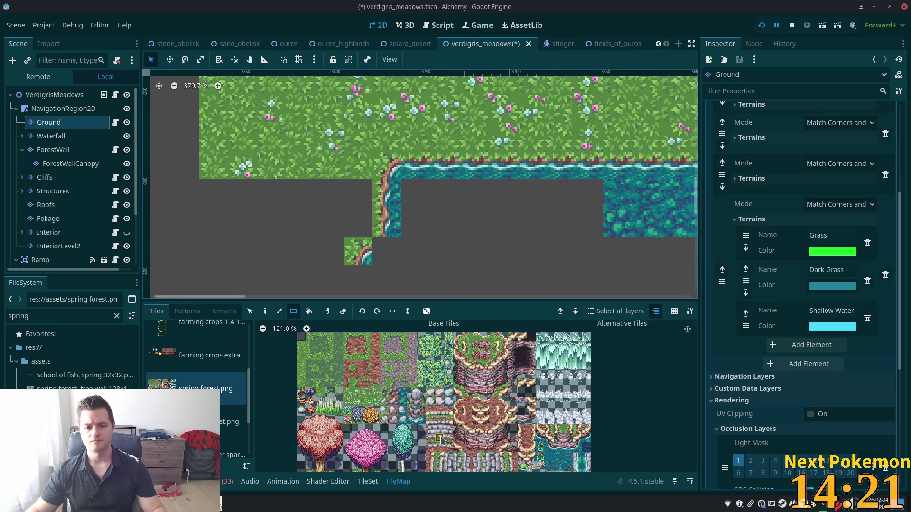
{"action": "left_click_drag", "start_coordinate": [349, 265], "coordinate": [364, 232]}
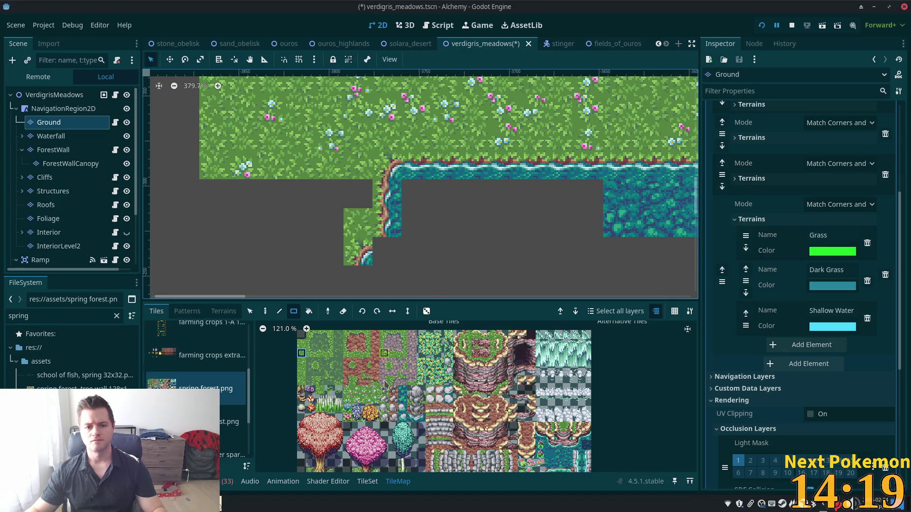
{"action": "scroll", "coordinate": [569, 427], "scroll_direction": "up", "scroll_amount": 2}
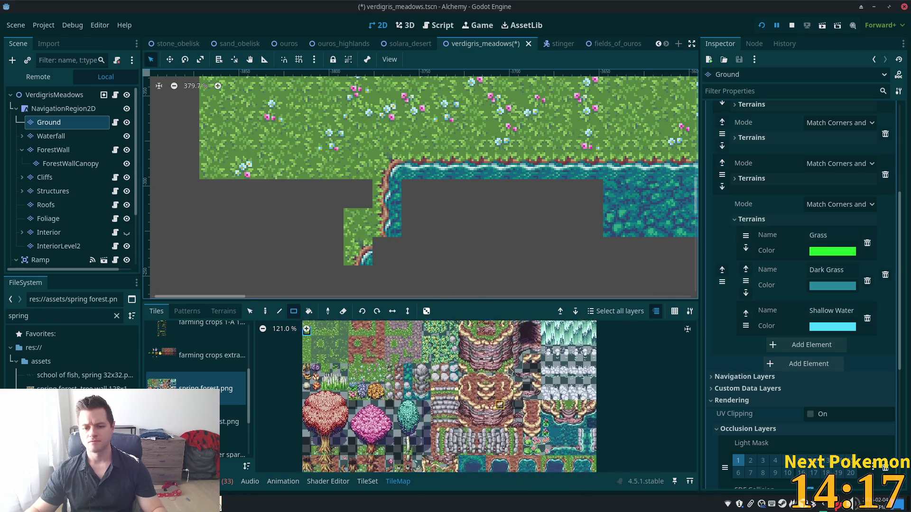
{"action": "scroll", "coordinate": [581, 388], "scroll_direction": "up", "scroll_amount": 4}
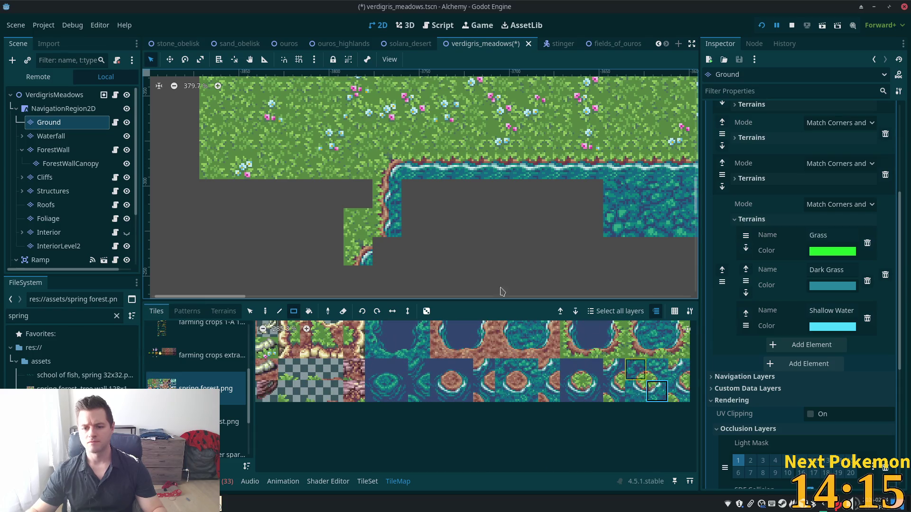
{"action": "left_click", "coordinate": [383, 252]}
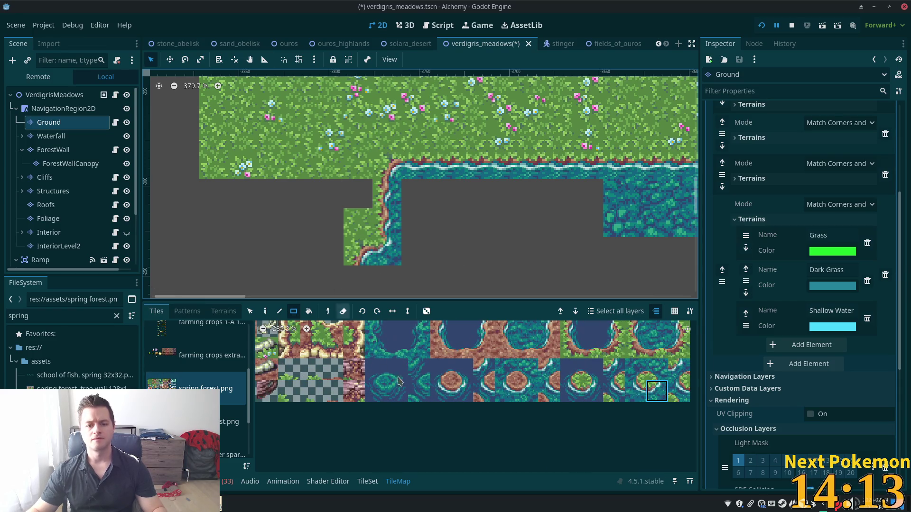
{"action": "scroll", "coordinate": [398, 380], "scroll_direction": "down", "scroll_amount": 5}
Paint grass terrain from another terrain set leftward in two rectangles to widen the grass step
{"action": "left_click", "coordinate": [223, 311]}
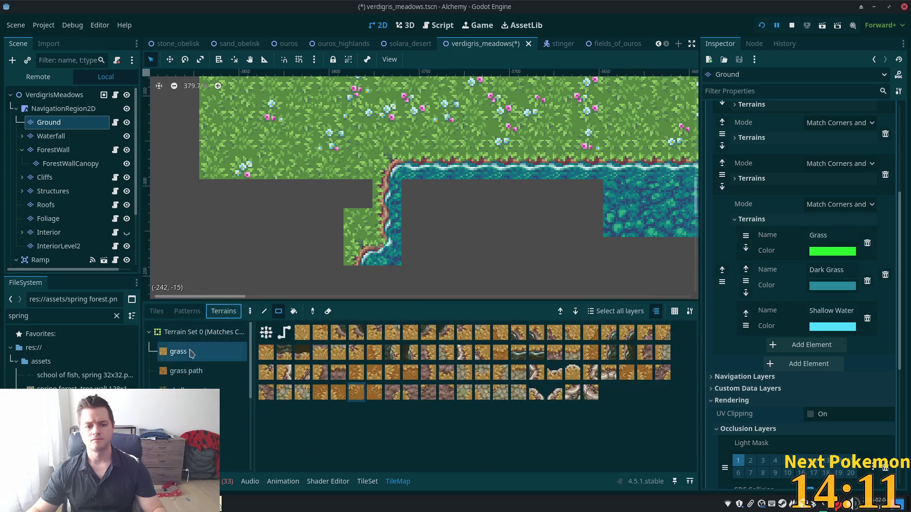
{"action": "left_click", "coordinate": [150, 333]}
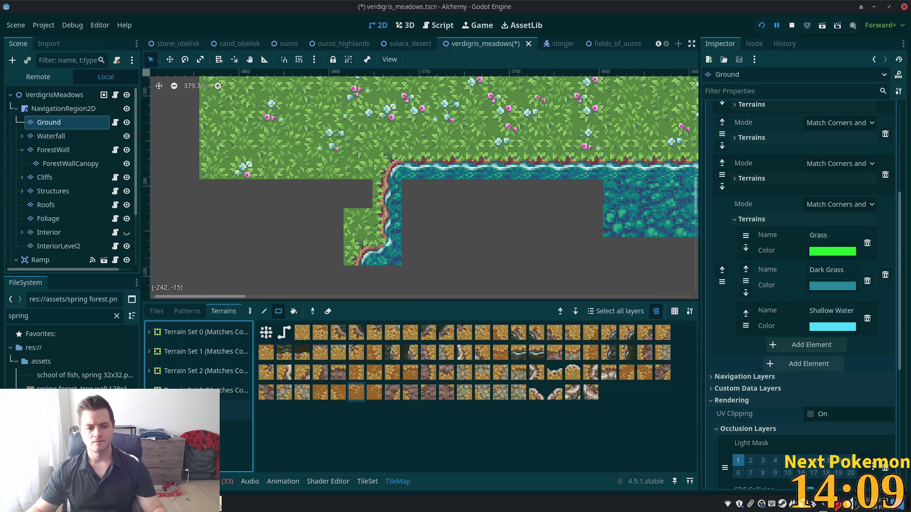
{"action": "left_click", "coordinate": [235, 410]}
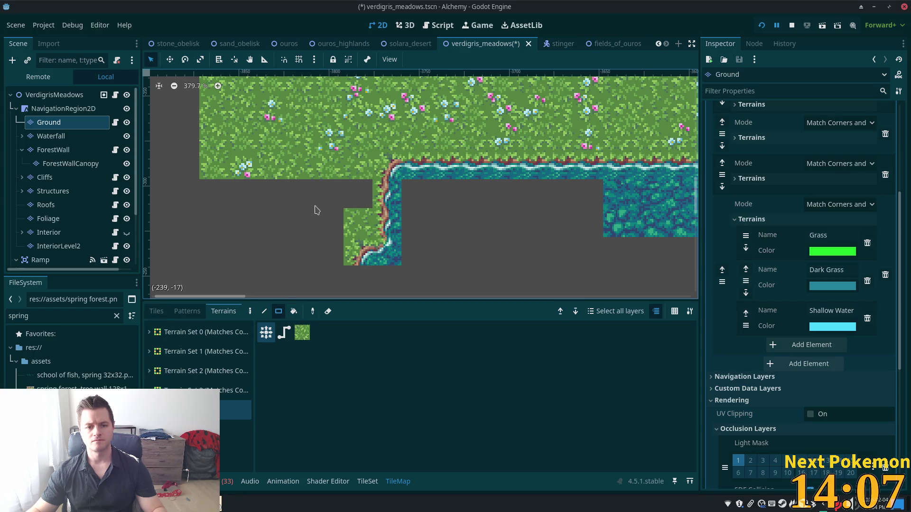
{"action": "left_click_drag", "start_coordinate": [365, 195], "coordinate": [177, 196]}
{"action": "mouse_move", "coordinate": [335, 220]}
{"action": "left_mouse_down"}
{"action": "mouse_move", "coordinate": [222, 291]}
{"action": "mouse_move", "coordinate": [180, 289]}
{"action": "left_mouse_up"}
{"action": "scroll", "coordinate": [467, 200], "scroll_direction": "down", "scroll_amount": 4}
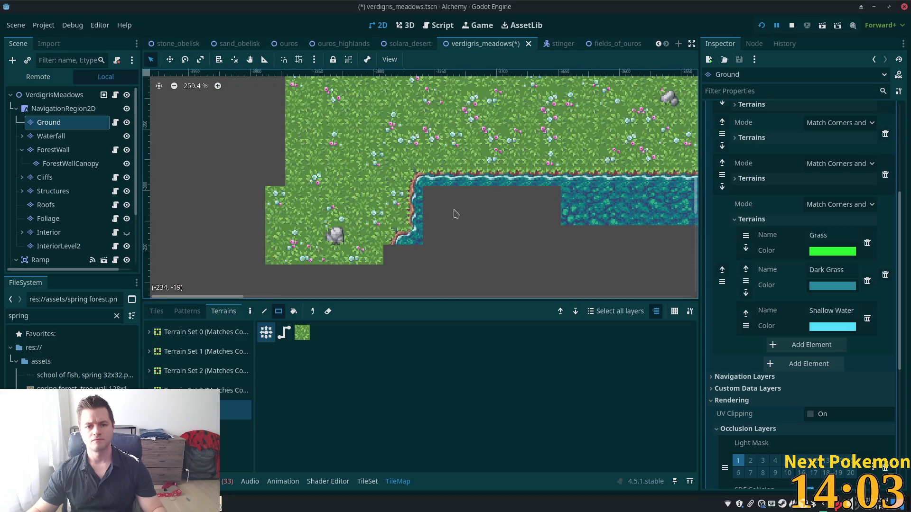
Return to the tile atlas and make ForestWall the layer being edited
{"action": "left_click", "coordinate": [366, 481]}
{"action": "left_click", "coordinate": [398, 481]}
{"action": "left_click", "coordinate": [157, 311]}
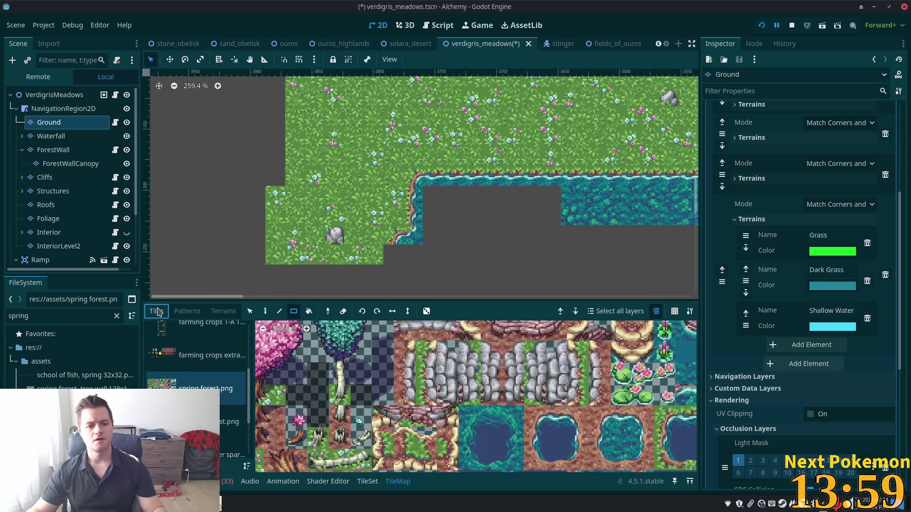
{"action": "scroll", "coordinate": [392, 273], "scroll_direction": "down", "scroll_amount": 5}
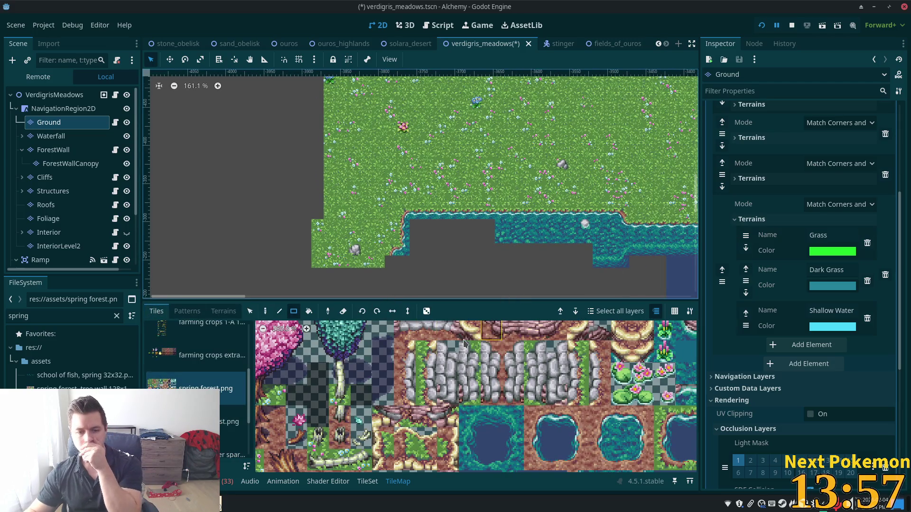
{"action": "left_click", "coordinate": [53, 149]}
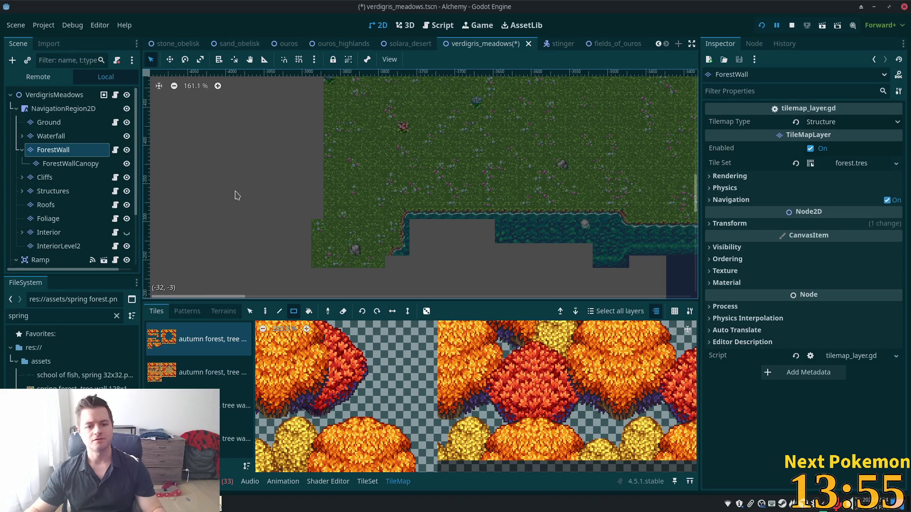
Choose the pink spring tree-cluster tile and stamp it at the meadow's lower-left edge
{"action": "left_click", "coordinate": [236, 406]}
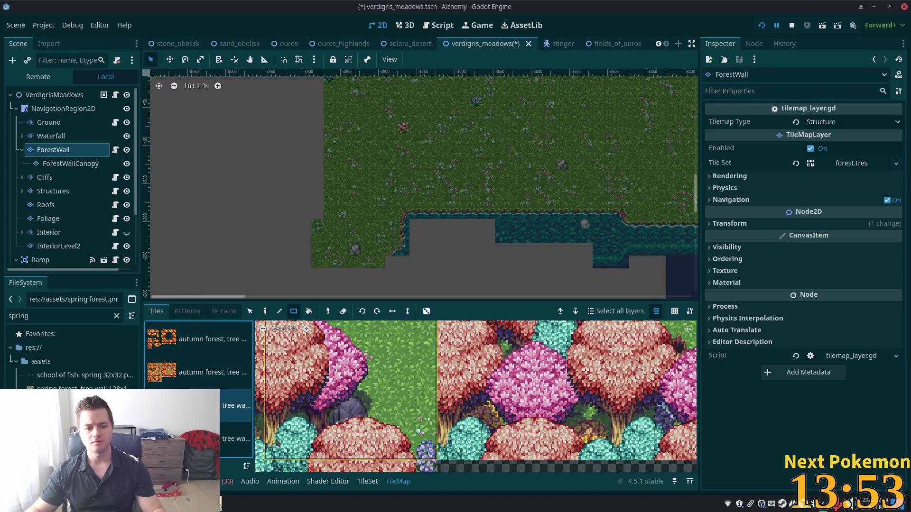
{"action": "scroll", "coordinate": [463, 351], "scroll_direction": "down", "scroll_amount": 3}
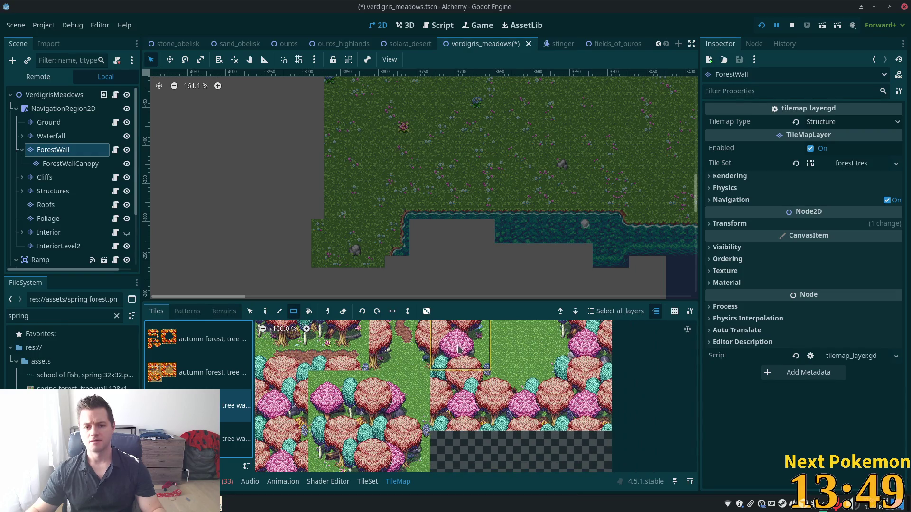
{"action": "left_click", "coordinate": [458, 350]}
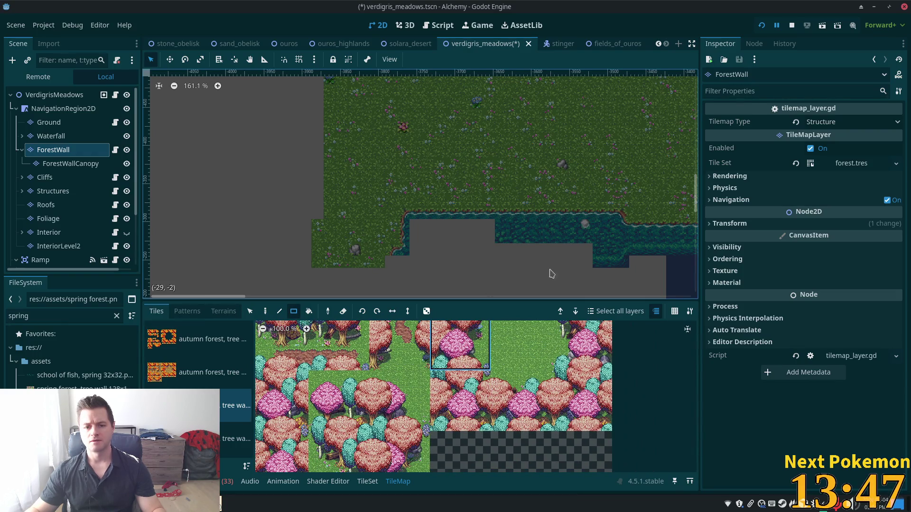
{"action": "scroll", "coordinate": [427, 427], "scroll_direction": "down", "scroll_amount": 2}
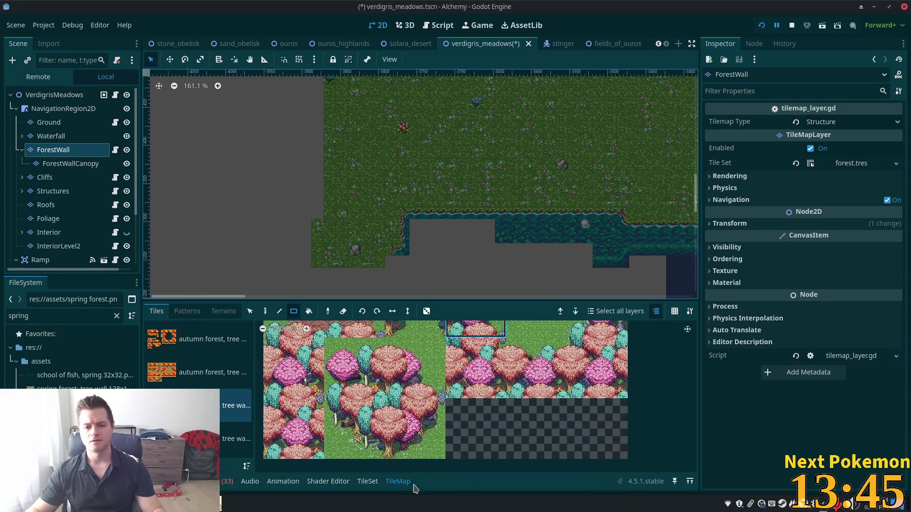
{"action": "left_click", "coordinate": [415, 430]}
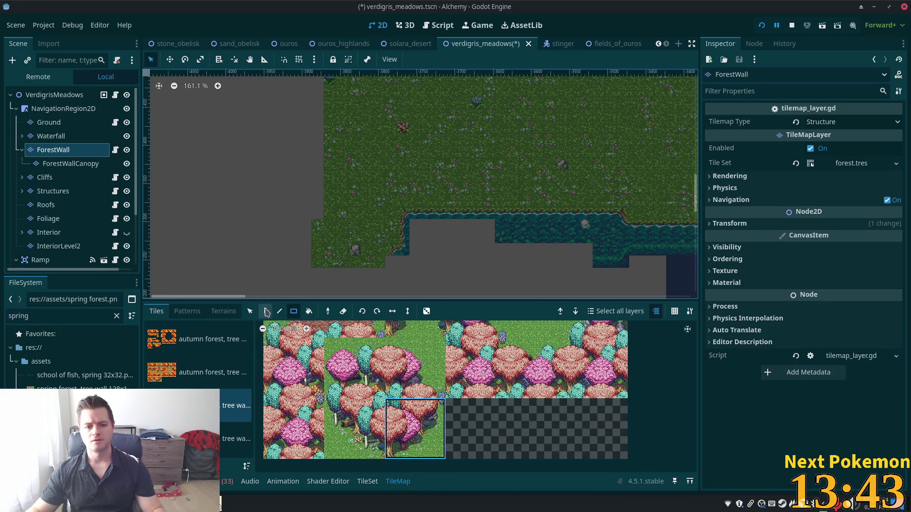
{"action": "left_click", "coordinate": [266, 312]}
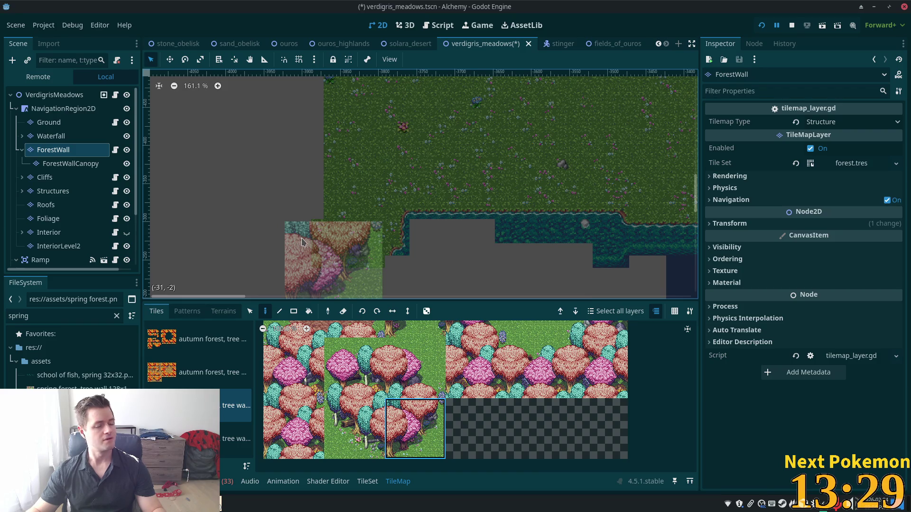
{"action": "left_click", "coordinate": [317, 242]}
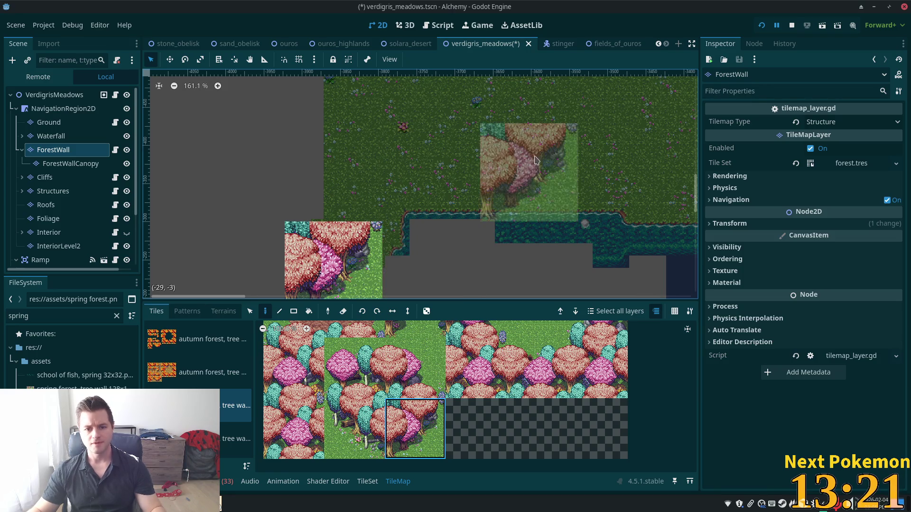
Check the forest wall's terrain options, then bring up the tileset editor
{"action": "scroll", "coordinate": [535, 160], "scroll_direction": "up", "scroll_amount": 4}
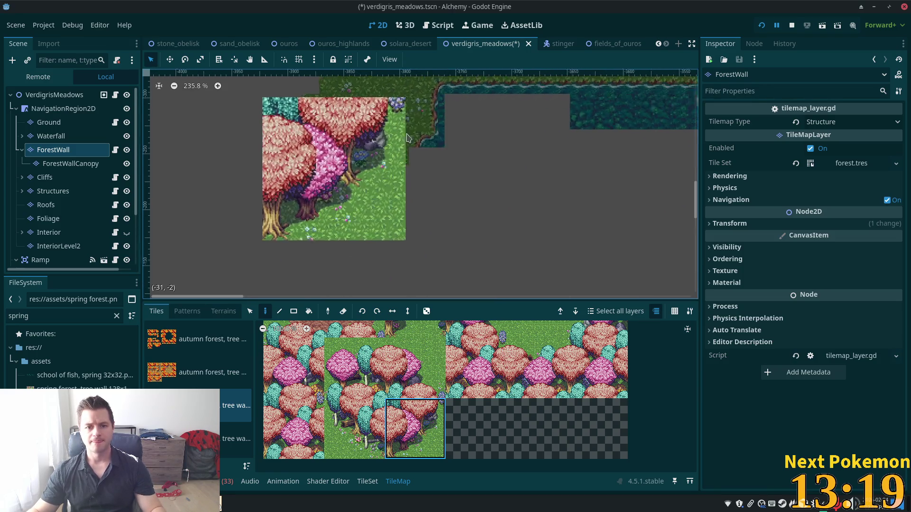
{"action": "scroll", "coordinate": [408, 137], "scroll_direction": "up", "scroll_amount": 1}
{"action": "left_click", "coordinate": [219, 311]}
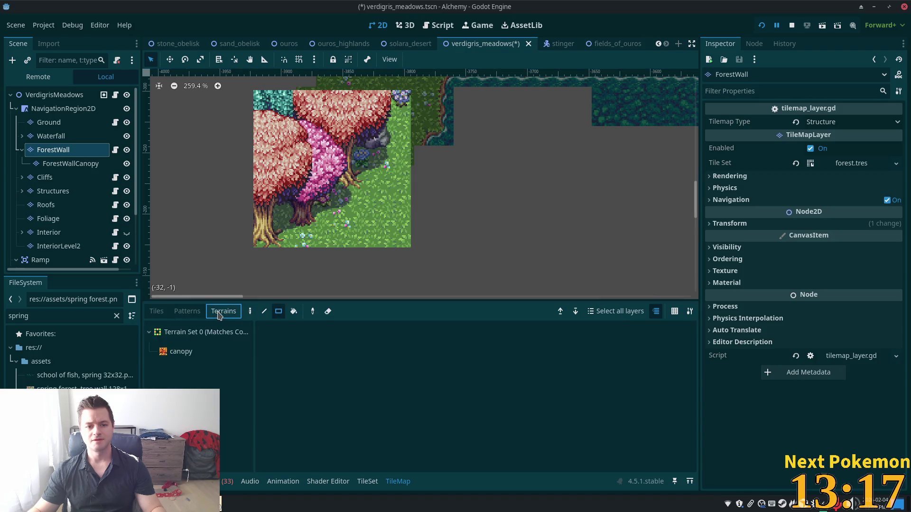
{"action": "left_click", "coordinate": [156, 311]}
{"action": "left_click", "coordinate": [371, 482]}
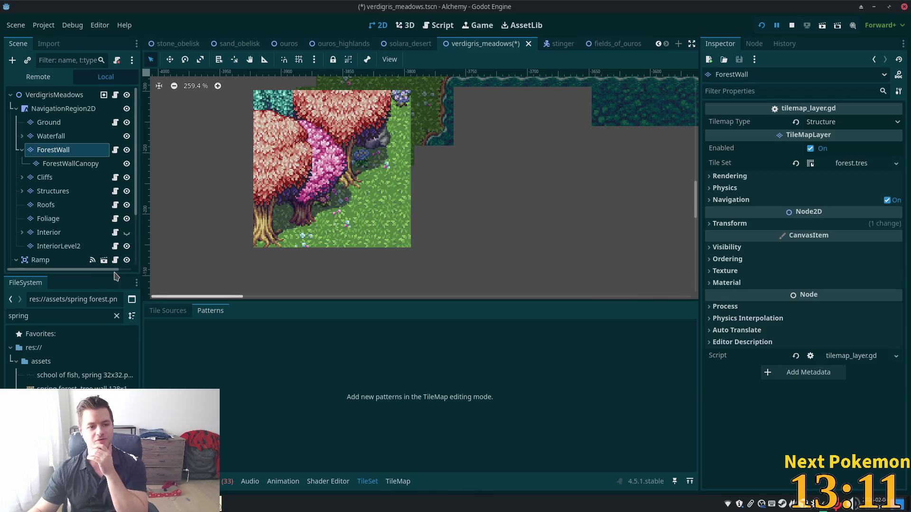
On the Ground layer, paint two spring-tileset shoreline tiles below the water edge
{"action": "left_click", "coordinate": [49, 122]}
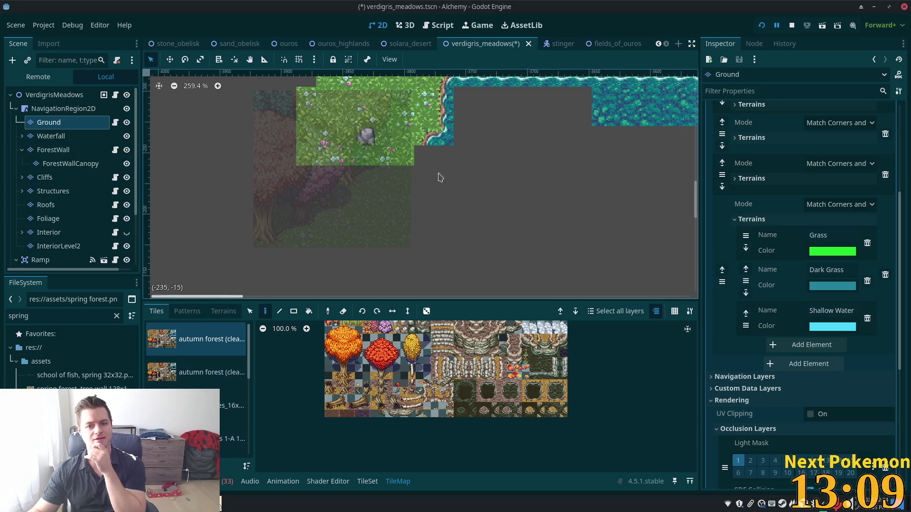
{"action": "scroll", "coordinate": [431, 188], "scroll_direction": "up", "scroll_amount": 6}
{"action": "scroll", "coordinate": [437, 356], "scroll_direction": "down", "scroll_amount": 3}
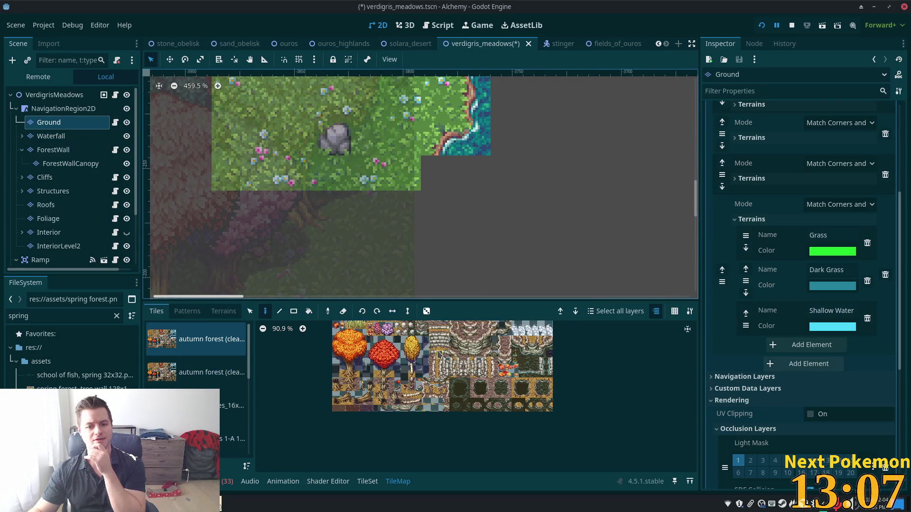
{"action": "scroll", "coordinate": [197, 389], "scroll_direction": "down", "scroll_amount": 3}
{"action": "left_click", "coordinate": [233, 422]}
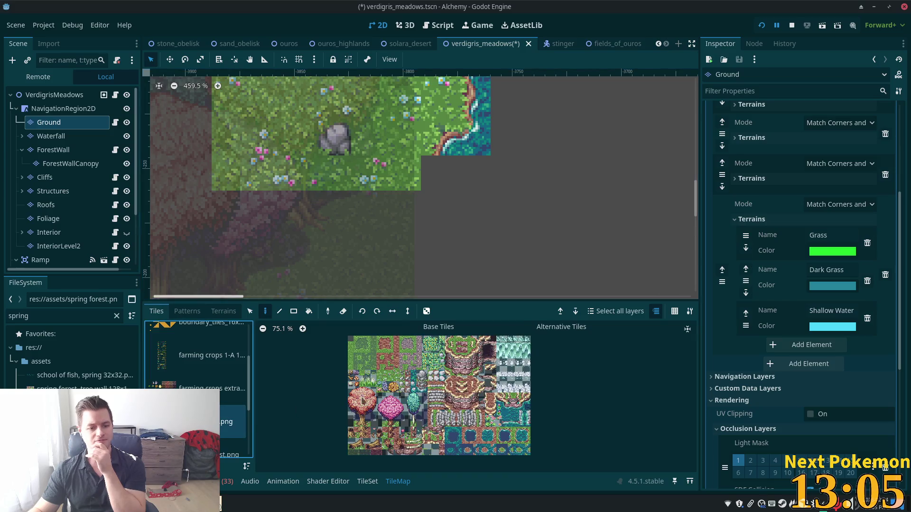
{"action": "left_click", "coordinate": [516, 437]}
{"action": "left_click", "coordinate": [434, 173]}
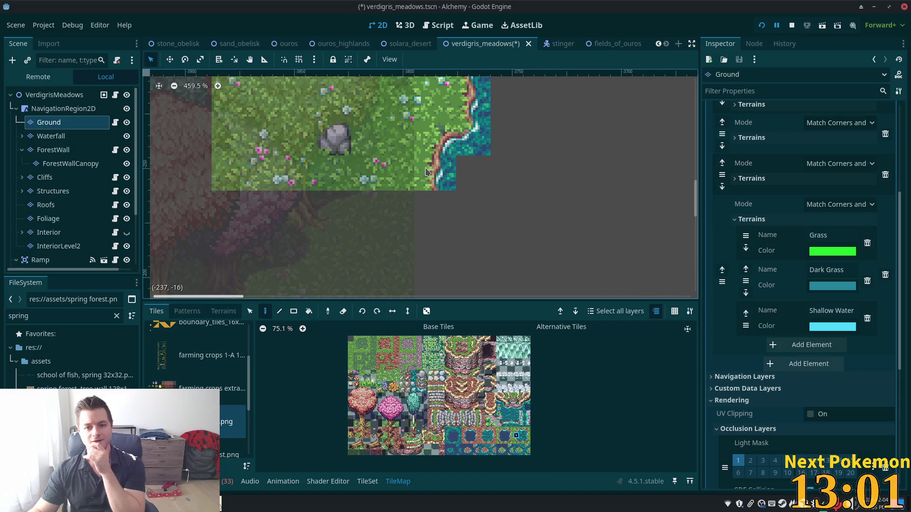
{"action": "left_click", "coordinate": [432, 209]}
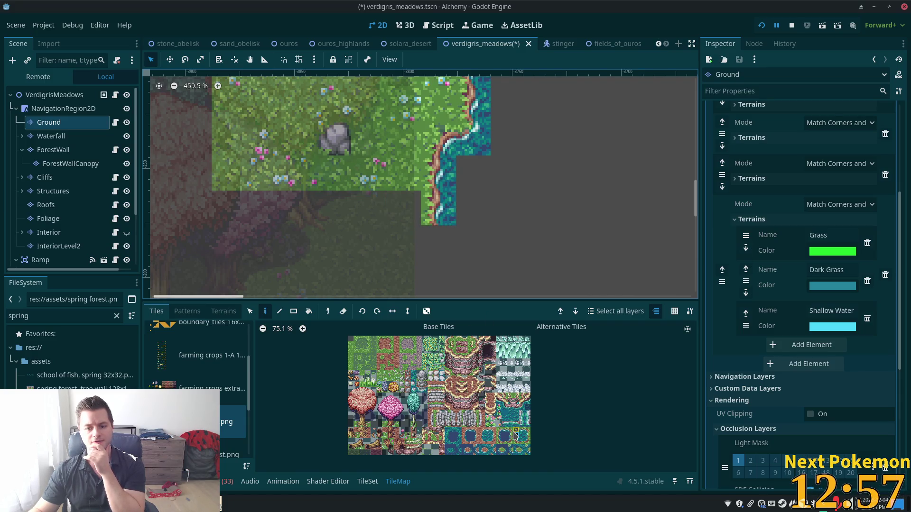
Add a grass-to-water shore tile and a corner tile to turn the shoreline
{"action": "scroll", "coordinate": [517, 434], "scroll_direction": "up", "scroll_amount": 4}
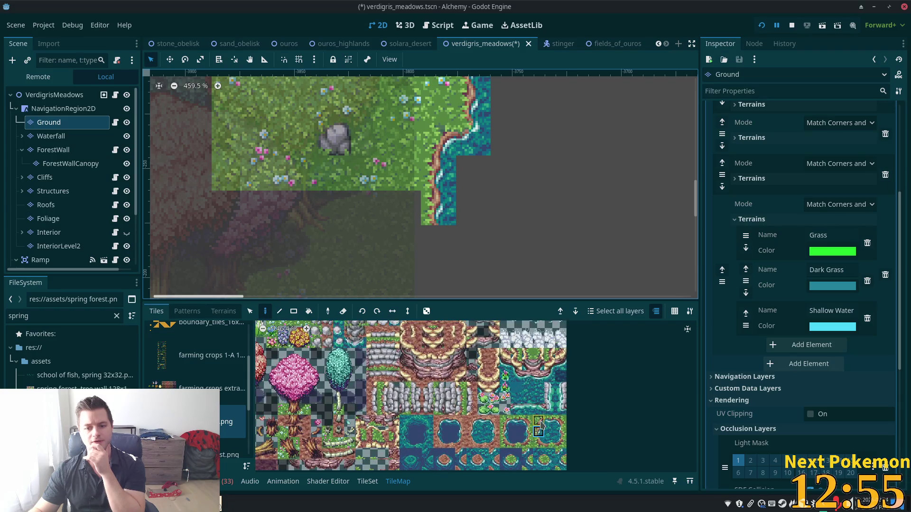
{"action": "left_click", "coordinate": [403, 243]}
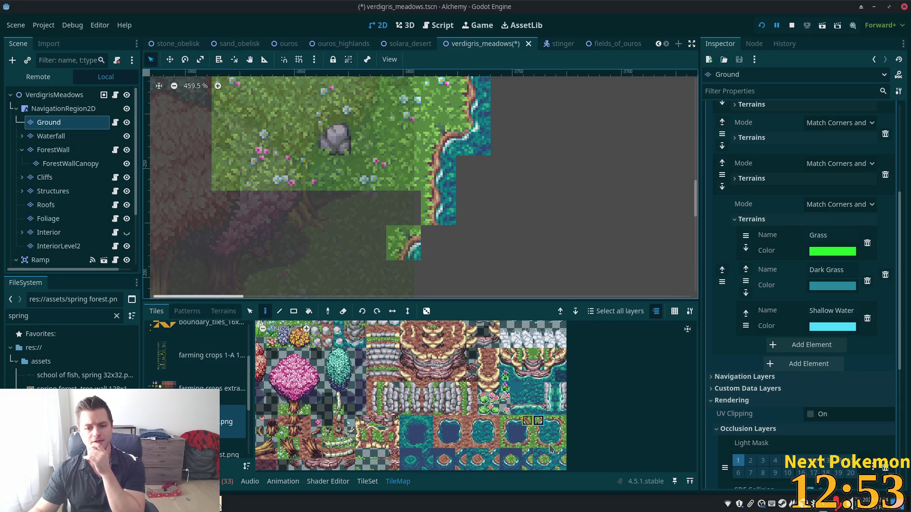
{"action": "left_click", "coordinate": [550, 467]}
{"action": "left_click", "coordinate": [439, 243]}
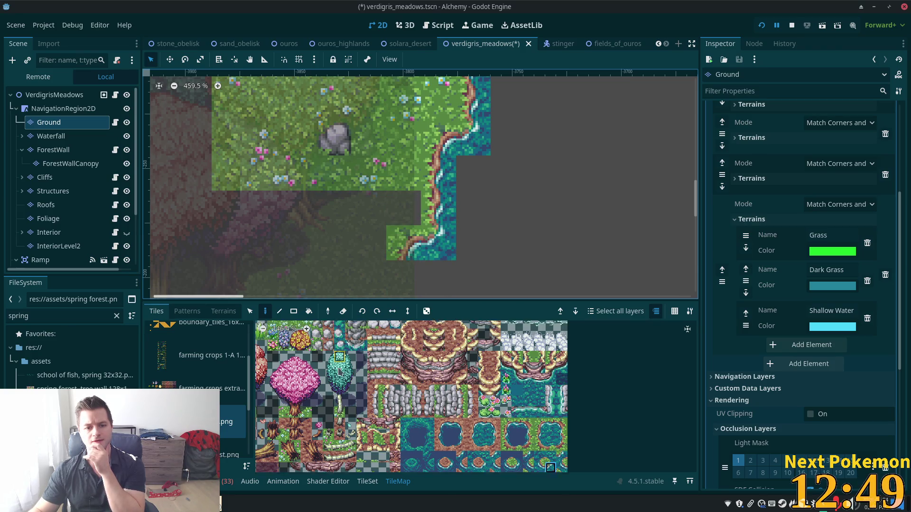
{"action": "left_click", "coordinate": [224, 312]}
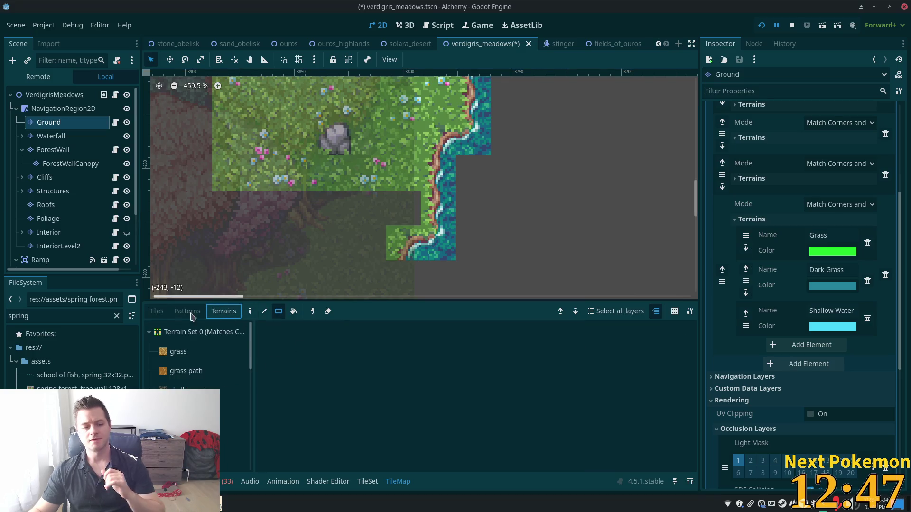
Paint a grass terrain strip and a large grass rectangle below the meadow up to the shoreline
{"action": "left_click", "coordinate": [149, 332]}
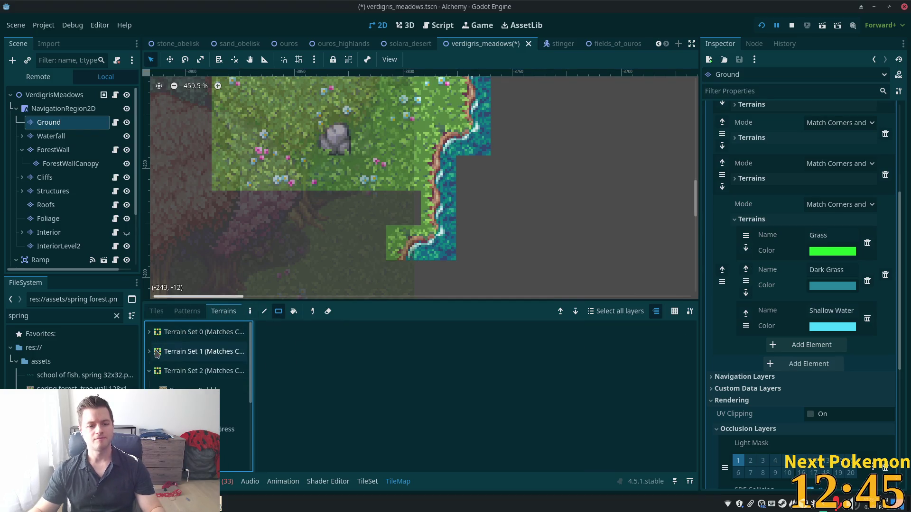
{"action": "left_click", "coordinate": [236, 410]}
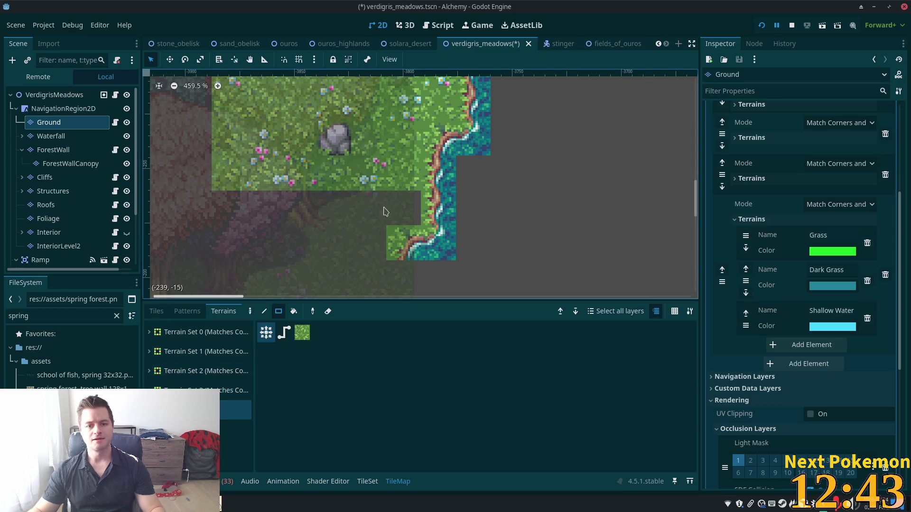
{"action": "left_click_drag", "start_coordinate": [404, 208], "coordinate": [249, 208]}
{"action": "left_click_drag", "start_coordinate": [367, 245], "coordinate": [189, 296]}
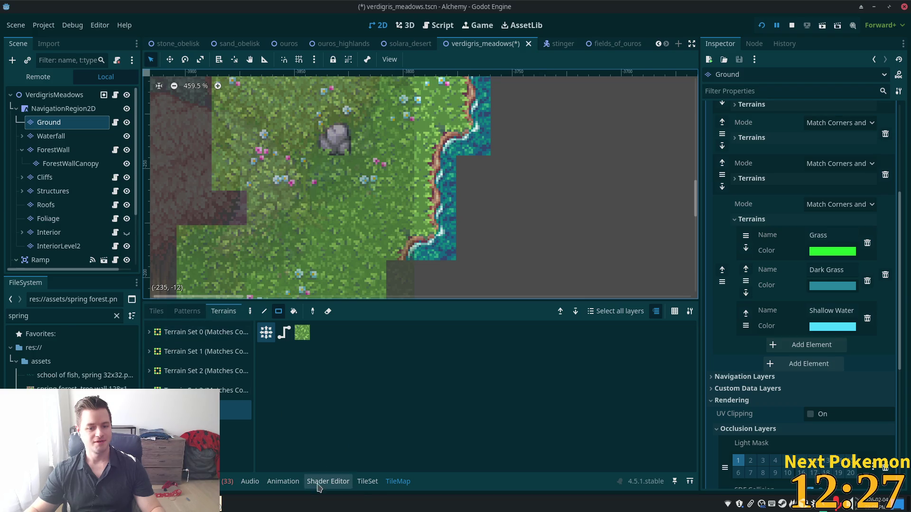
{"action": "left_click", "coordinate": [374, 484]}
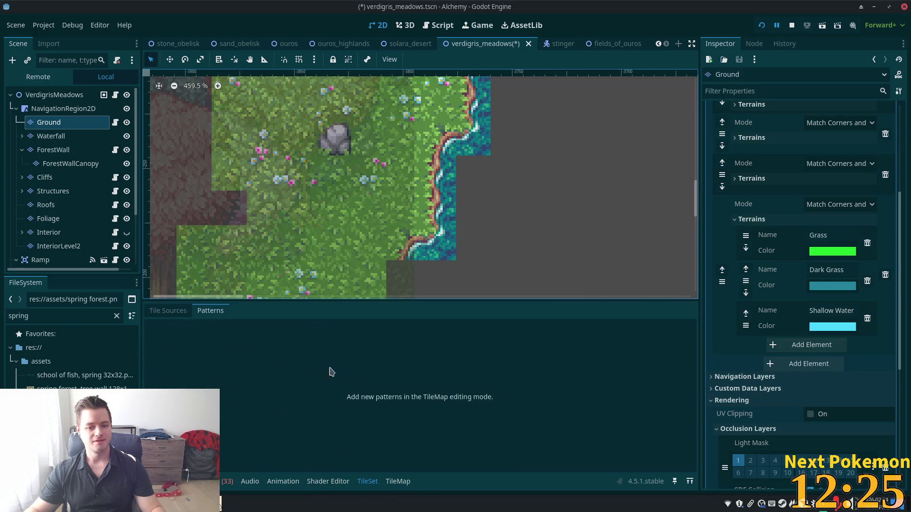
Inspect the tileset's terrain paint assignments and the new grass area, then return to map painting
{"action": "left_click", "coordinate": [170, 313]}
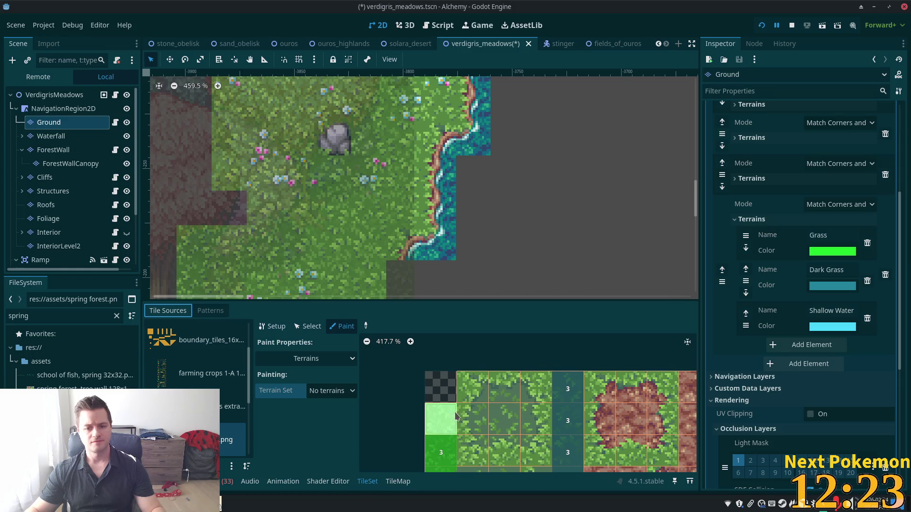
{"action": "scroll", "coordinate": [456, 416], "scroll_direction": "down", "scroll_amount": 3}
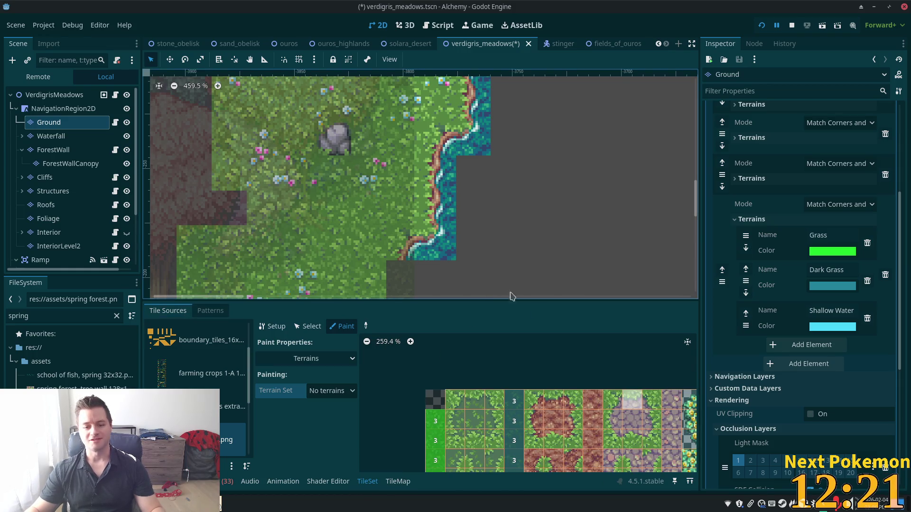
{"action": "scroll", "coordinate": [445, 267], "scroll_direction": "down", "scroll_amount": 2}
{"action": "left_click_drag", "start_coordinate": [445, 267], "coordinate": [413, 162]}
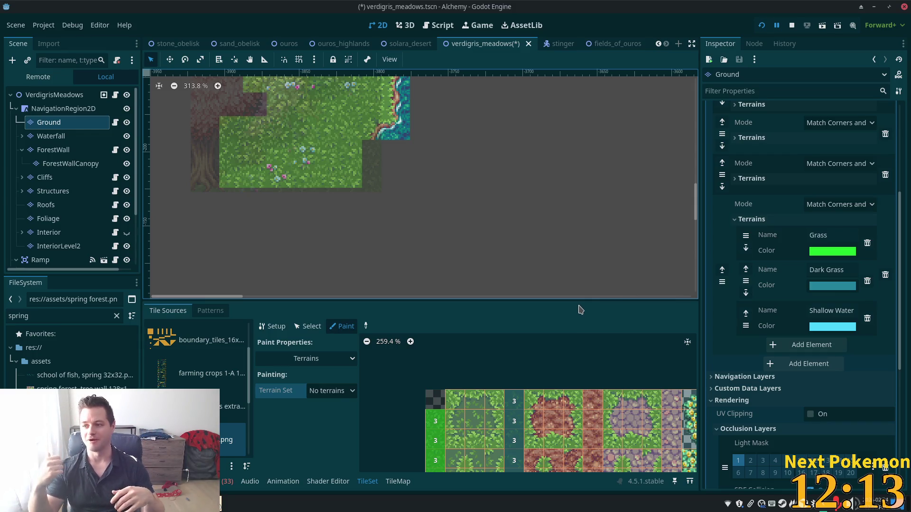
{"action": "scroll", "coordinate": [377, 189], "scroll_direction": "up", "scroll_amount": 4}
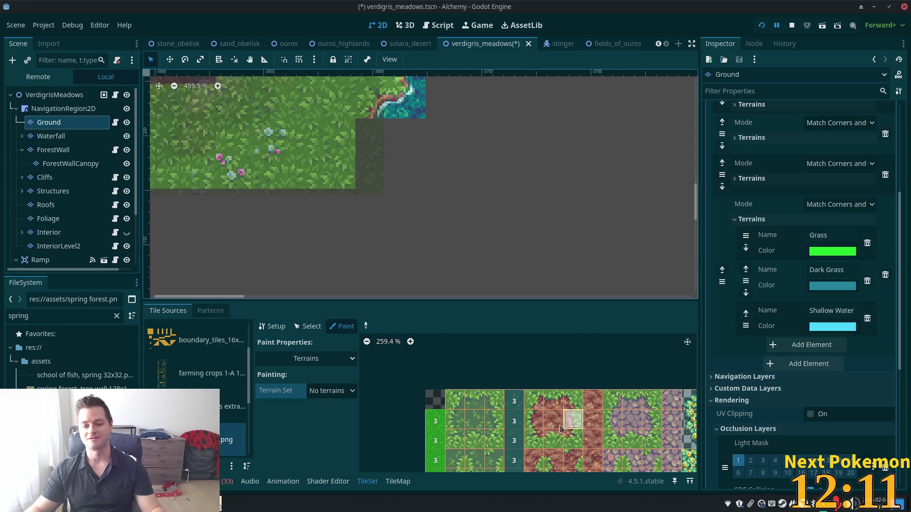
{"action": "scroll", "coordinate": [520, 412], "scroll_direction": "down", "scroll_amount": 3}
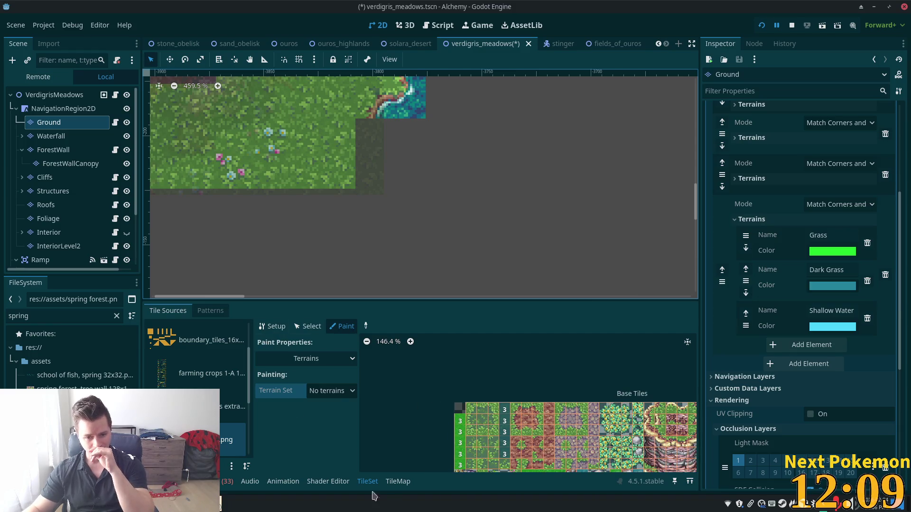
{"action": "left_click", "coordinate": [399, 481]}
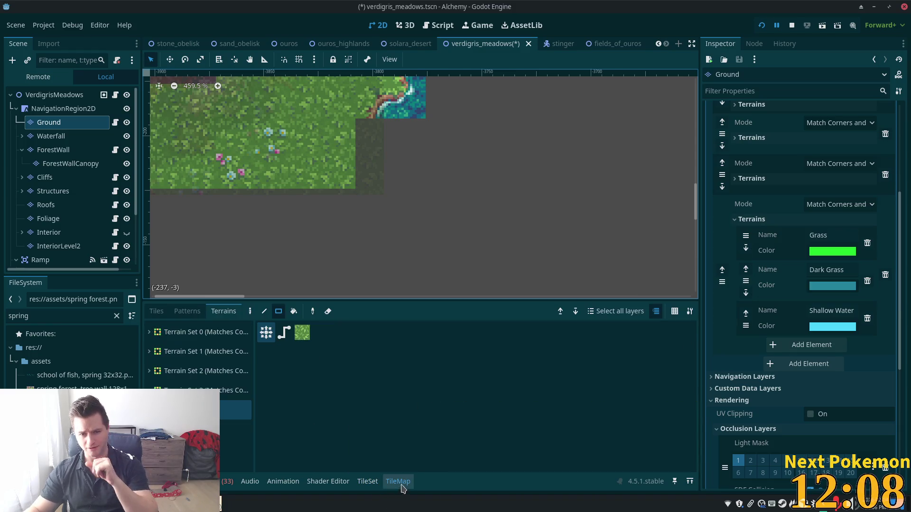
Pick a vertical water-edge tile and paint one shoreline tile, undoing a misplaced strip
{"action": "left_click", "coordinate": [159, 312]}
{"action": "scroll", "coordinate": [538, 423], "scroll_direction": "down", "scroll_amount": 3}
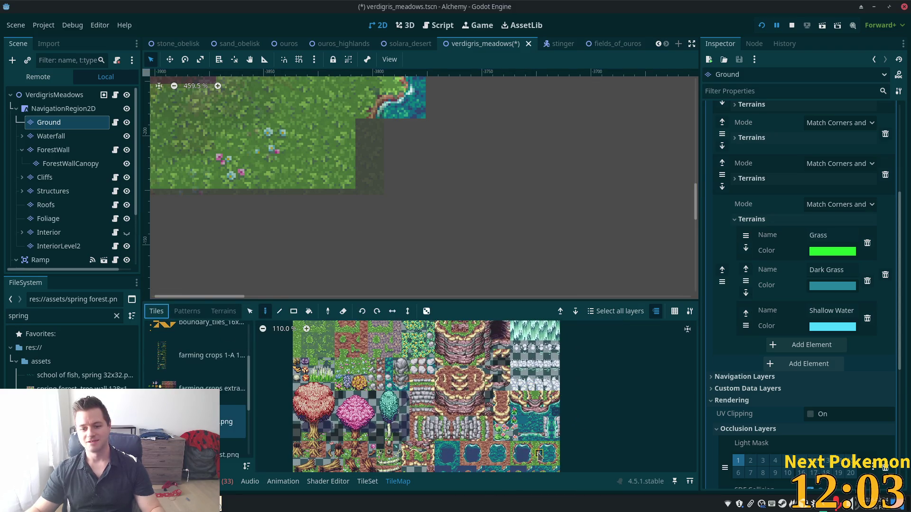
{"action": "left_click", "coordinate": [539, 455]}
{"action": "left_click_drag", "start_coordinate": [372, 125], "coordinate": [373, 222]}
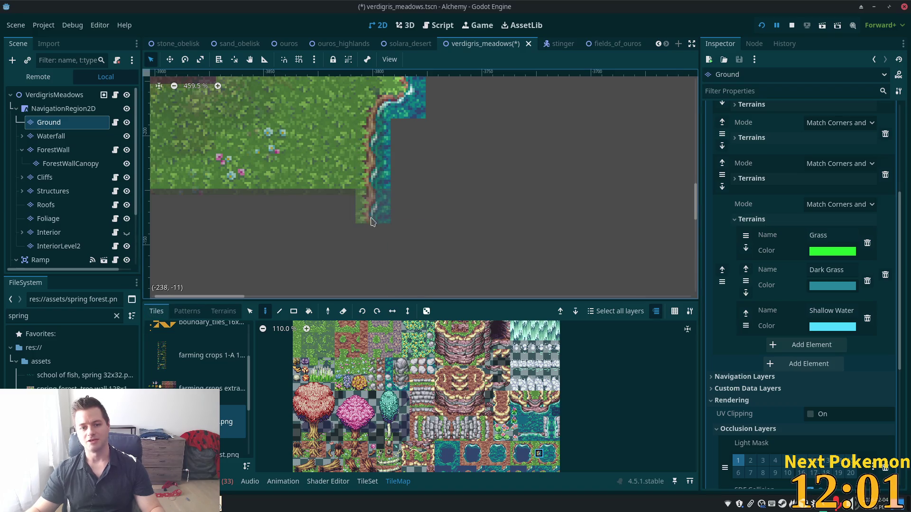
{"action": "key", "text": "ctrl+z"}
{"action": "left_click", "coordinate": [337, 205]}
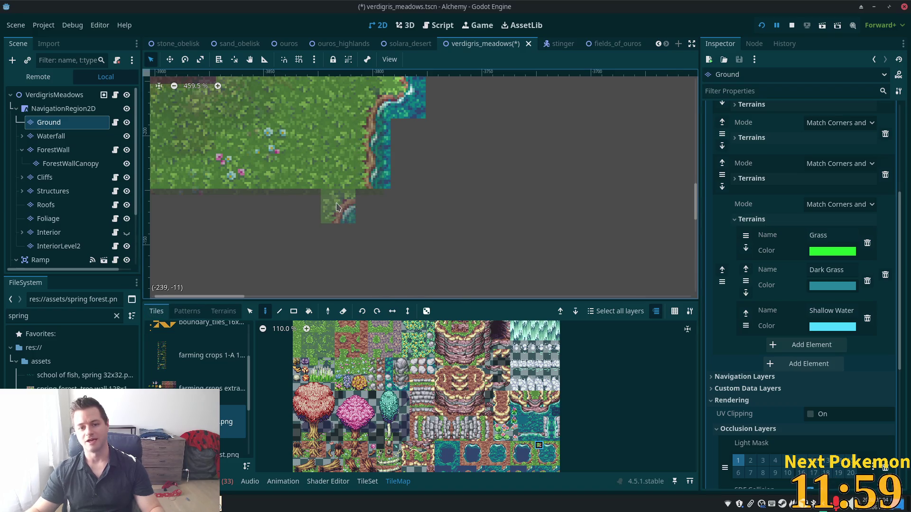
{"action": "scroll", "coordinate": [546, 436], "scroll_direction": "up", "scroll_amount": 6}
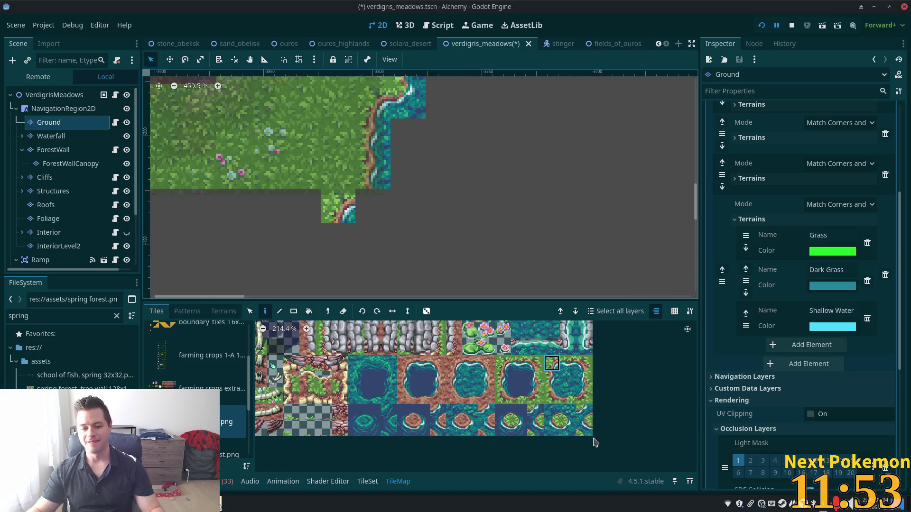
Paint another shore tile below the grass and fill the empty cell beneath it
{"action": "left_click", "coordinate": [568, 428]}
{"action": "left_click", "coordinate": [373, 206]}
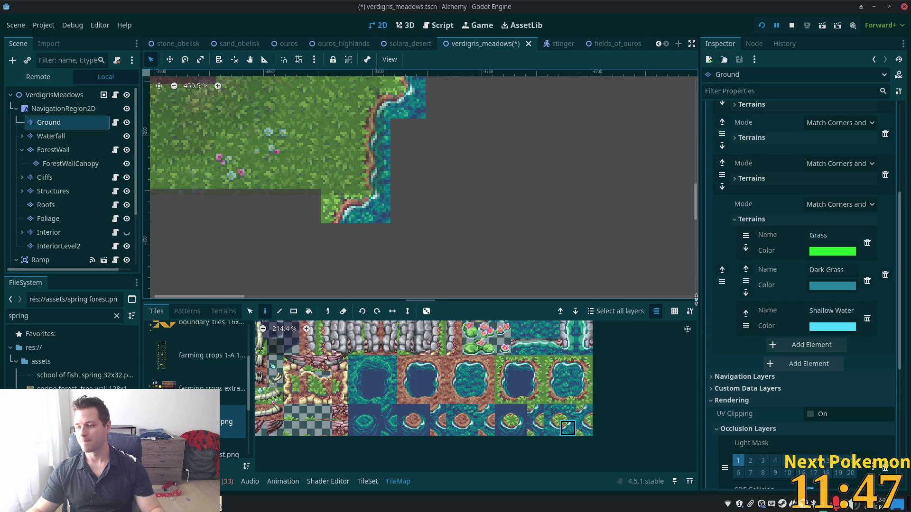
{"action": "left_click", "coordinate": [338, 241]}
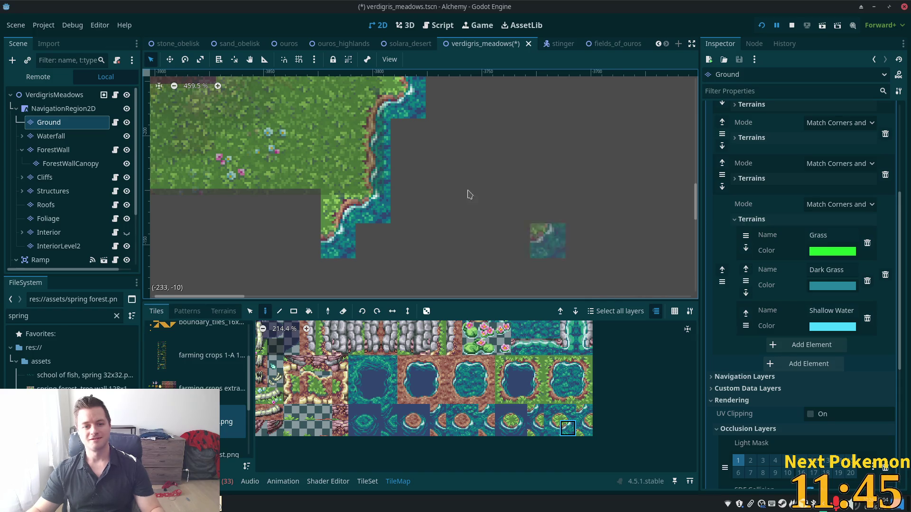
{"action": "scroll", "coordinate": [468, 195], "scroll_direction": "up", "scroll_amount": 5}
{"action": "scroll", "coordinate": [469, 194], "scroll_direction": "right", "scroll_amount": 3}
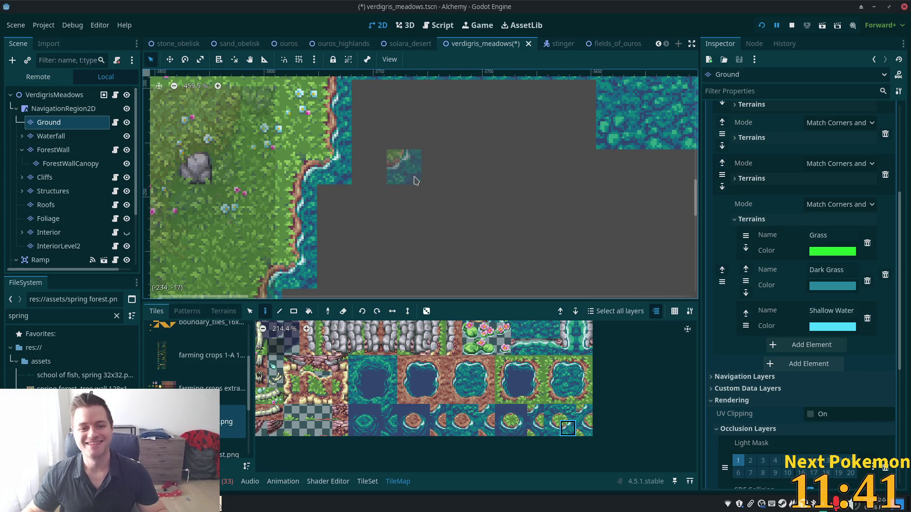
{"action": "scroll", "coordinate": [400, 157], "scroll_direction": "down", "scroll_amount": 3}
{"action": "scroll", "coordinate": [427, 158], "scroll_direction": "left", "scroll_amount": 2}
{"action": "scroll", "coordinate": [469, 218], "scroll_direction": "up", "scroll_amount": 2}
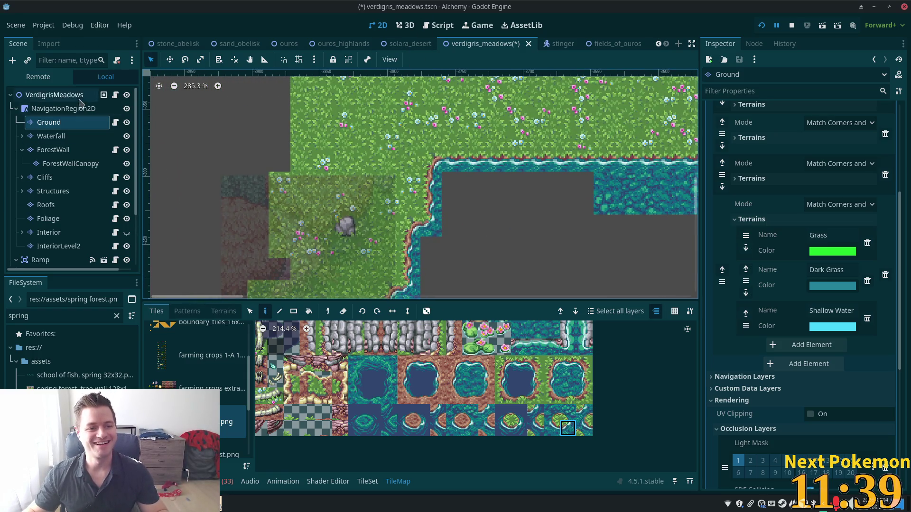
{"action": "scroll", "coordinate": [422, 228], "scroll_direction": "down", "scroll_amount": 8}
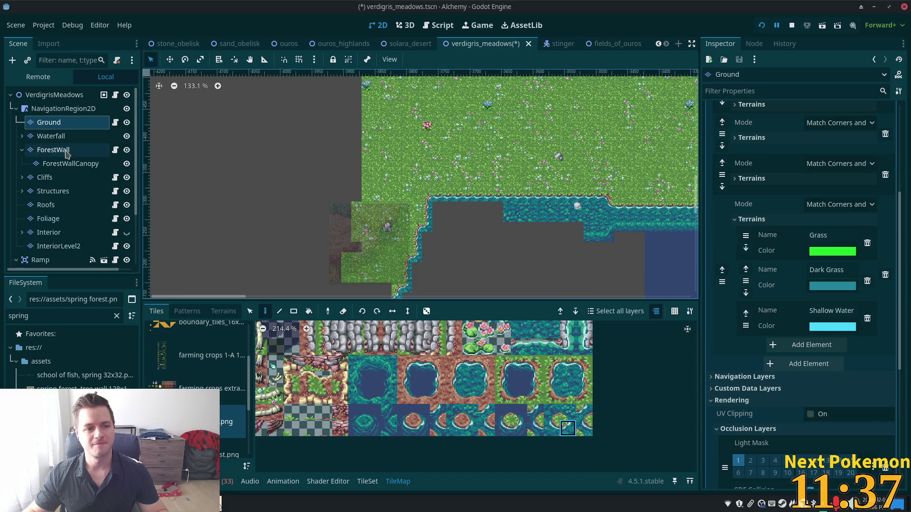
On the ForestWall layer, paint tree-wall tiles above and beside the existing pink patch
{"action": "left_click", "coordinate": [53, 150]}
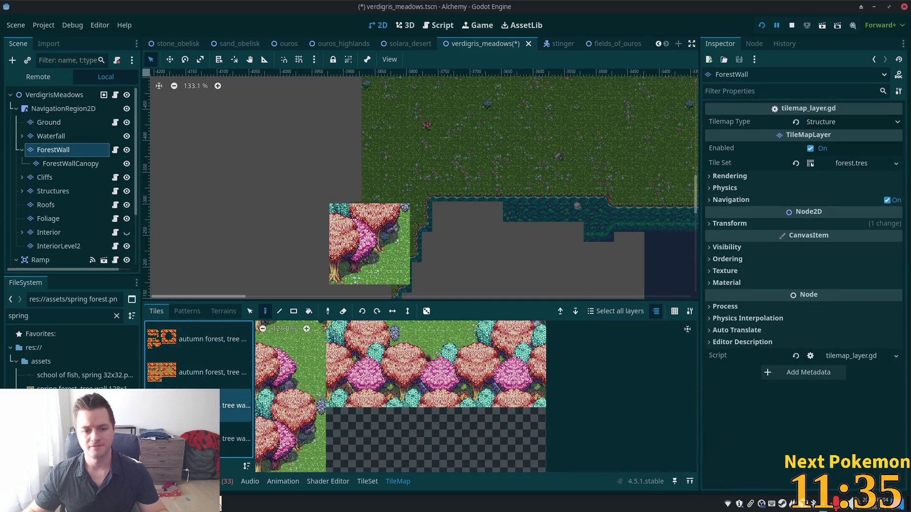
{"action": "scroll", "coordinate": [404, 420], "scroll_direction": "down", "scroll_amount": 4}
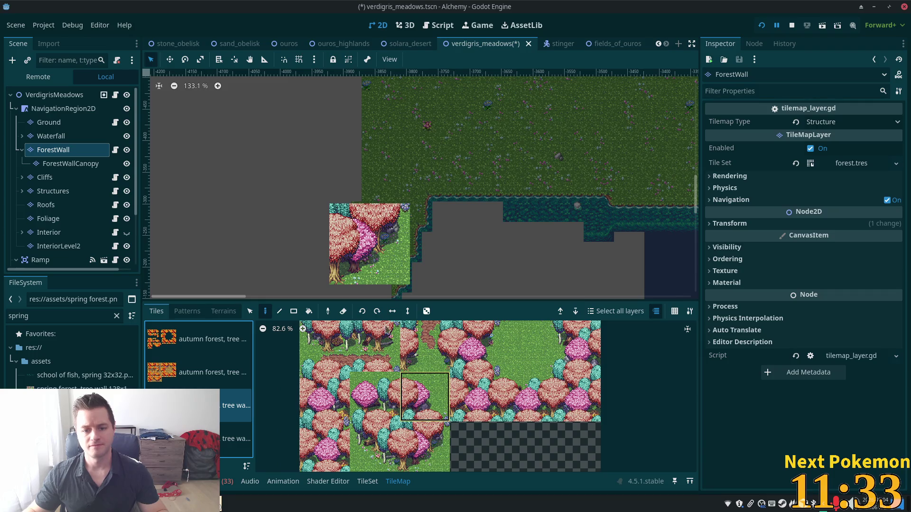
{"action": "left_click", "coordinate": [343, 200]}
{"action": "left_click_drag", "start_coordinate": [585, 202], "coordinate": [638, 231]}
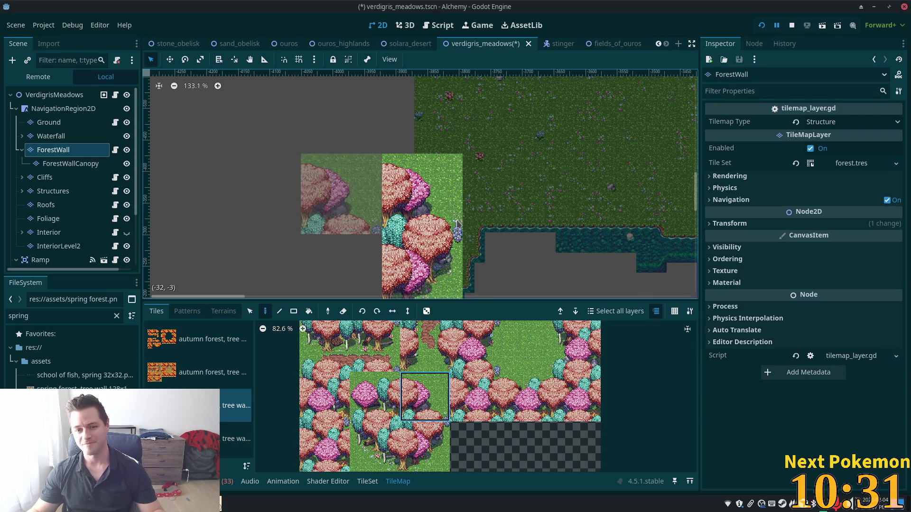
{"action": "scroll", "coordinate": [436, 242], "scroll_direction": "up", "scroll_amount": 2}
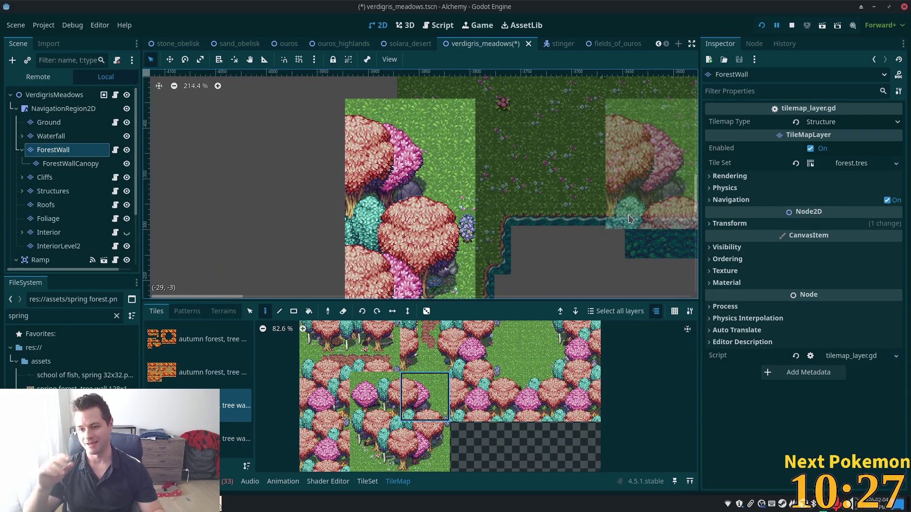
{"action": "scroll", "coordinate": [239, 209], "scroll_direction": "up", "scroll_amount": 8}
{"action": "scroll", "coordinate": [240, 209], "scroll_direction": "down", "scroll_amount": 7}
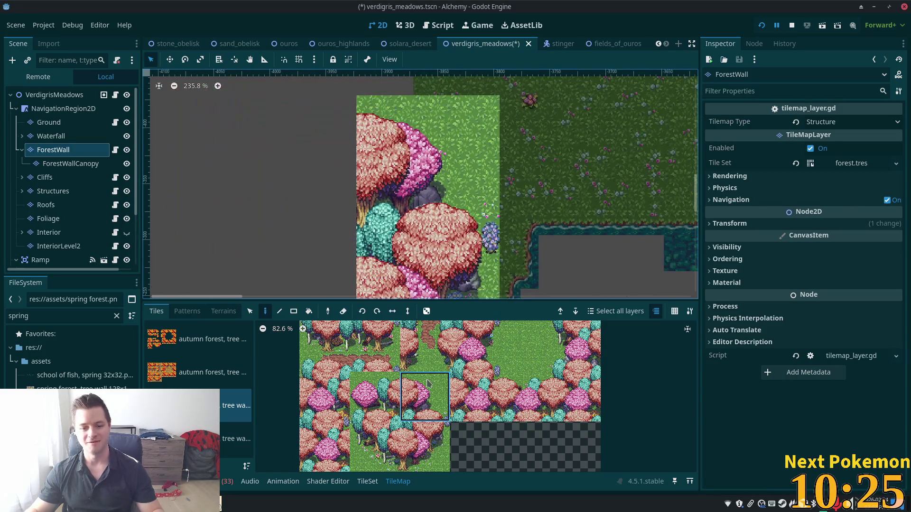
{"action": "left_click", "coordinate": [427, 383]}
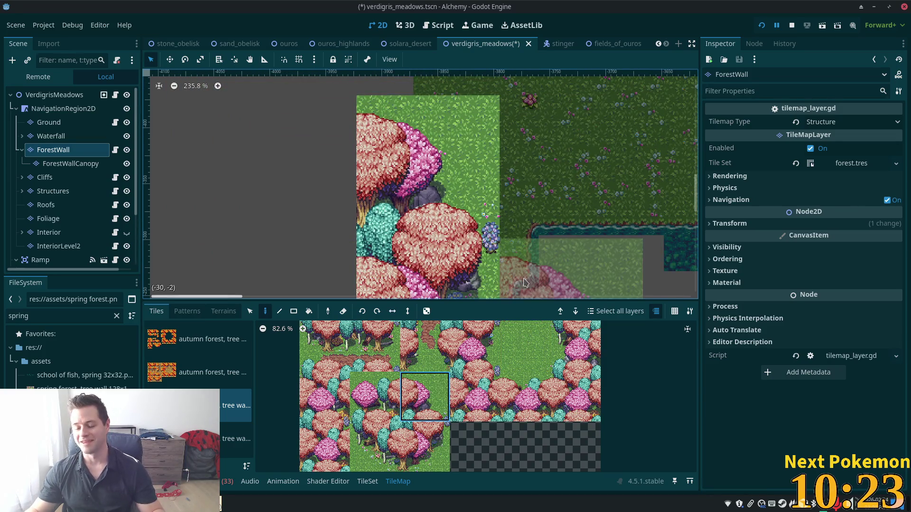
Add a forest tile left of the column and a tree-wall block atop the patch
{"action": "left_click", "coordinate": [331, 417]}
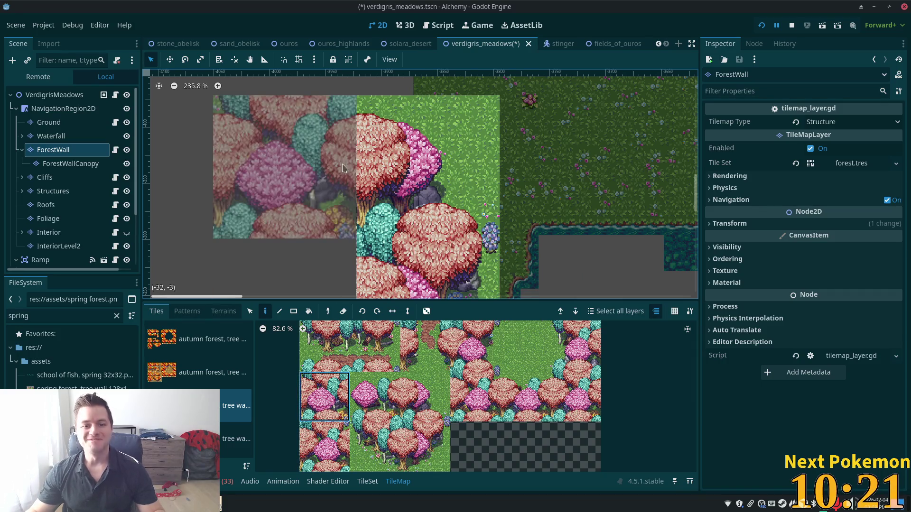
{"action": "left_click", "coordinate": [304, 265]}
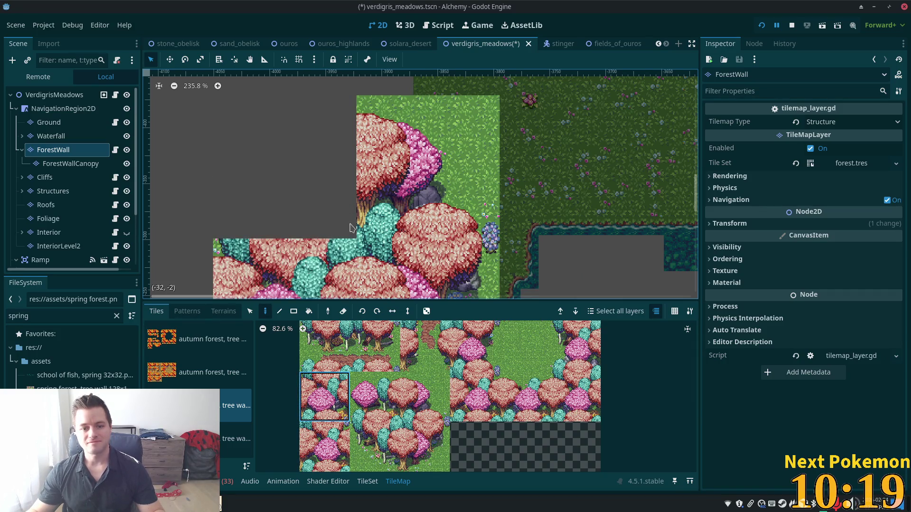
{"action": "scroll", "coordinate": [452, 123], "scroll_direction": "down", "scroll_amount": 2}
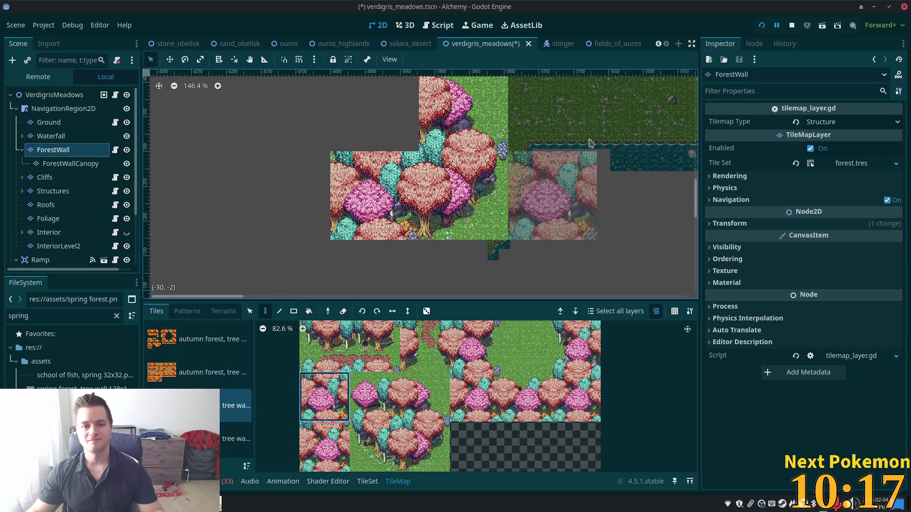
{"action": "scroll", "coordinate": [539, 193], "scroll_direction": "up", "scroll_amount": 2}
{"action": "scroll", "coordinate": [539, 193], "scroll_direction": "right", "scroll_amount": 1}
{"action": "scroll", "coordinate": [378, 363], "scroll_direction": "up", "scroll_amount": 2}
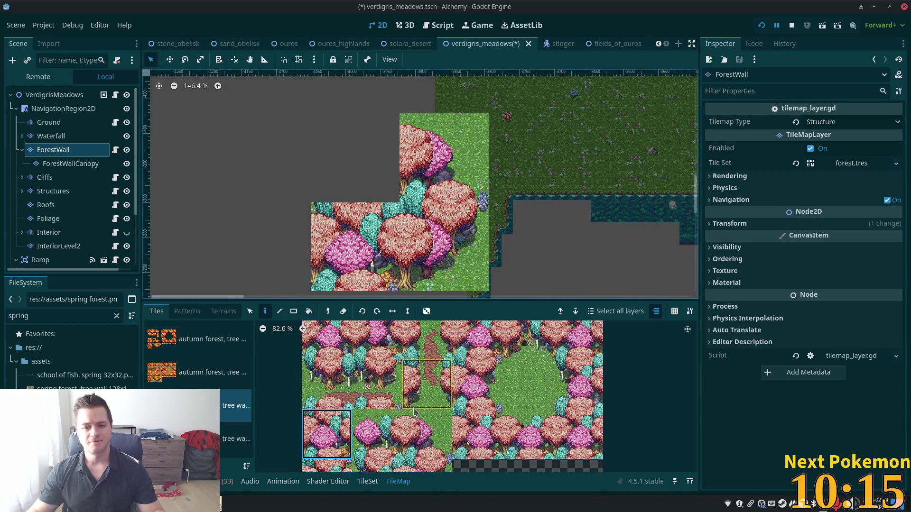
{"action": "left_click", "coordinate": [527, 434]}
{"action": "left_click", "coordinate": [357, 173]}
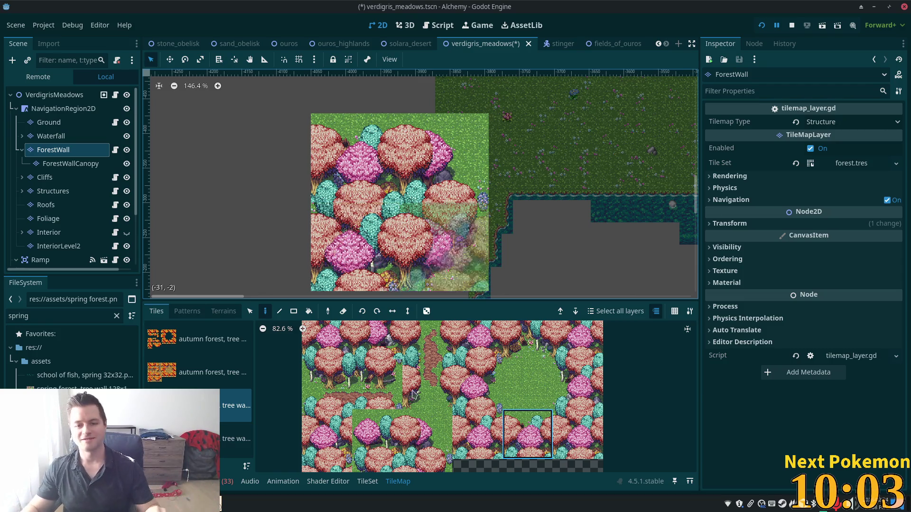
Repaint two patch tiles with denser pink trees and pan across the meadow
{"action": "scroll", "coordinate": [510, 157], "scroll_direction": "down", "scroll_amount": 3}
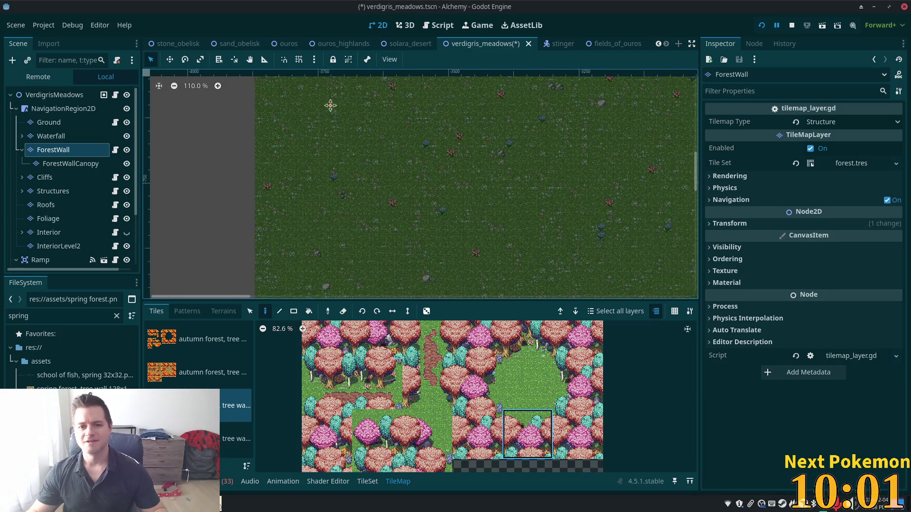
{"action": "scroll", "coordinate": [319, 194], "scroll_direction": "down", "scroll_amount": 1}
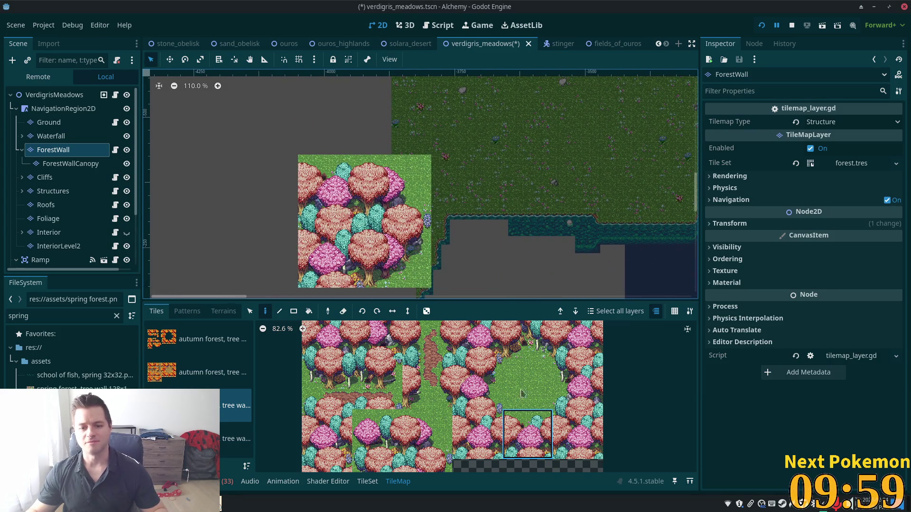
{"action": "left_click", "coordinate": [476, 383]}
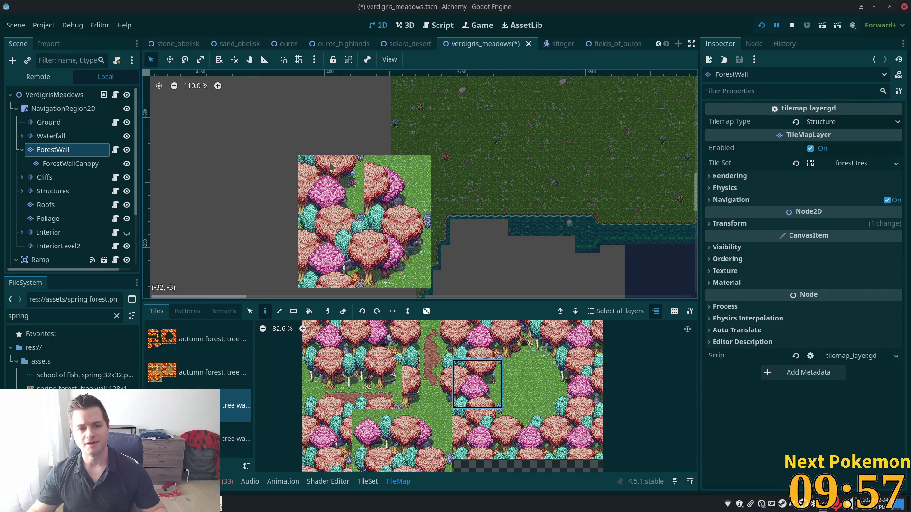
{"action": "left_click", "coordinate": [477, 434]}
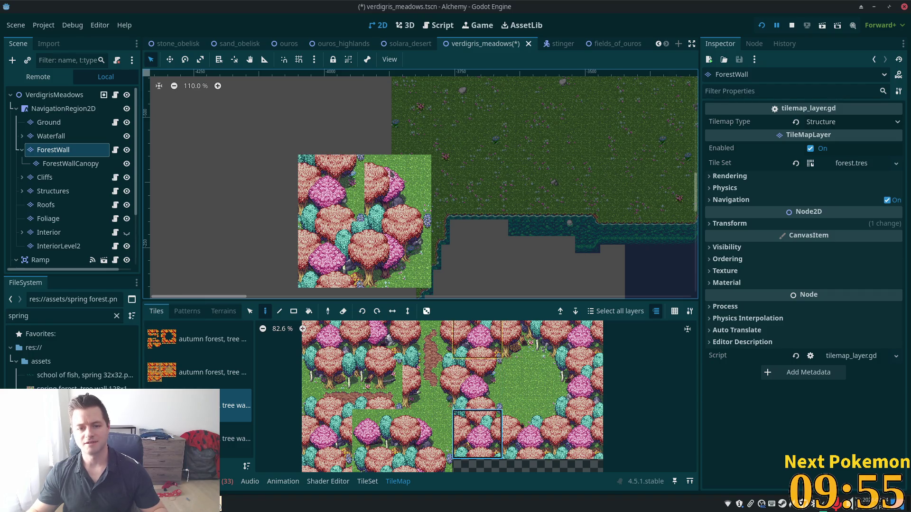
{"action": "left_click_drag", "start_coordinate": [392, 174], "coordinate": [341, 186]}
{"action": "left_click", "coordinate": [477, 383]}
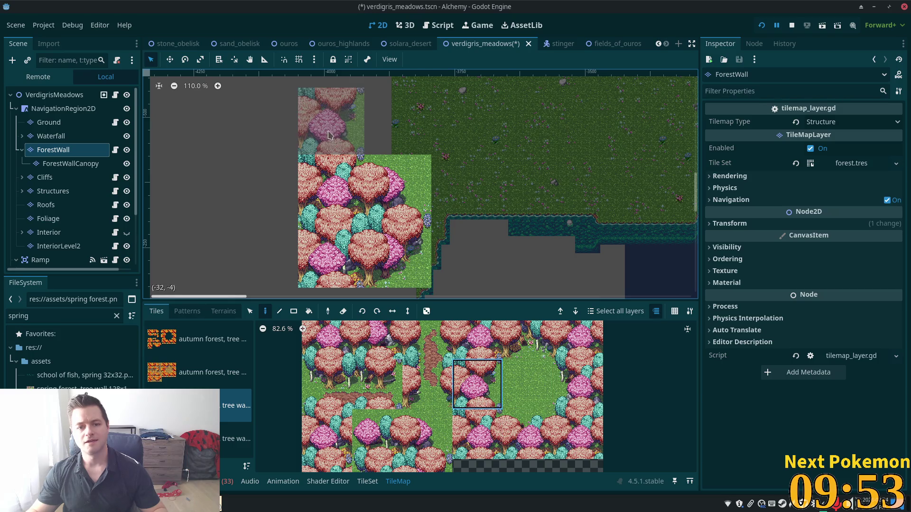
{"action": "left_click_drag", "start_coordinate": [489, 167], "coordinate": [145, 277]}
{"action": "scroll", "coordinate": [476, 212], "scroll_direction": "down", "scroll_amount": 5}
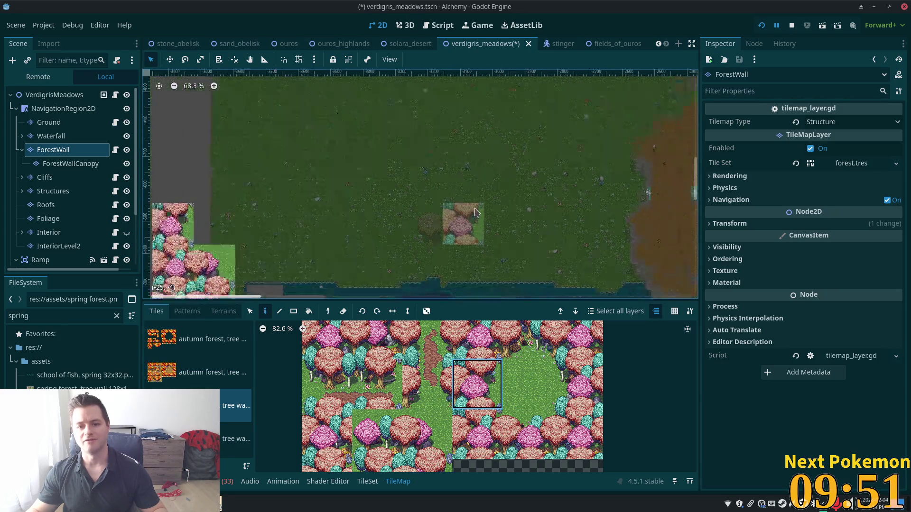
{"action": "scroll", "coordinate": [476, 212], "scroll_direction": "down", "scroll_amount": 2}
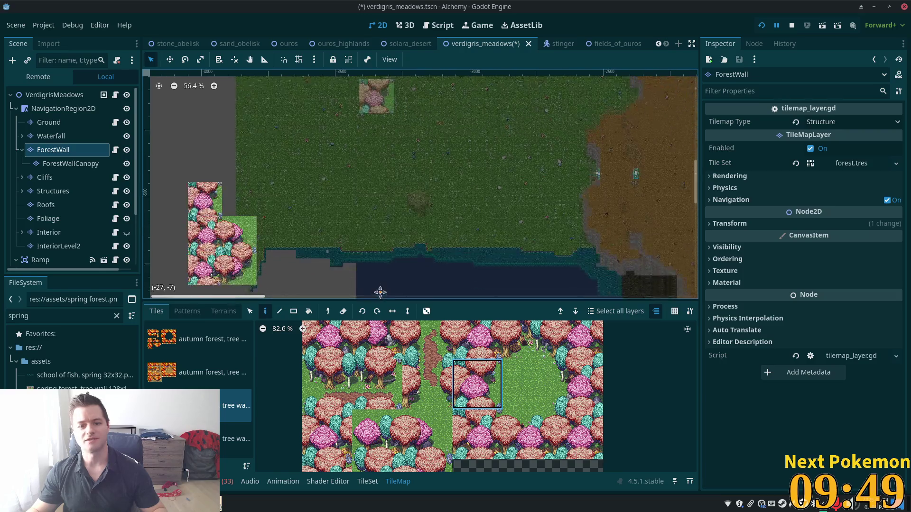
{"action": "left_click_drag", "start_coordinate": [381, 90], "coordinate": [494, 193]}
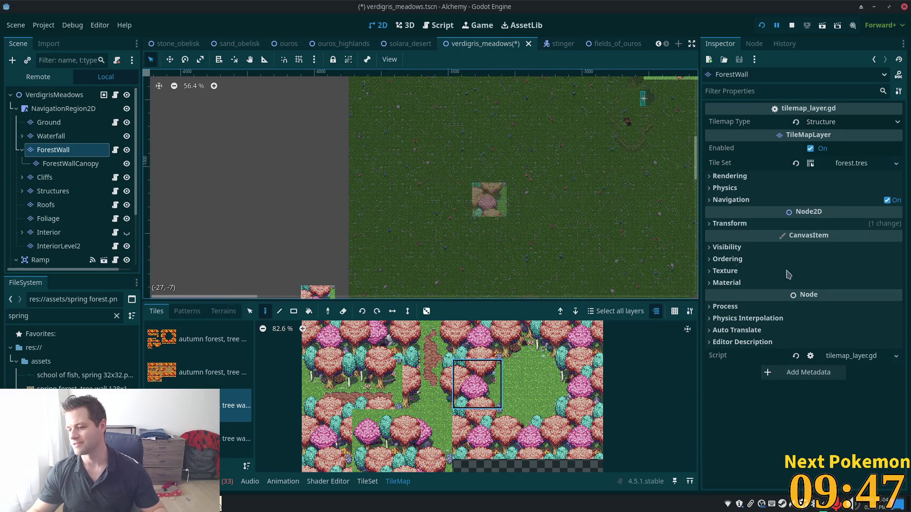
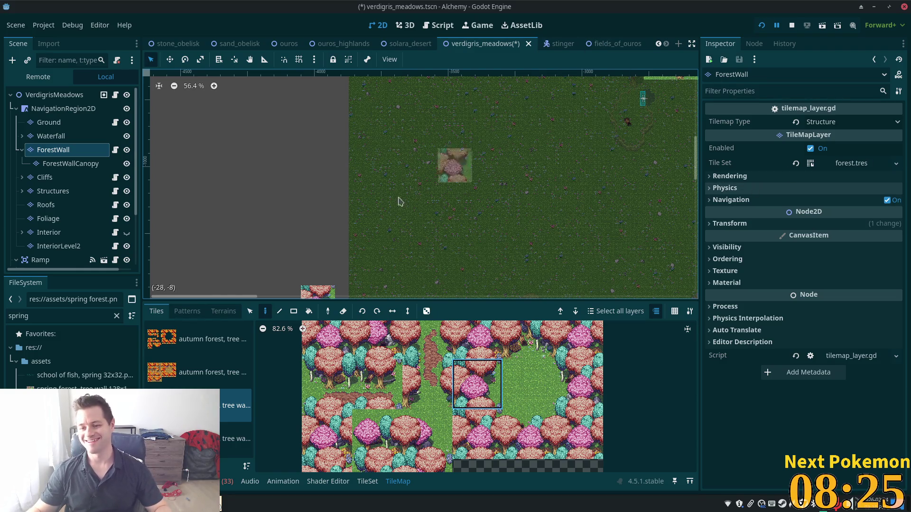
Zoom around the canvas to inspect the pink spring tree wall
{"action": "scroll", "coordinate": [398, 202], "scroll_direction": "down", "scroll_amount": 4}
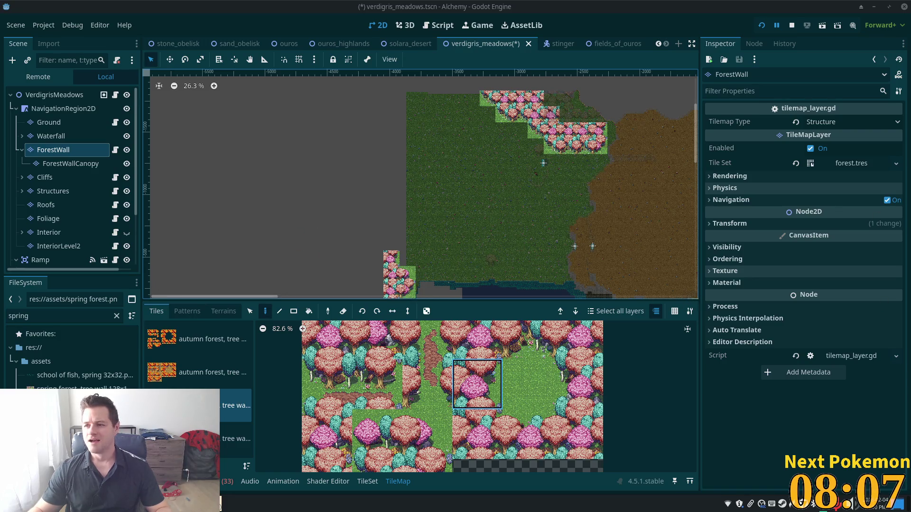
{"action": "scroll", "coordinate": [363, 247], "scroll_direction": "down", "scroll_amount": 1}
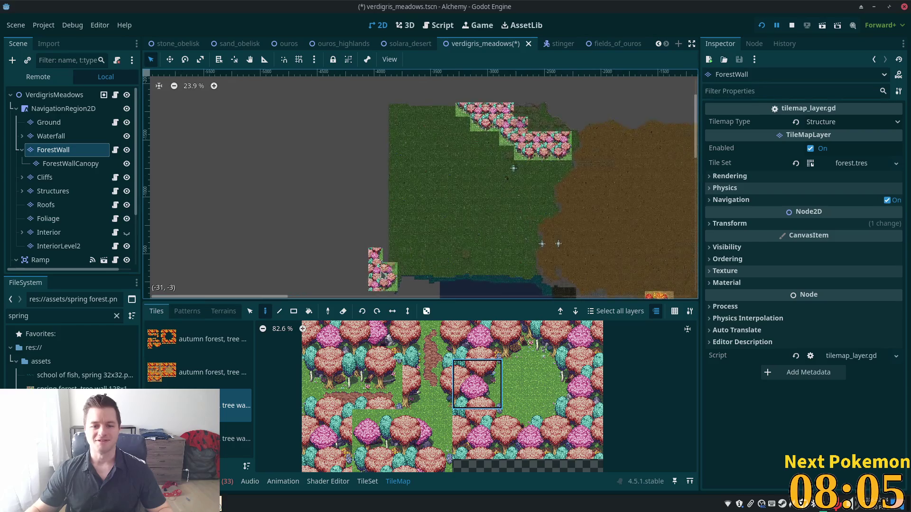
{"action": "scroll", "coordinate": [381, 273], "scroll_direction": "up", "scroll_amount": 10}
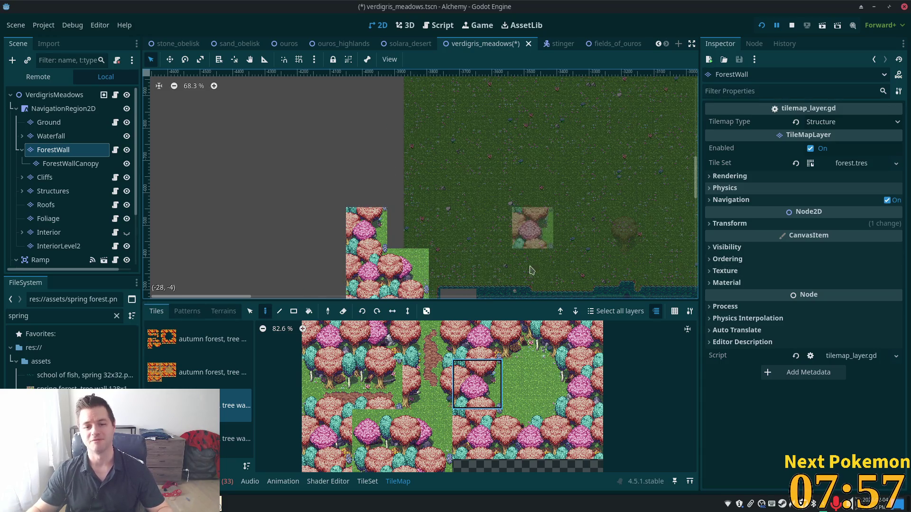
{"action": "scroll", "coordinate": [429, 252], "scroll_direction": "up", "scroll_amount": 5}
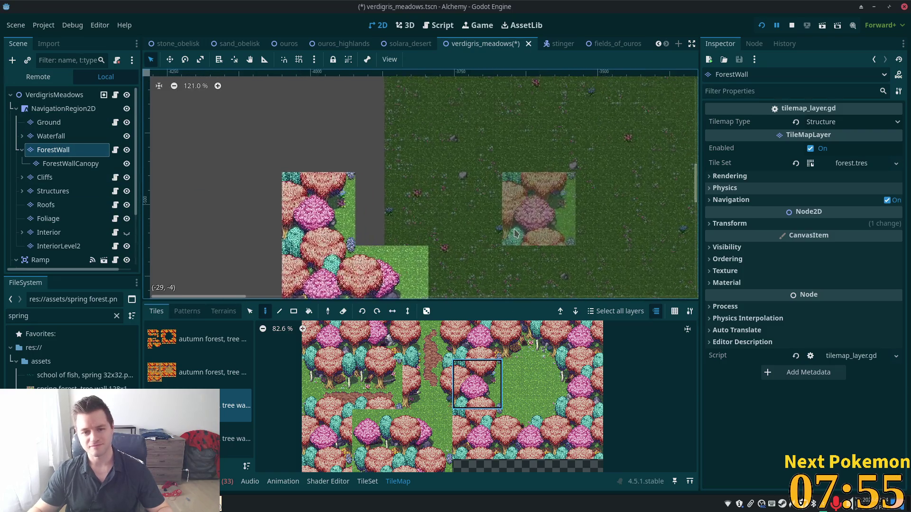
{"action": "scroll", "coordinate": [516, 232], "scroll_direction": "up", "scroll_amount": 1}
On the Ground layer, paint Grass terrain over the grey strip at the map's left edge
{"action": "left_click", "coordinate": [52, 123]}
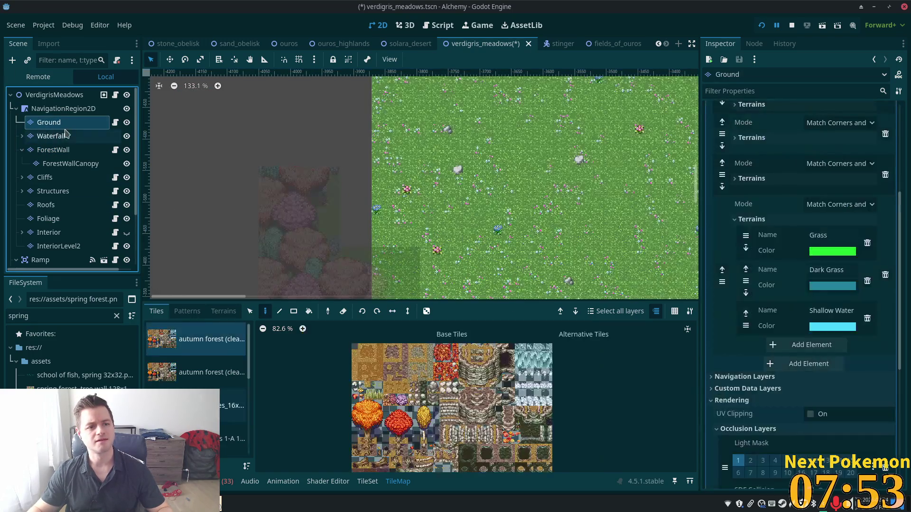
{"action": "scroll", "coordinate": [387, 197], "scroll_direction": "down", "scroll_amount": 3}
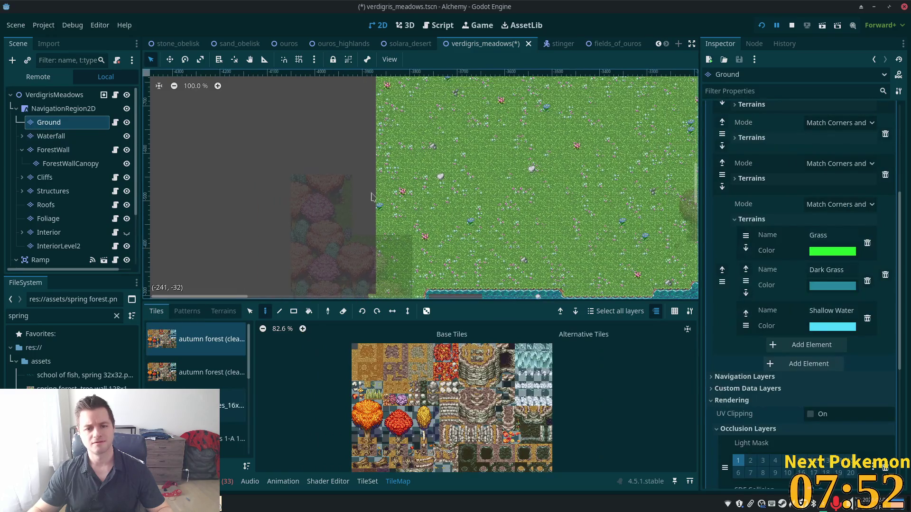
{"action": "left_click", "coordinate": [223, 312]}
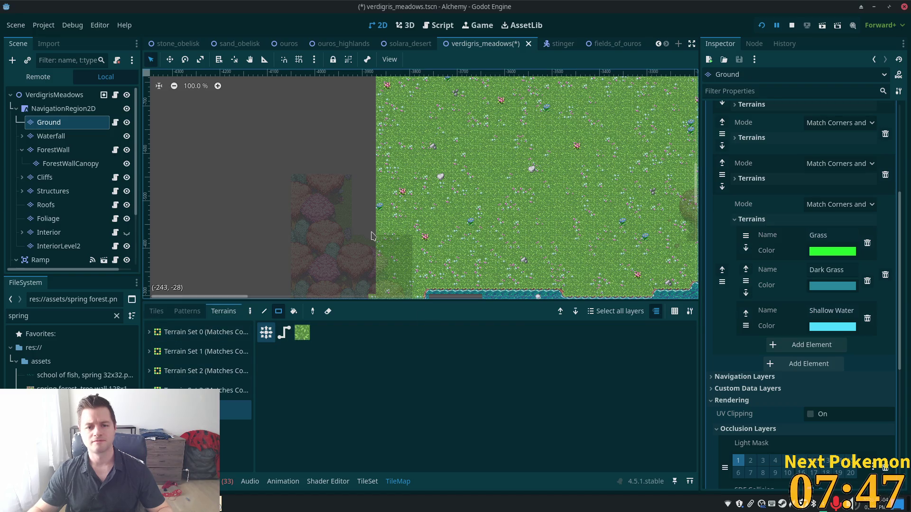
{"action": "left_click_drag", "start_coordinate": [371, 236], "coordinate": [338, 74]}
Inspect the new grass edge, then select the ForestWall layer again
{"action": "scroll", "coordinate": [381, 109], "scroll_direction": "up", "scroll_amount": 3}
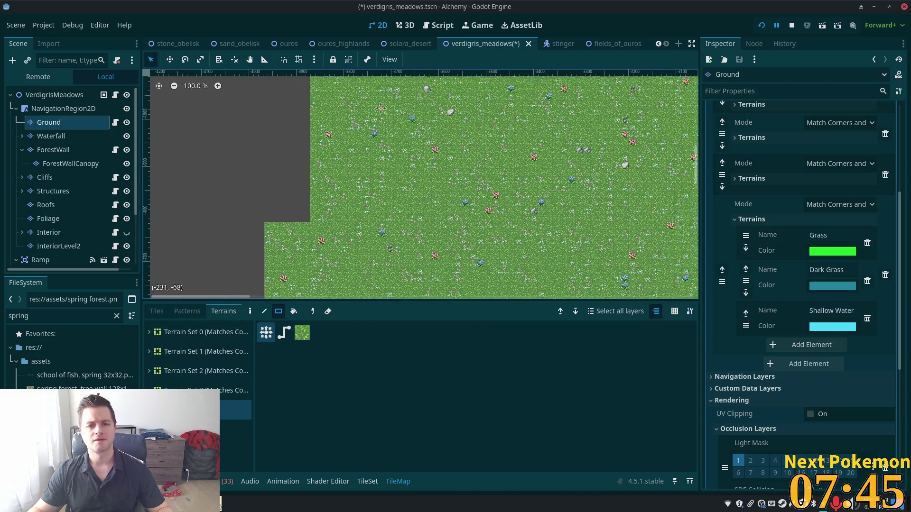
{"action": "scroll", "coordinate": [340, 228], "scroll_direction": "down", "scroll_amount": 5}
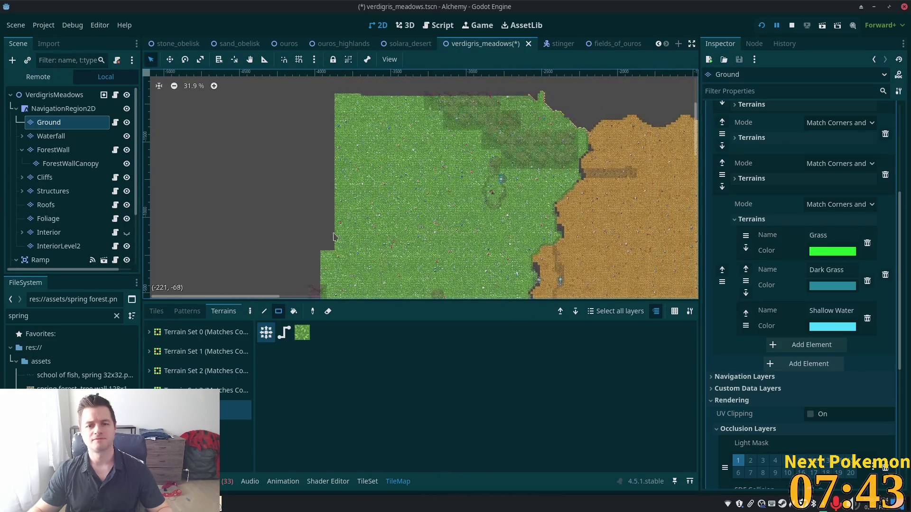
{"action": "scroll", "coordinate": [387, 214], "scroll_direction": "down", "scroll_amount": 3}
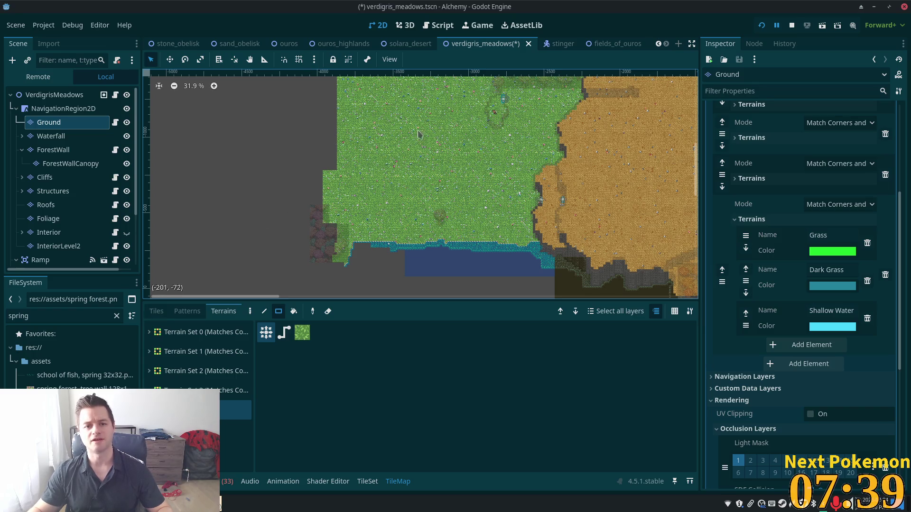
{"action": "scroll", "coordinate": [399, 169], "scroll_direction": "down", "scroll_amount": 2}
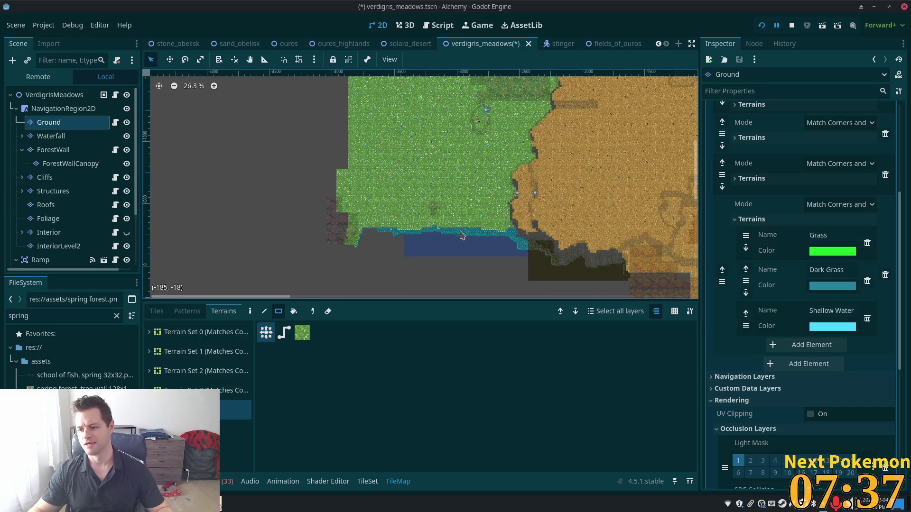
{"action": "scroll", "coordinate": [332, 213], "scroll_direction": "up", "scroll_amount": 8}
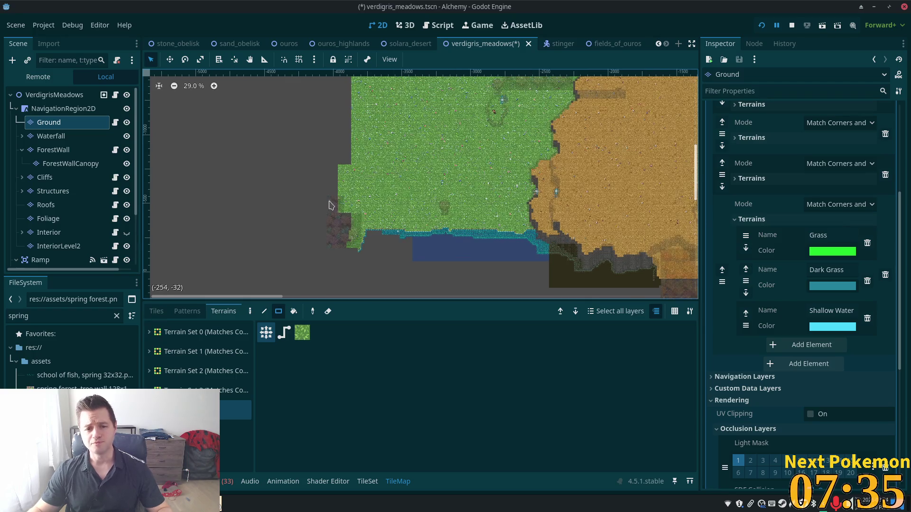
{"action": "scroll", "coordinate": [362, 195], "scroll_direction": "up", "scroll_amount": 1}
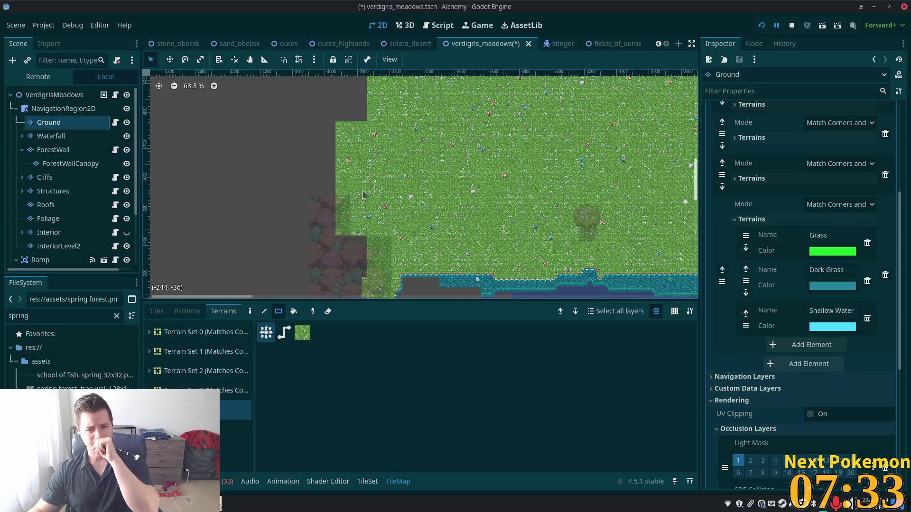
{"action": "scroll", "coordinate": [458, 142], "scroll_direction": "down", "scroll_amount": 5}
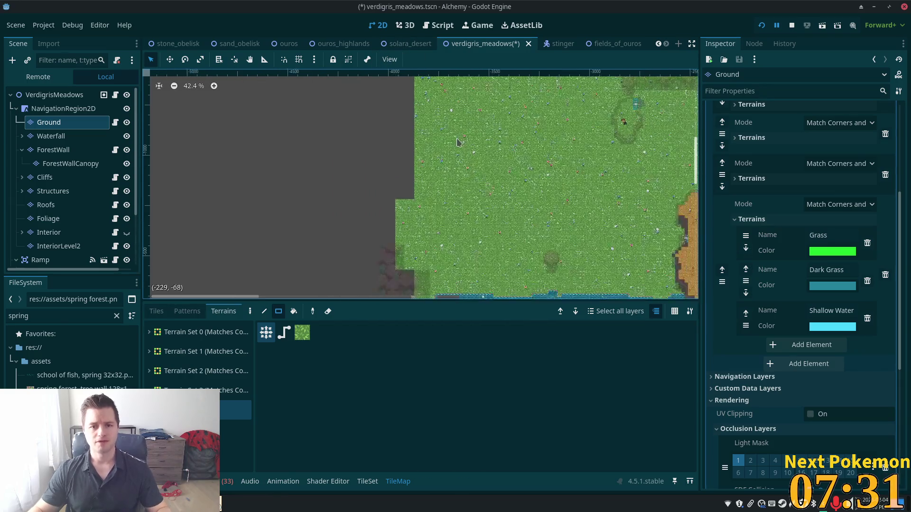
{"action": "scroll", "coordinate": [441, 171], "scroll_direction": "down", "scroll_amount": 2}
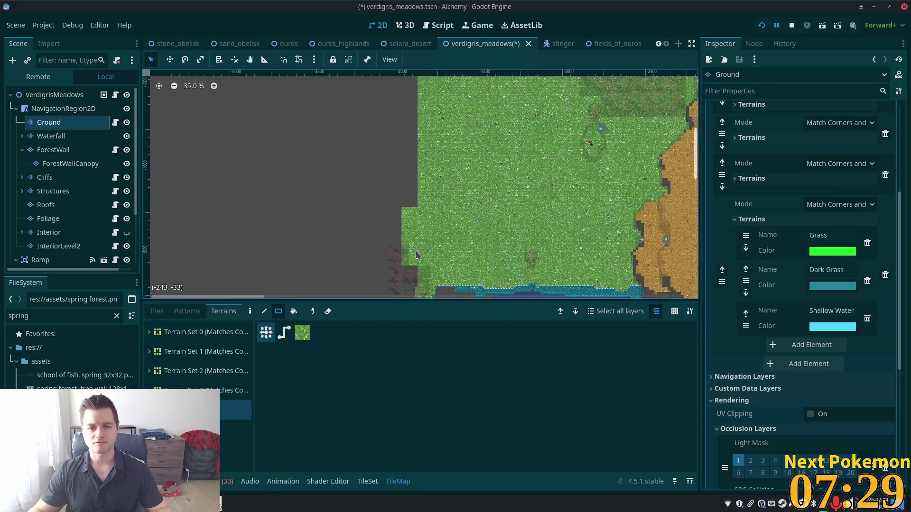
{"action": "scroll", "coordinate": [416, 252], "scroll_direction": "up", "scroll_amount": 5}
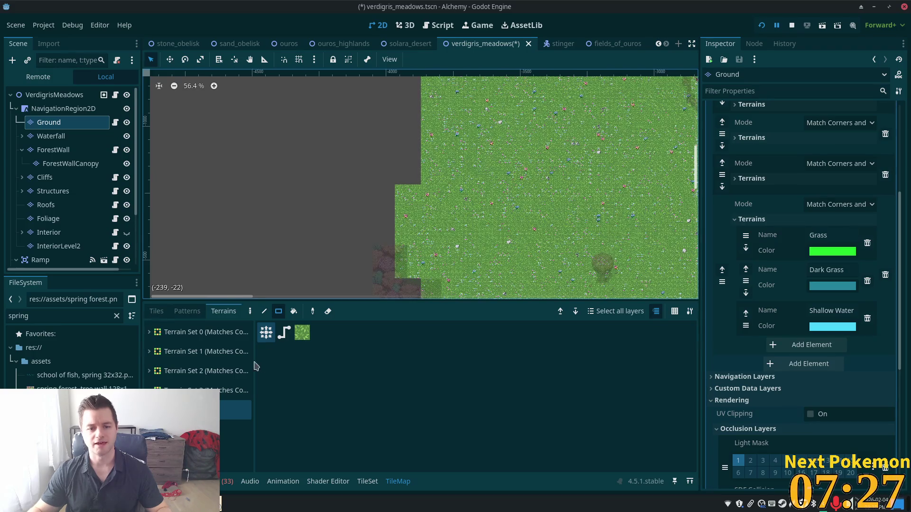
{"action": "left_click", "coordinate": [53, 150]}
{"action": "scroll", "coordinate": [379, 261], "scroll_direction": "up", "scroll_amount": 1}
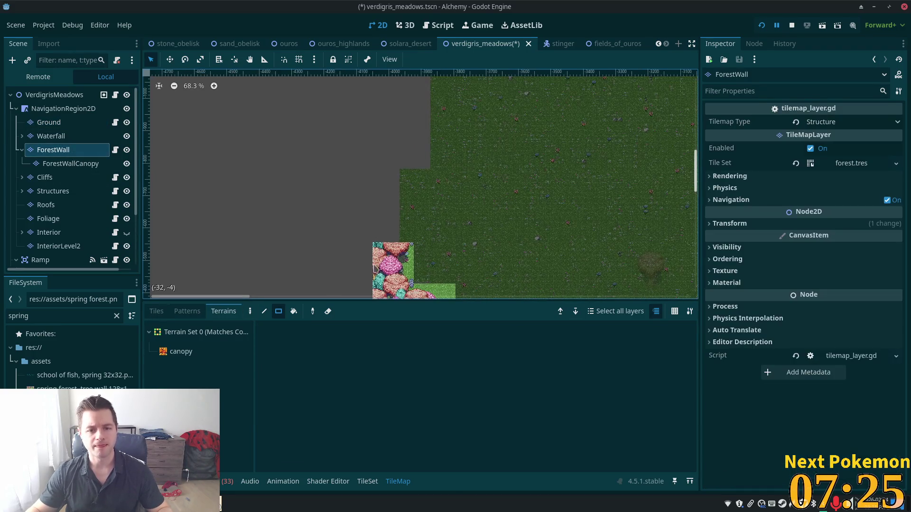
Choose the spring tree wall atlas and paint pink forest tiles beside the block
{"action": "scroll", "coordinate": [418, 254], "scroll_direction": "up", "scroll_amount": 1}
{"action": "left_click", "coordinate": [159, 311]}
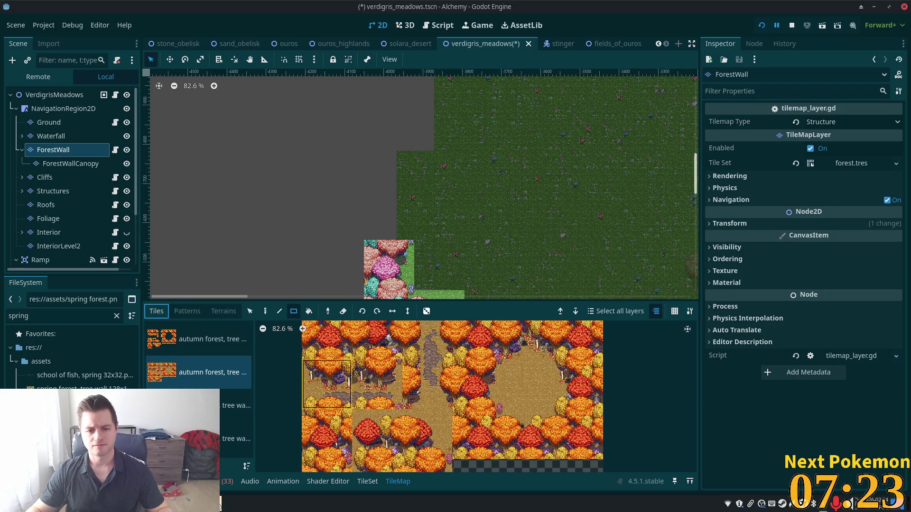
{"action": "left_click", "coordinate": [236, 405]}
{"action": "scroll", "coordinate": [469, 404], "scroll_direction": "down", "scroll_amount": 2}
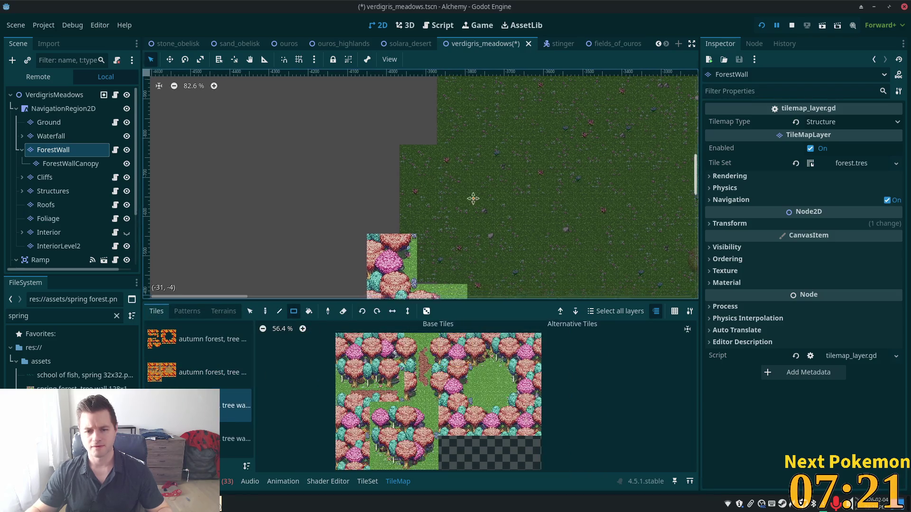
{"action": "scroll", "coordinate": [472, 197], "scroll_direction": "down", "scroll_amount": 5}
{"action": "left_click", "coordinate": [365, 259]}
{"action": "scroll", "coordinate": [358, 189], "scroll_direction": "up", "scroll_amount": 2}
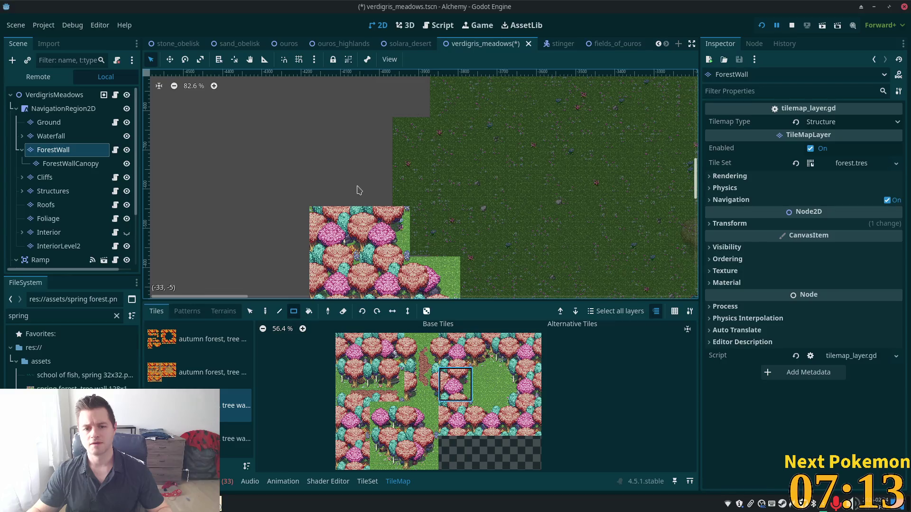
Place a single pink forest tile above the forest block, then pick and clear another tile
{"action": "left_click", "coordinate": [265, 313]}
{"action": "left_click", "coordinate": [346, 232]}
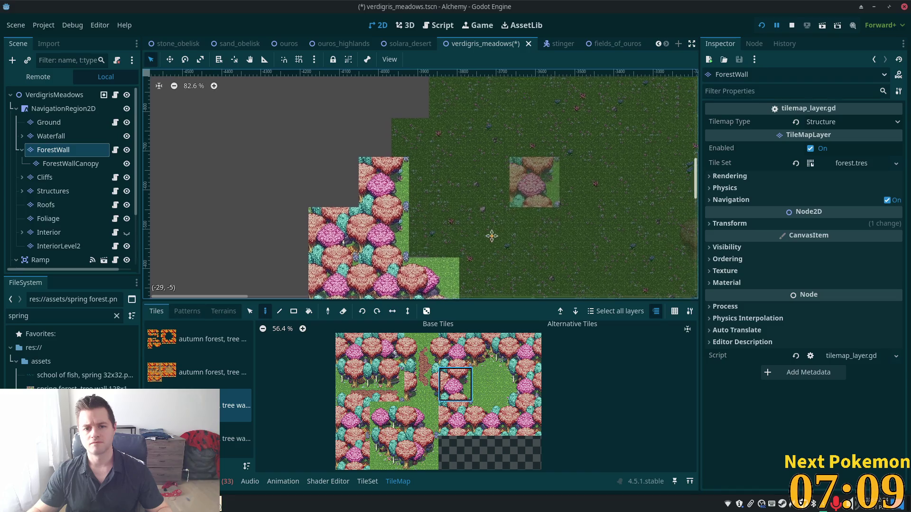
{"action": "scroll", "coordinate": [399, 281], "scroll_direction": "down", "scroll_amount": 3}
{"action": "scroll", "coordinate": [399, 281], "scroll_direction": "right", "scroll_amount": 4}
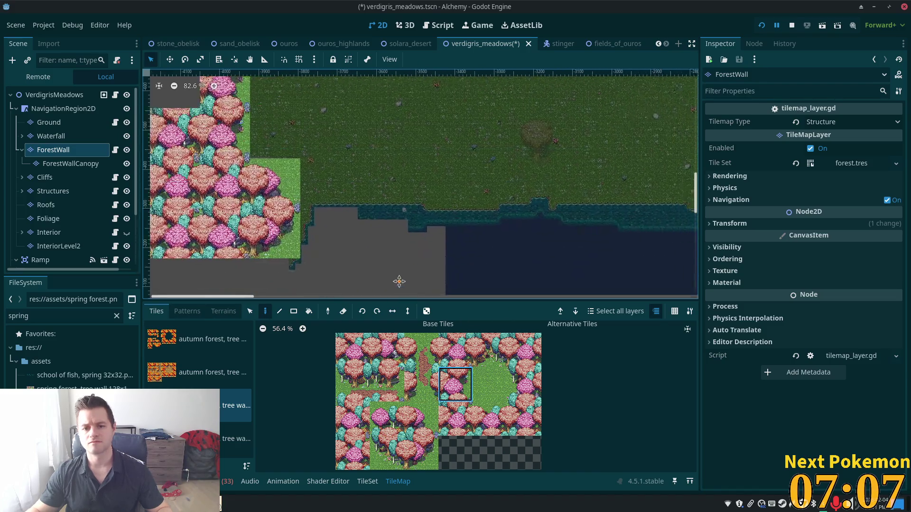
{"action": "scroll", "coordinate": [399, 281], "scroll_direction": "up", "scroll_amount": 5}
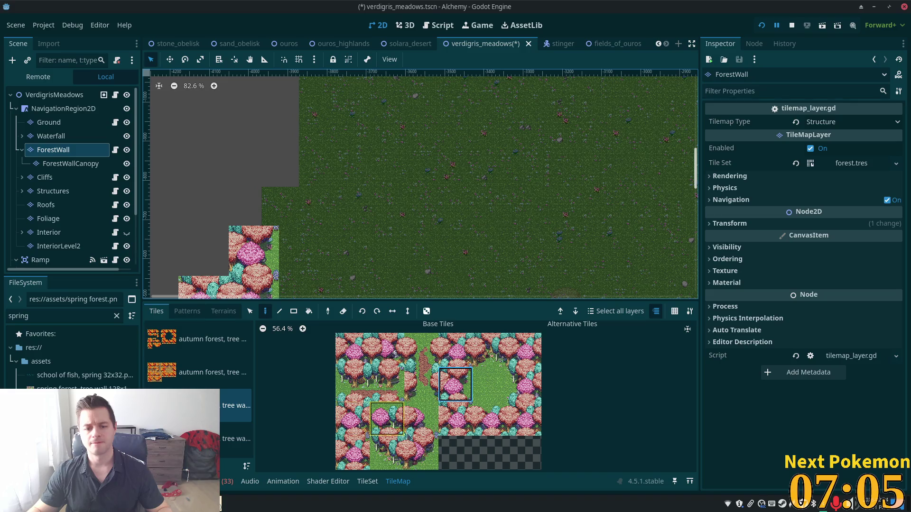
{"action": "left_click", "coordinate": [421, 453]}
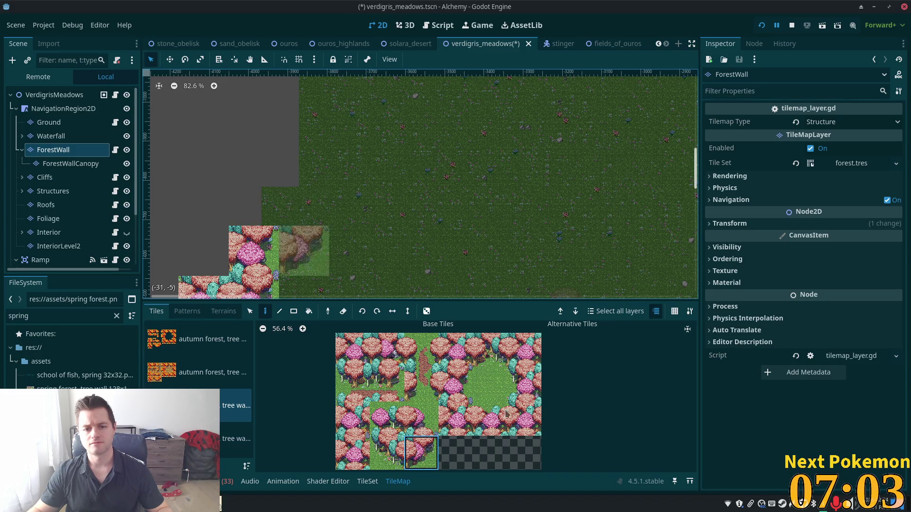
{"action": "key", "text": "Escape"}
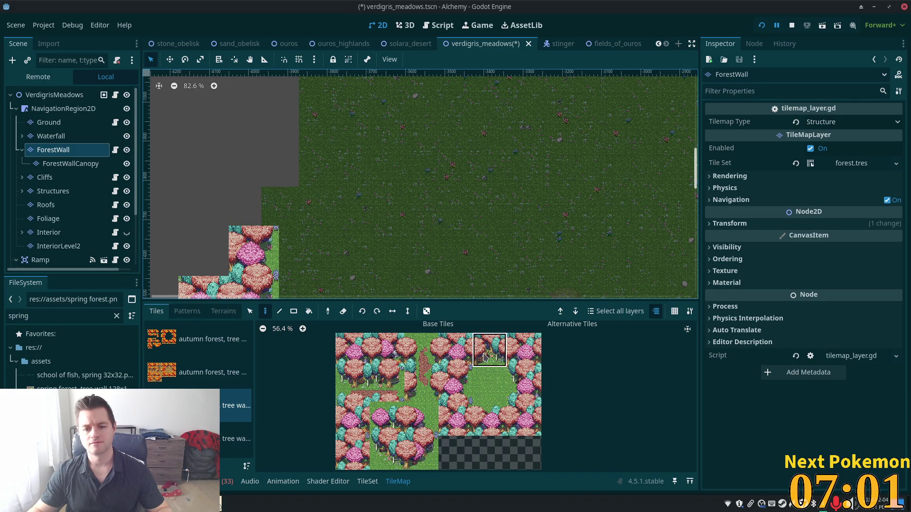
Paint three spring tree tiles above the forest wall, starting with a top-edge tile
{"action": "left_click", "coordinate": [485, 357]}
{"action": "left_click", "coordinate": [294, 199]}
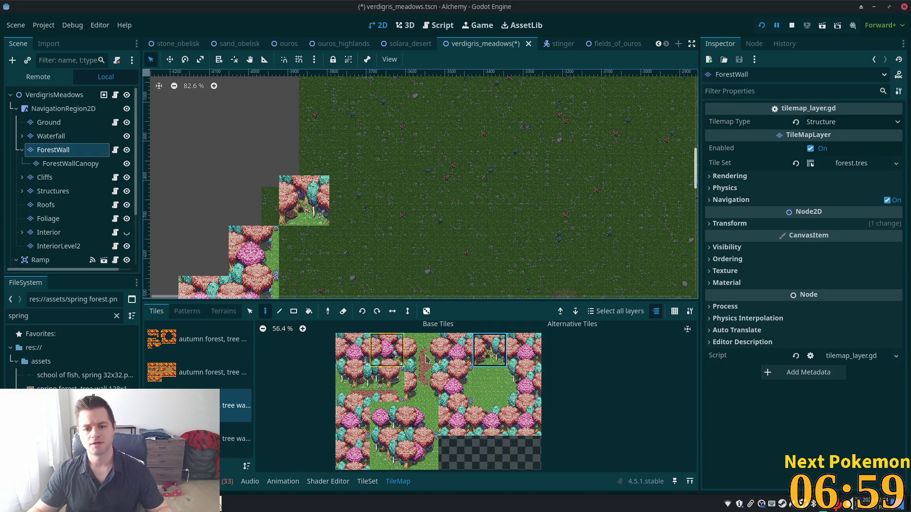
{"action": "left_click", "coordinate": [456, 350]}
{"action": "left_click", "coordinate": [243, 200]}
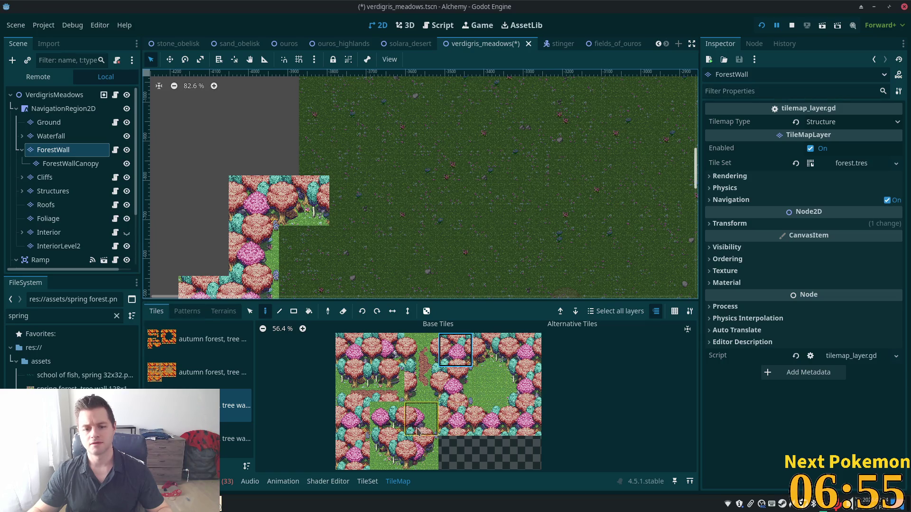
{"action": "left_click", "coordinate": [421, 453]}
{"action": "left_click", "coordinate": [355, 190]}
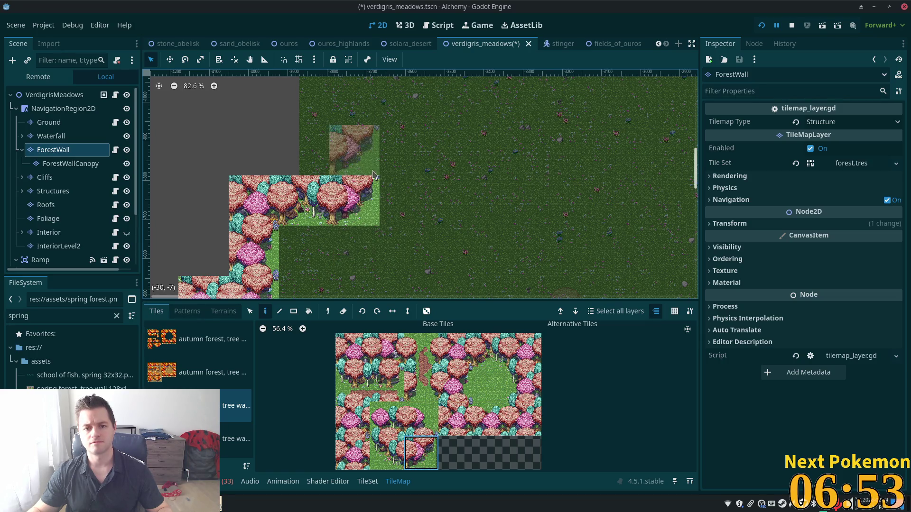
{"action": "scroll", "coordinate": [456, 199], "scroll_direction": "up", "scroll_amount": 3}
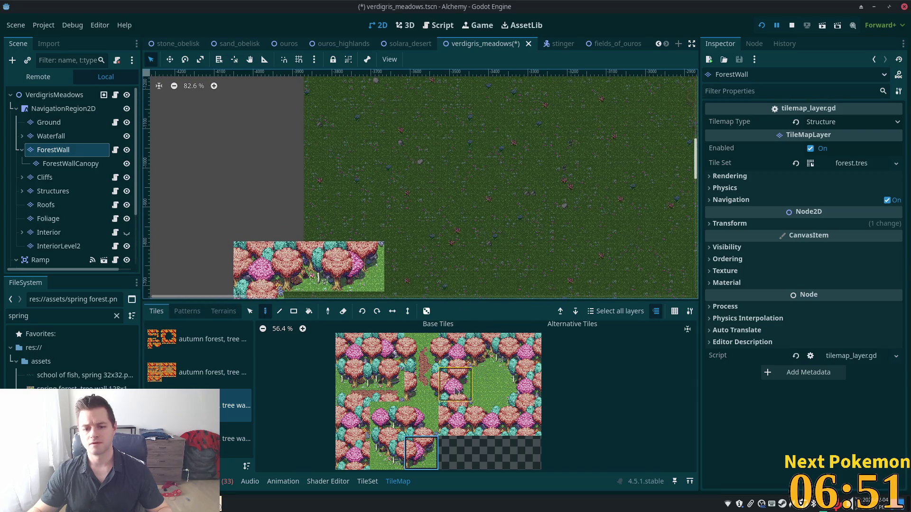
Stack more pink tree tiles onto the wall, extending it higher
{"action": "left_click", "coordinate": [454, 391]}
{"action": "left_click", "coordinate": [373, 228]}
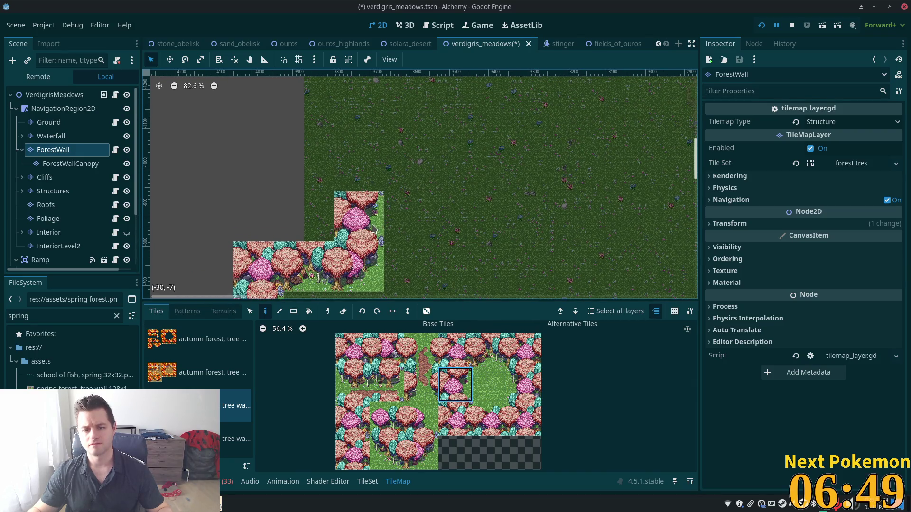
{"action": "left_click", "coordinate": [411, 421]}
{"action": "left_click", "coordinate": [358, 166]}
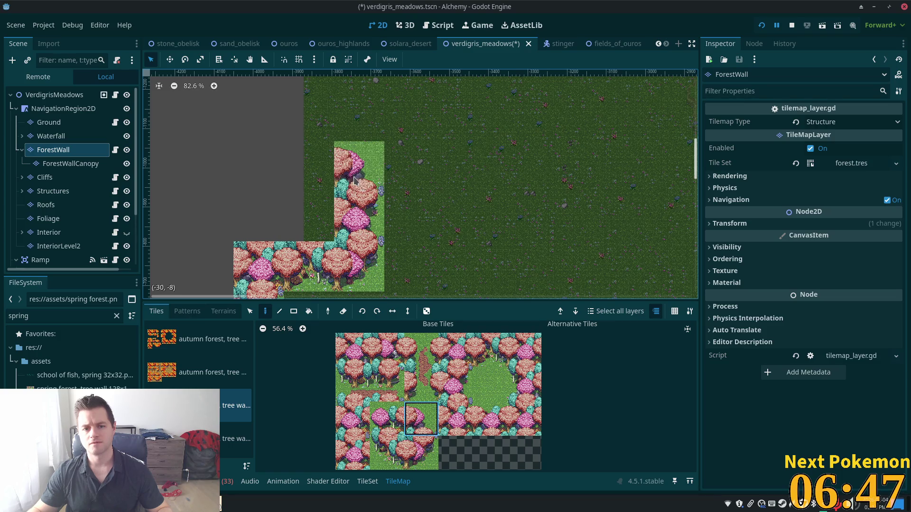
{"action": "left_click", "coordinate": [455, 384]}
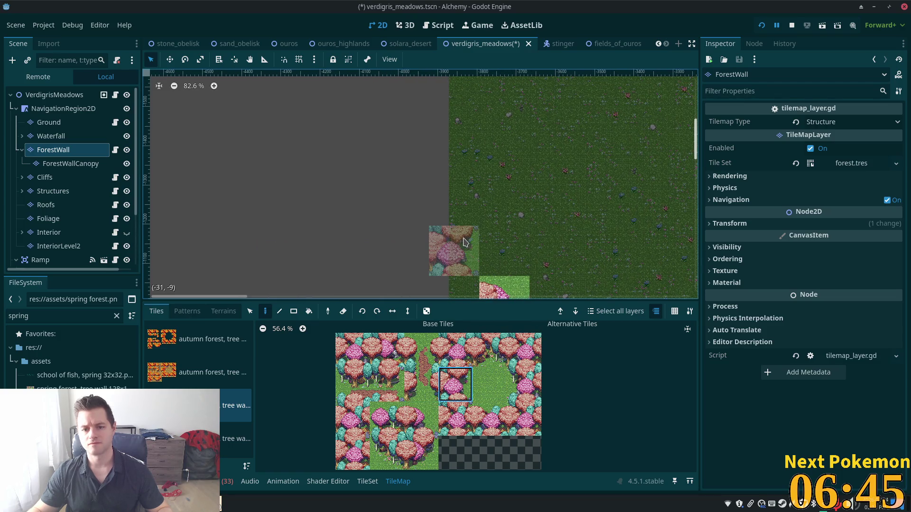
{"action": "left_click", "coordinate": [454, 251]}
Add an edge tree tile below the existing one and fill the gap in the wall
{"action": "scroll", "coordinate": [569, 183], "scroll_direction": "down", "scroll_amount": 3}
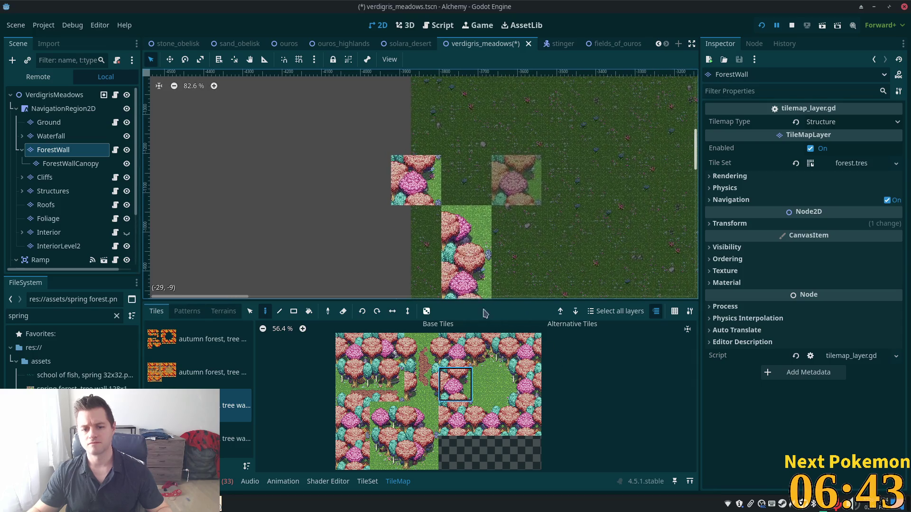
{"action": "left_click", "coordinate": [368, 463]}
{"action": "left_click", "coordinate": [416, 231]}
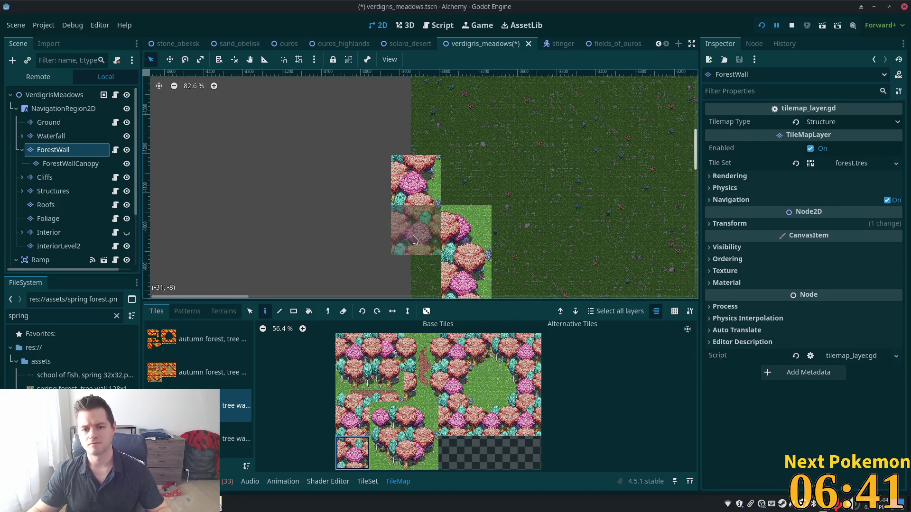
{"action": "scroll", "coordinate": [408, 247], "scroll_direction": "down", "scroll_amount": 3}
{"action": "left_click", "coordinate": [352, 418]}
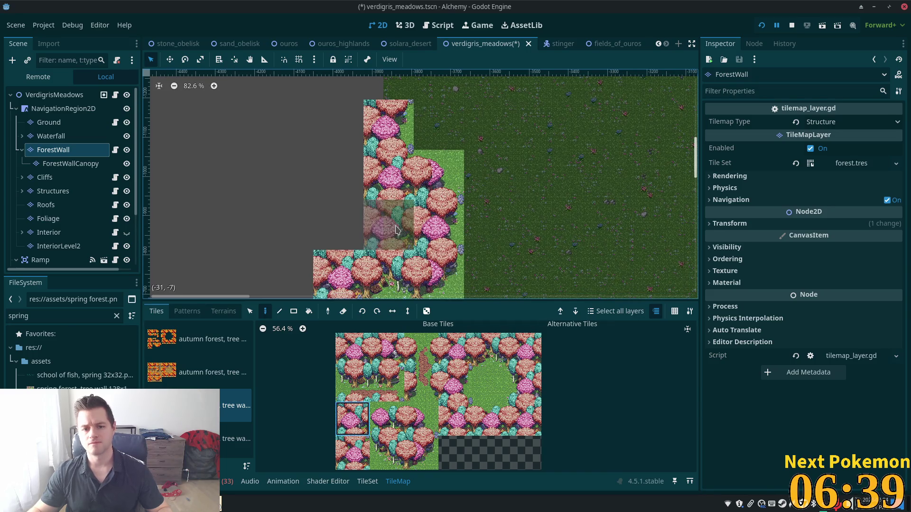
{"action": "left_click", "coordinate": [388, 225]}
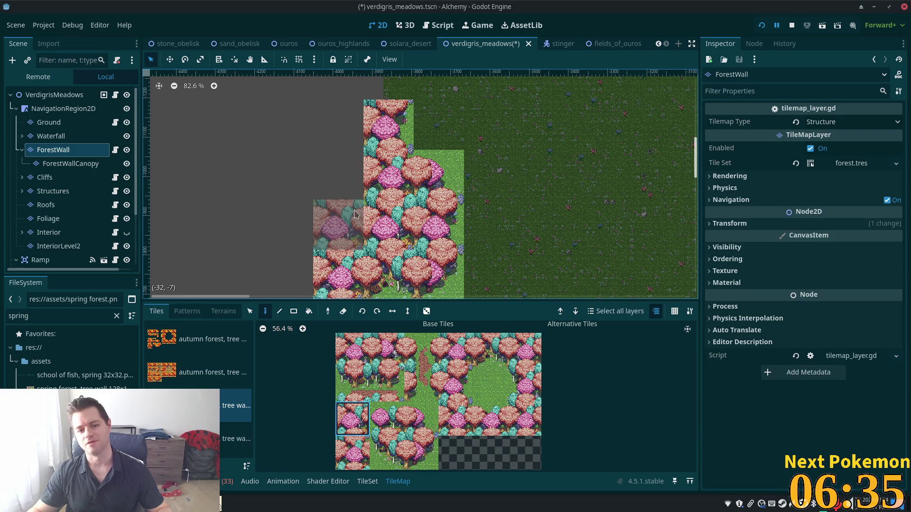
Fill the remaining wall gaps and add a tree tile at the wall's lower left
{"action": "mouse_move", "coordinate": [348, 215]}
{"action": "left_mouse_down"}
{"action": "mouse_move", "coordinate": [339, 183]}
{"action": "mouse_move", "coordinate": [303, 260]}
{"action": "mouse_move", "coordinate": [330, 210]}
{"action": "left_mouse_up"}
{"action": "scroll", "coordinate": [331, 211], "scroll_direction": "down", "scroll_amount": 5}
{"action": "scroll", "coordinate": [331, 210], "scroll_direction": "left", "scroll_amount": 2}
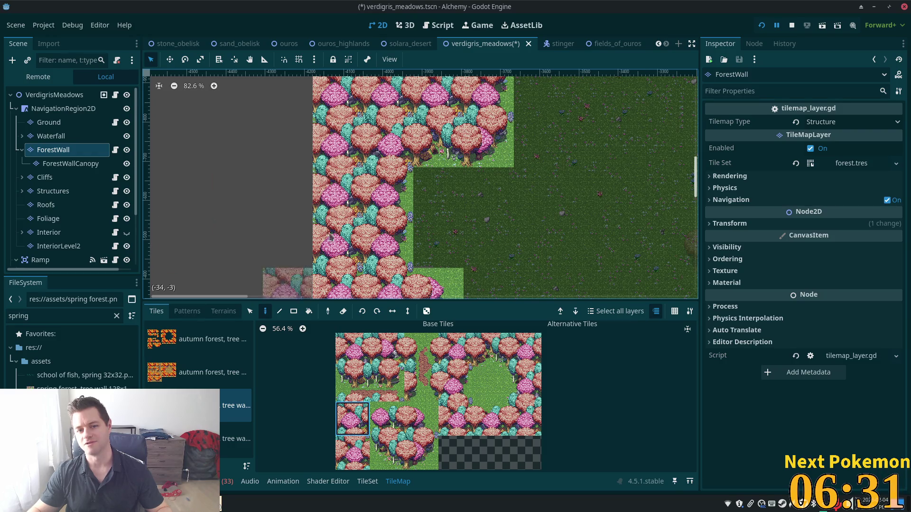
{"action": "left_click", "coordinate": [352, 453]}
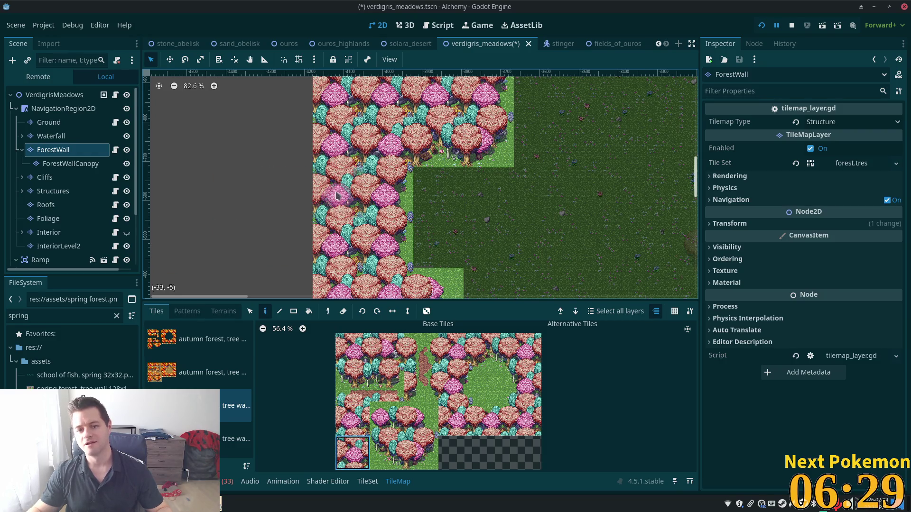
{"action": "scroll", "coordinate": [427, 228], "scroll_direction": "down", "scroll_amount": 2}
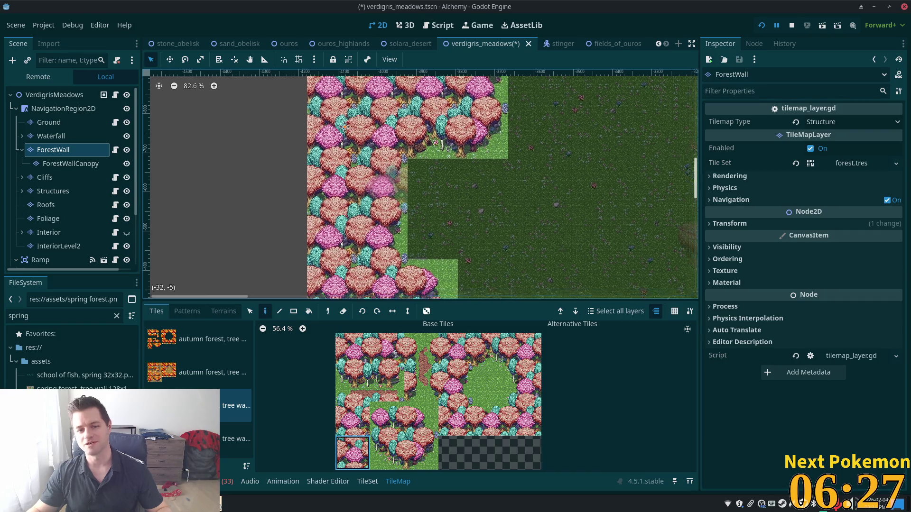
{"action": "scroll", "coordinate": [332, 218], "scroll_direction": "down", "scroll_amount": 1, "text": "ctrl"}
{"action": "scroll", "coordinate": [296, 214], "scroll_direction": "down", "scroll_amount": 1, "text": "ctrl"}
{"action": "scroll", "coordinate": [266, 237], "scroll_direction": "down", "scroll_amount": 3}
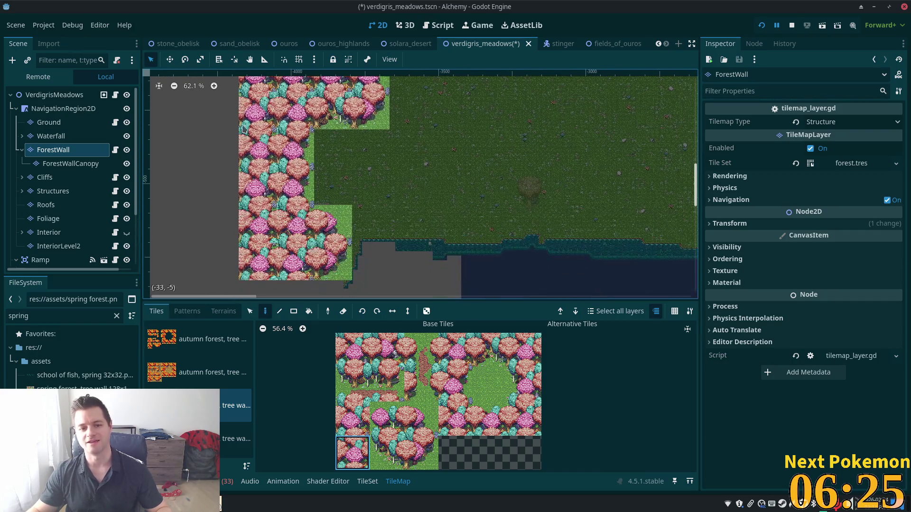
{"action": "left_click", "coordinate": [224, 257]}
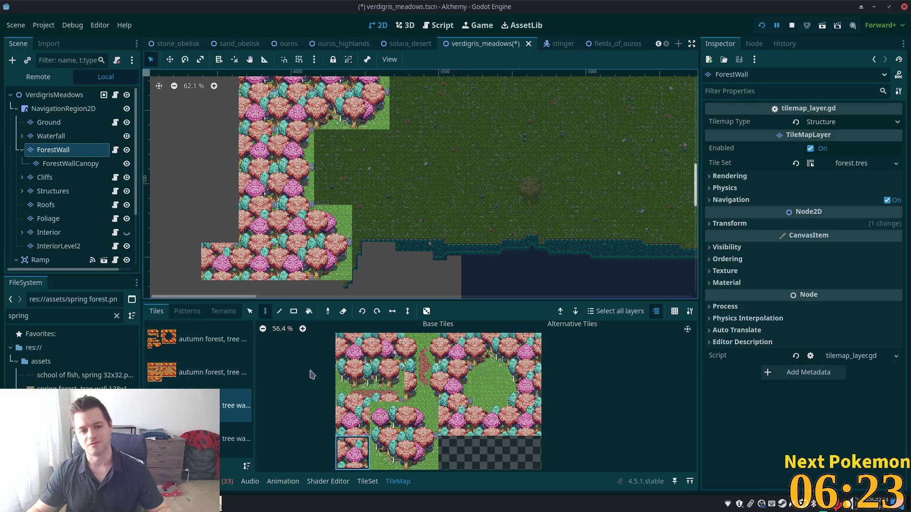
Paint a column of tree tiles up the map's left edge
{"action": "left_click", "coordinate": [352, 419]}
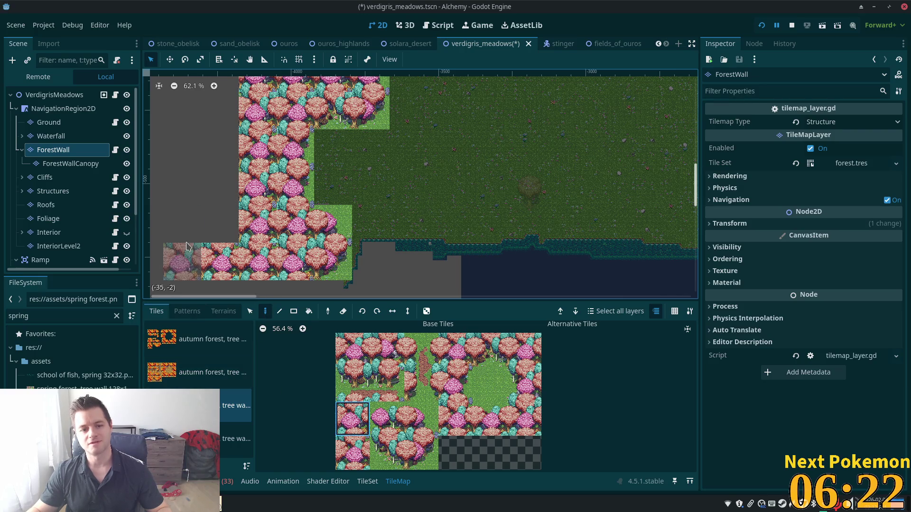
{"action": "left_click", "coordinate": [220, 224]}
{"action": "left_click", "coordinate": [216, 177]}
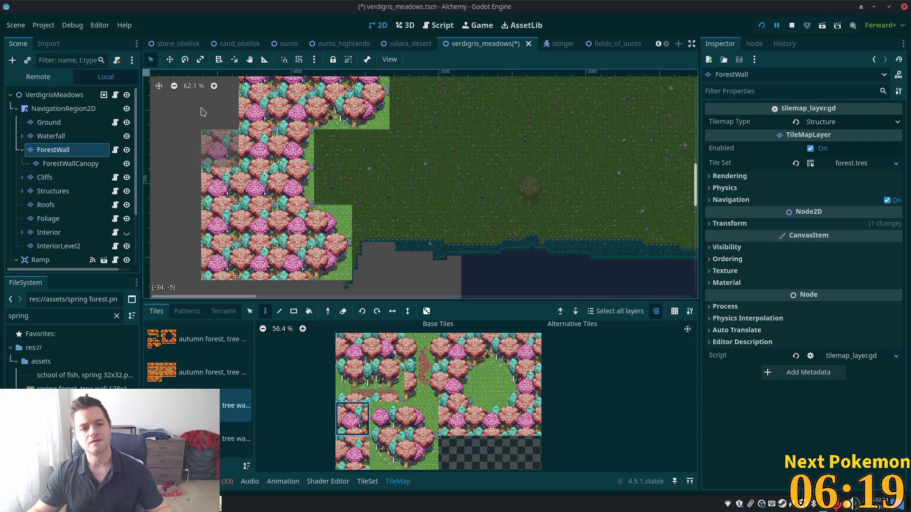
{"action": "left_click", "coordinate": [223, 124]}
{"action": "left_click", "coordinate": [225, 122]}
{"action": "scroll", "coordinate": [520, 187], "scroll_direction": "up", "scroll_amount": 5}
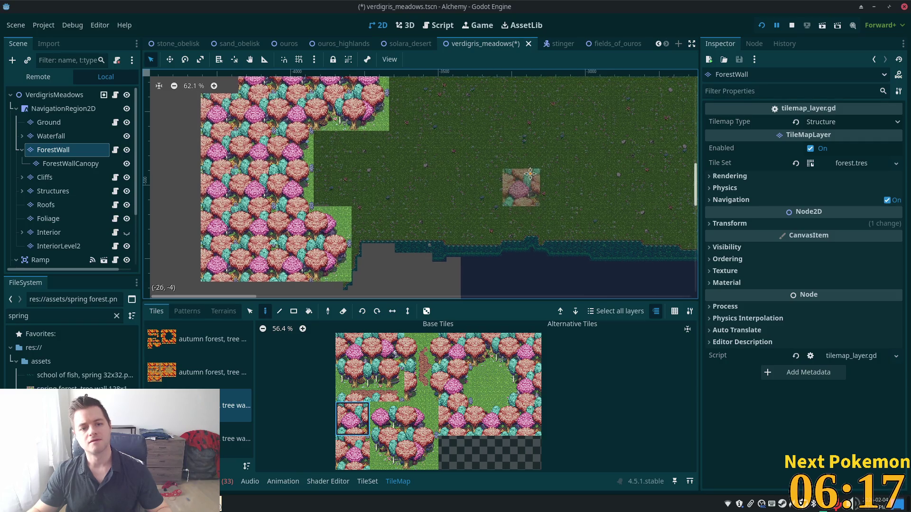
{"action": "left_click", "coordinate": [194, 199]}
{"action": "left_click", "coordinate": [213, 192]}
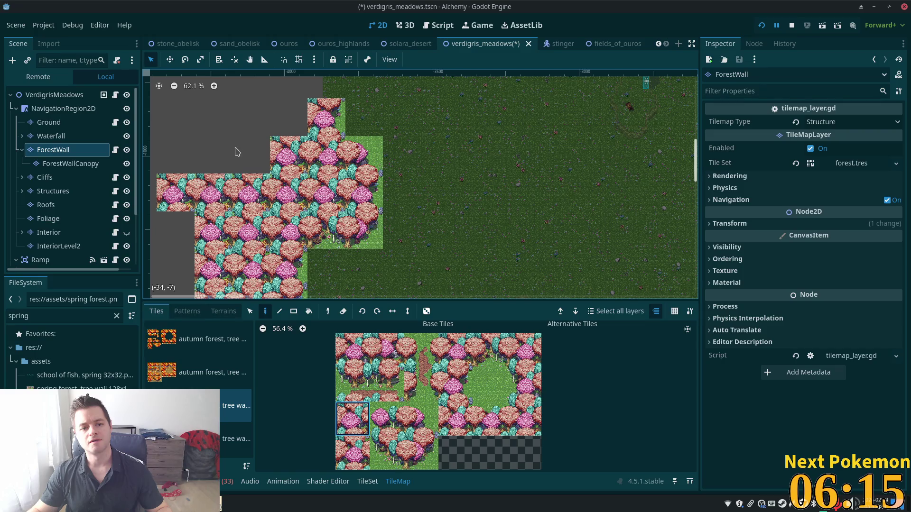
{"action": "left_click", "coordinate": [236, 148]}
{"action": "scroll", "coordinate": [516, 251], "scroll_direction": "up", "scroll_amount": 3}
{"action": "scroll", "coordinate": [474, 189], "scroll_direction": "left", "scroll_amount": 3}
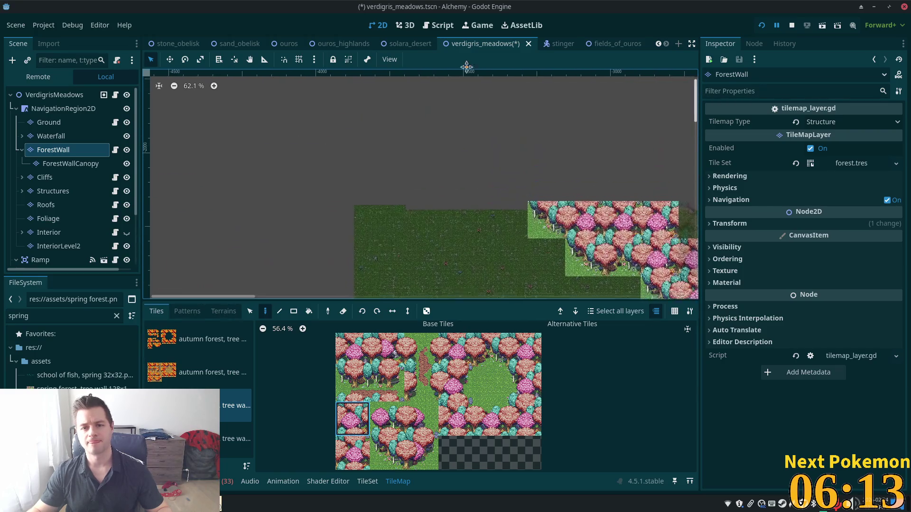
{"action": "scroll", "coordinate": [474, 157], "scroll_direction": "down", "scroll_amount": 2}
{"action": "scroll", "coordinate": [426, 122], "scroll_direction": "up", "scroll_amount": 5}
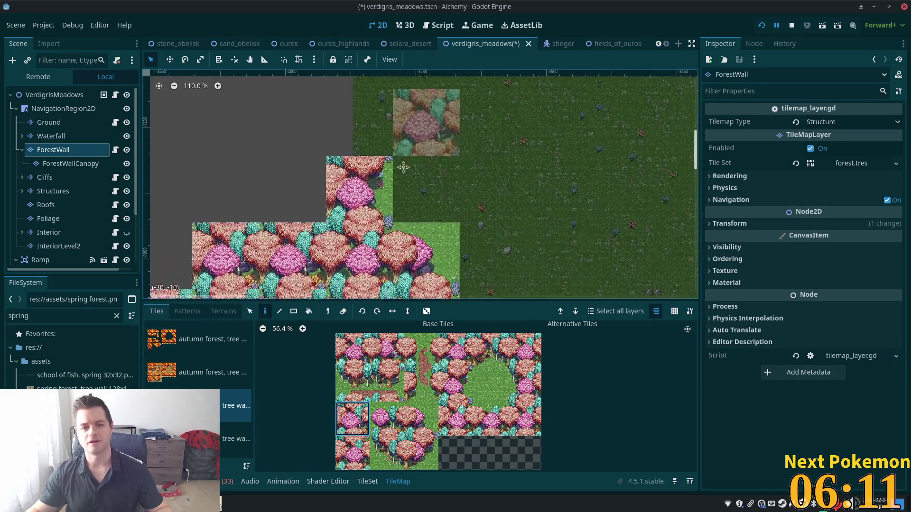
Stack pink tree tiles above and beside the existing forest column
{"action": "left_click", "coordinate": [453, 411]}
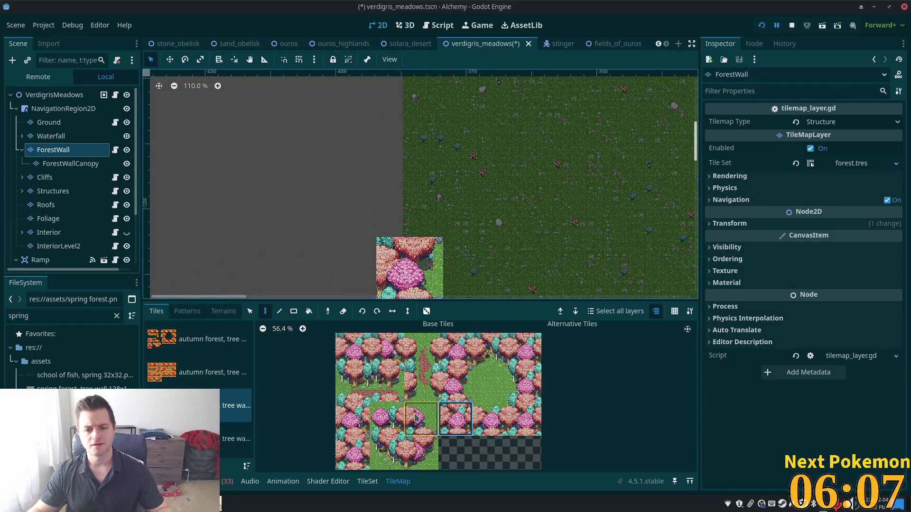
{"action": "left_click", "coordinate": [399, 222]}
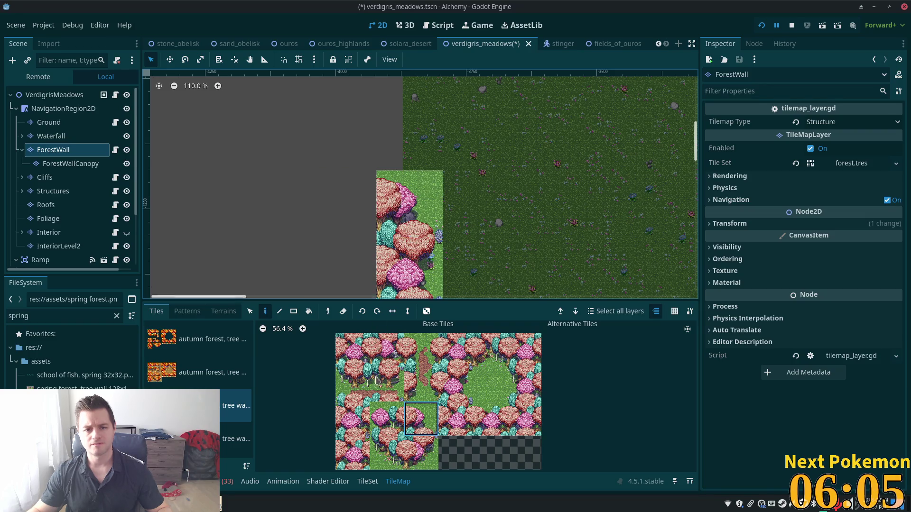
{"action": "left_click", "coordinate": [456, 380]}
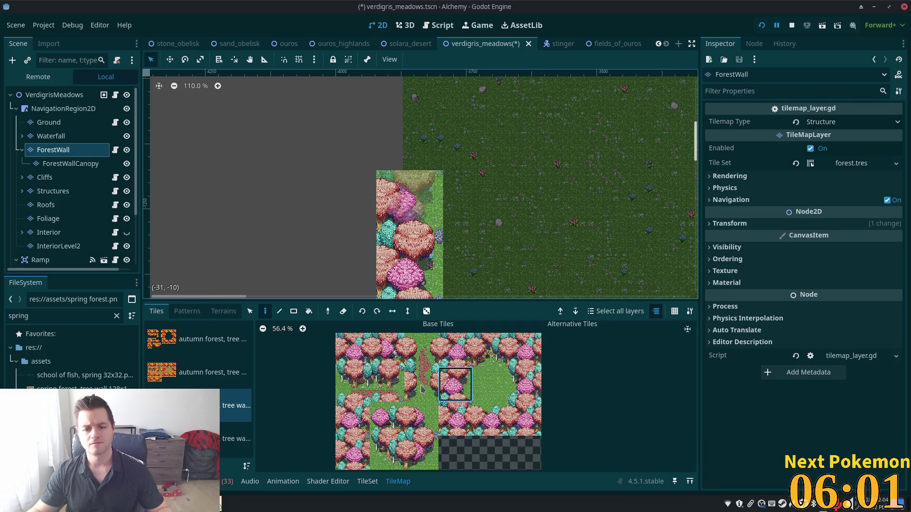
{"action": "left_click", "coordinate": [455, 418]}
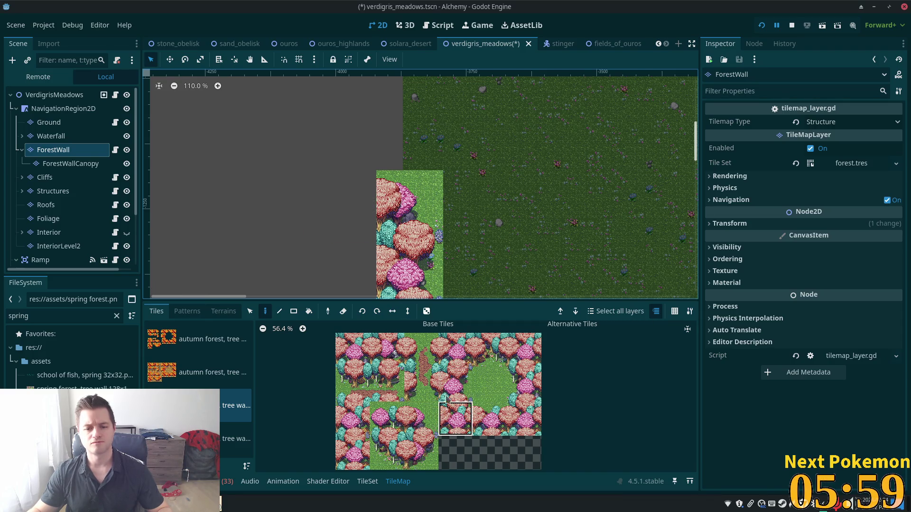
{"action": "left_click", "coordinate": [352, 195]}
{"action": "left_click", "coordinate": [458, 386]}
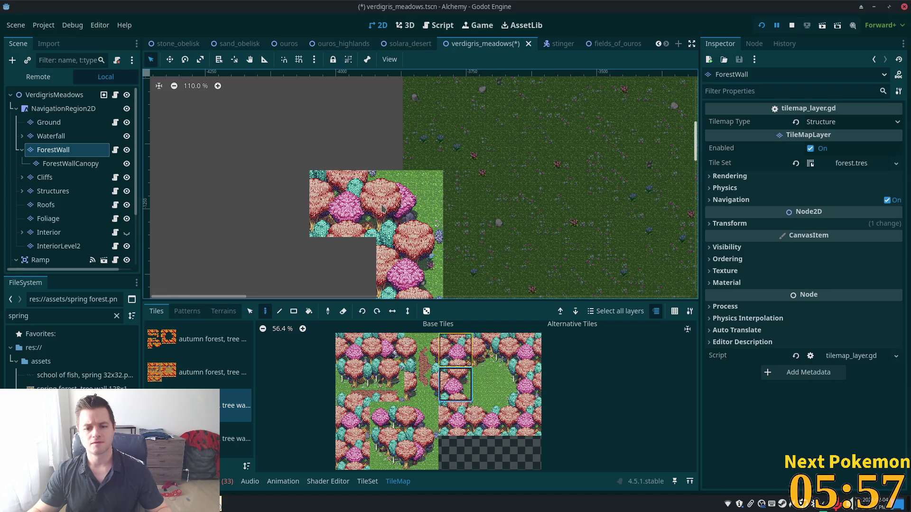
{"action": "left_click", "coordinate": [327, 144]}
{"action": "scroll", "coordinate": [465, 142], "scroll_direction": "up", "scroll_amount": 3}
{"action": "scroll", "coordinate": [465, 142], "scroll_direction": "left", "scroll_amount": 2}
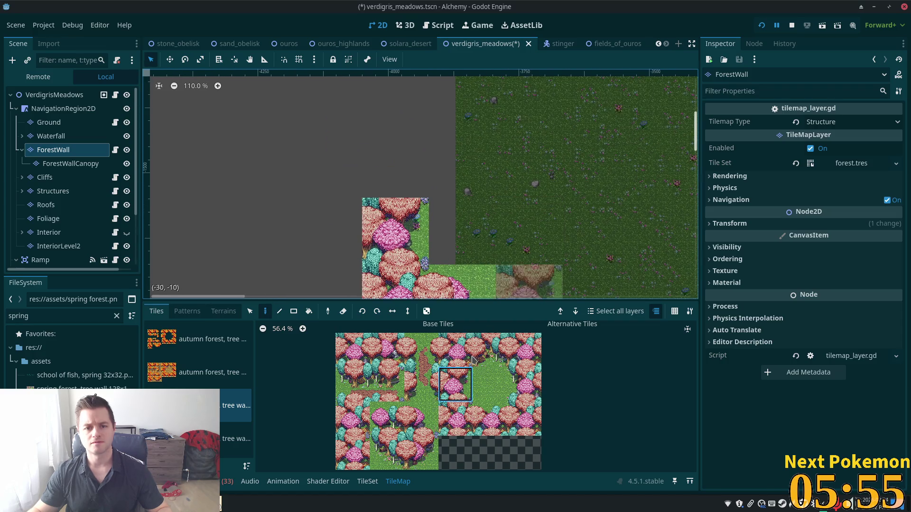
{"action": "left_click", "coordinate": [460, 424]}
{"action": "scroll", "coordinate": [404, 195], "scroll_direction": "up", "scroll_amount": 2}
{"action": "scroll", "coordinate": [404, 195], "scroll_direction": "right", "scroll_amount": 2}
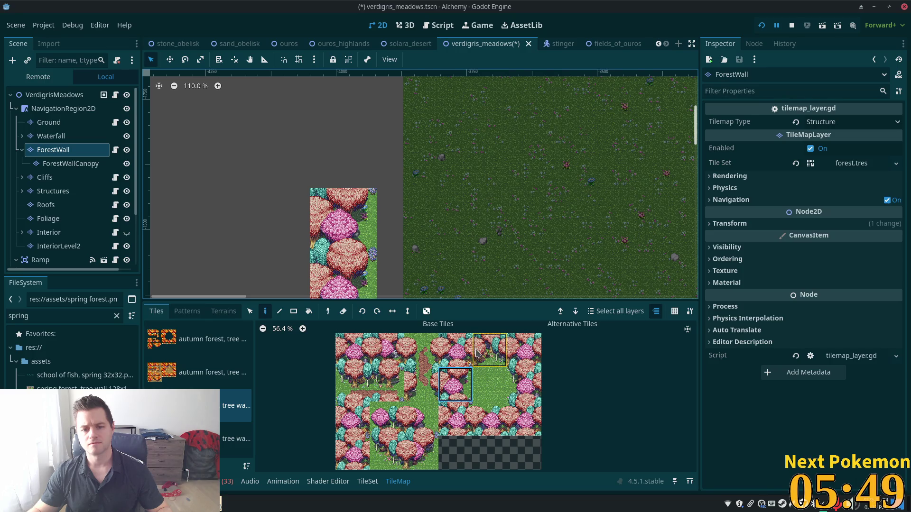
Place a top tree tile at the wall's north end
{"action": "left_click", "coordinate": [455, 350]}
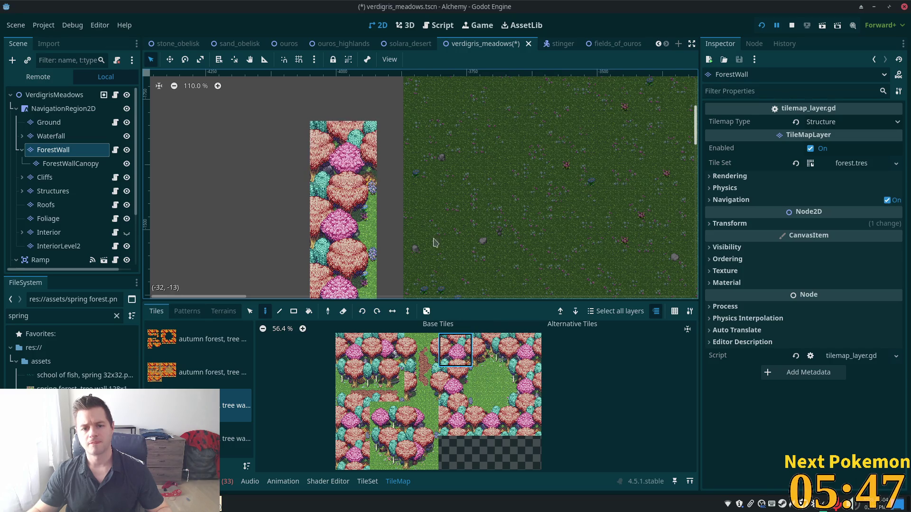
{"action": "left_click", "coordinate": [480, 349]}
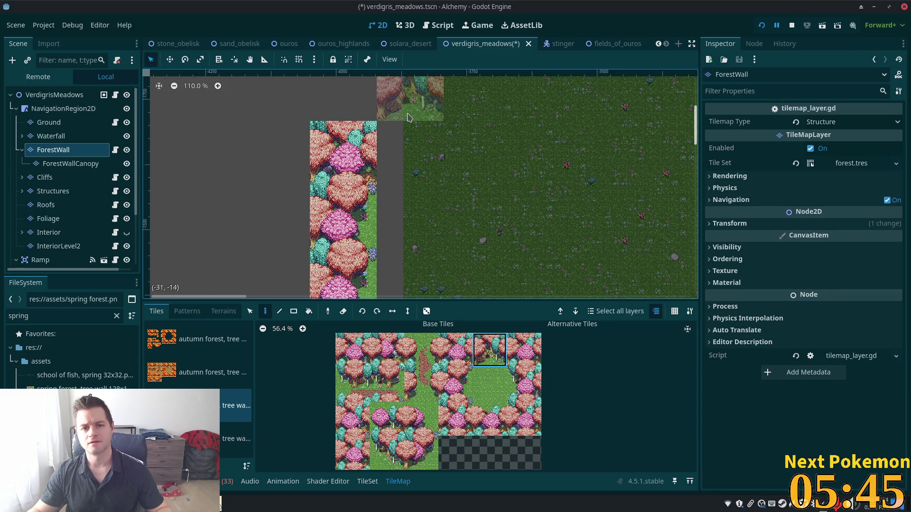
{"action": "left_click", "coordinate": [409, 151]}
{"action": "mouse_move", "coordinate": [515, 91]}
{"action": "left_mouse_down"}
{"action": "mouse_move", "coordinate": [416, 235]}
{"action": "mouse_move", "coordinate": [476, 100]}
{"action": "left_mouse_up"}
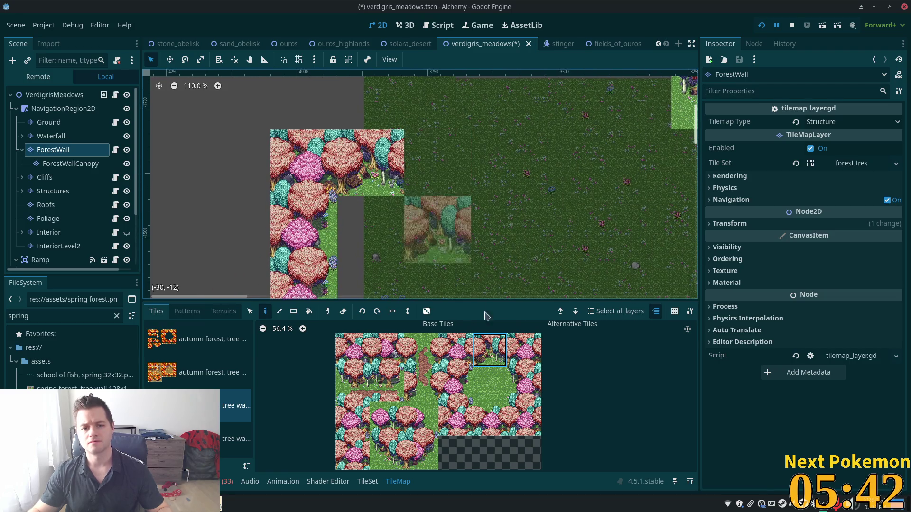
Paint a tree tile at the meadow's northern edge
{"action": "left_click", "coordinate": [424, 451]}
{"action": "left_click_drag", "start_coordinate": [513, 139], "coordinate": [508, 248]}
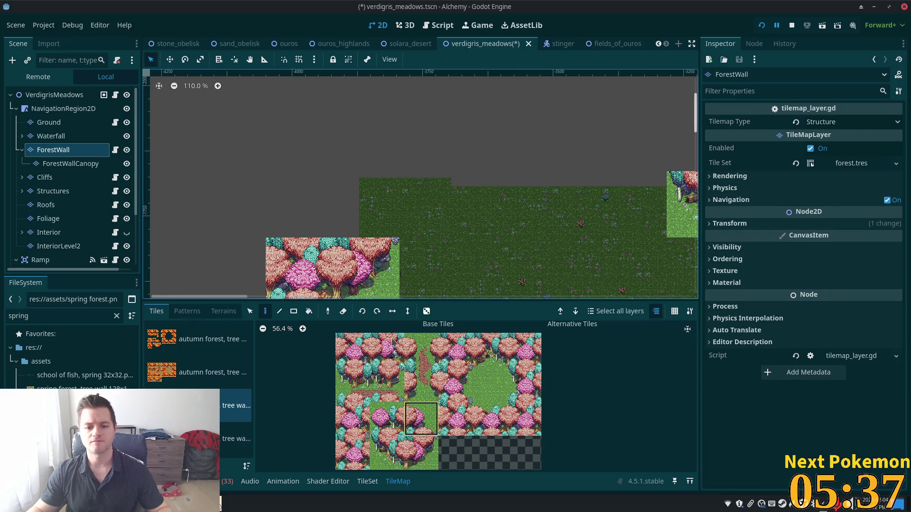
{"action": "left_click", "coordinate": [366, 200]}
{"action": "scroll", "coordinate": [484, 190], "scroll_direction": "right", "scroll_amount": 5}
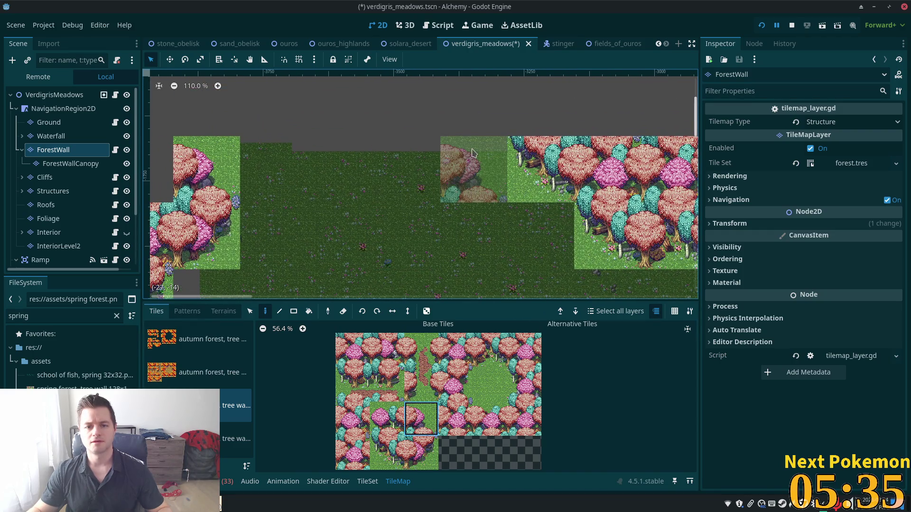
{"action": "scroll", "coordinate": [541, 170], "scroll_direction": "up", "scroll_amount": 3}
{"action": "scroll", "coordinate": [541, 171], "scroll_direction": "right", "scroll_amount": 2}
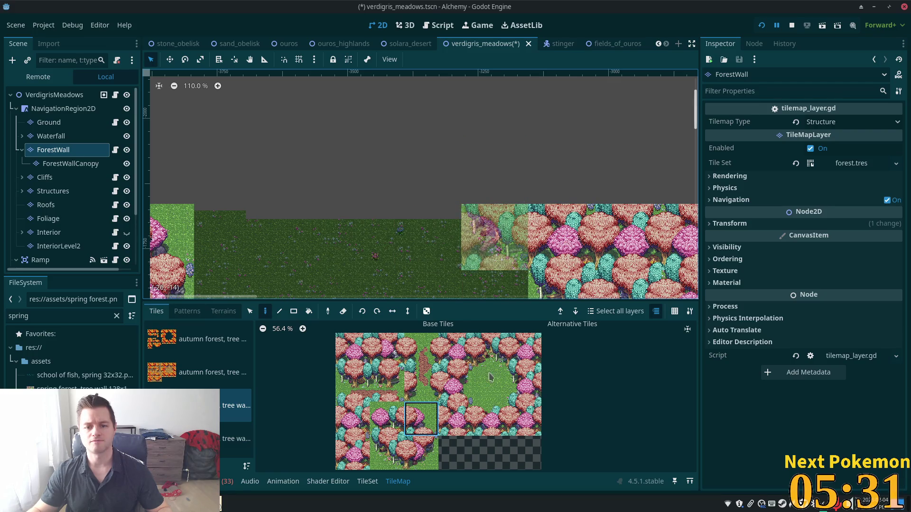
Paint a row of forest edge tiles leftward along the top border
{"action": "left_click", "coordinate": [525, 353]}
{"action": "left_click", "coordinate": [494, 171]}
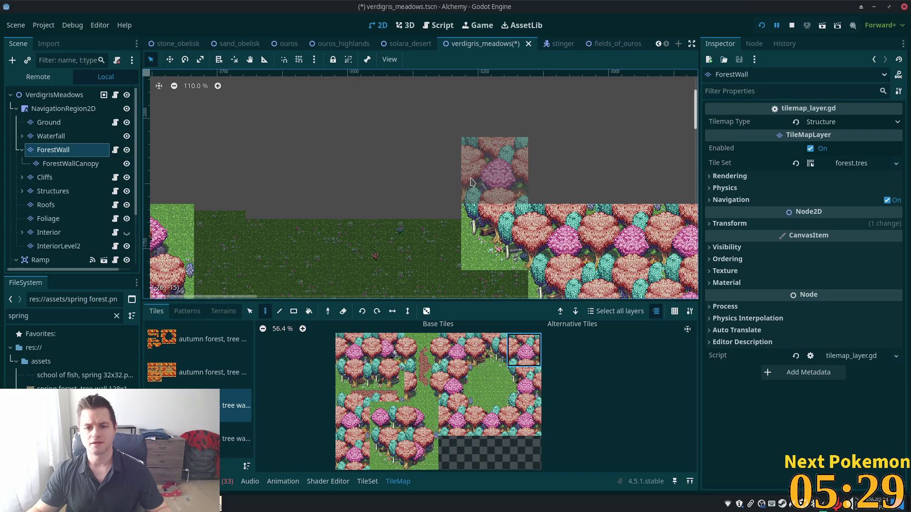
{"action": "left_click", "coordinate": [422, 183]}
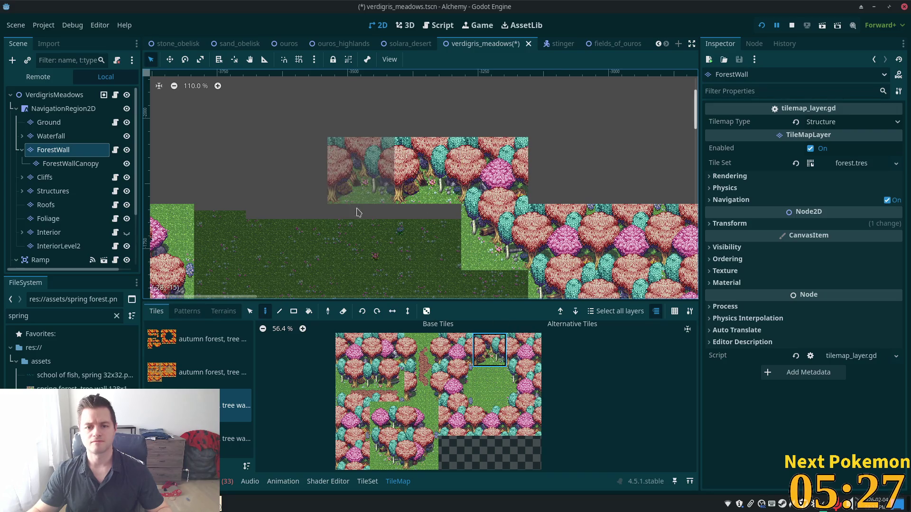
{"action": "left_click", "coordinate": [391, 457]}
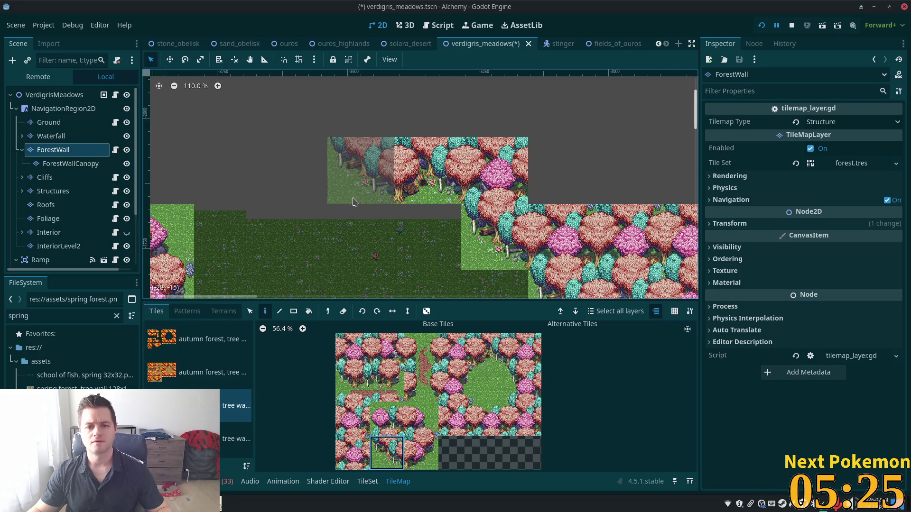
{"action": "left_click", "coordinate": [354, 194]}
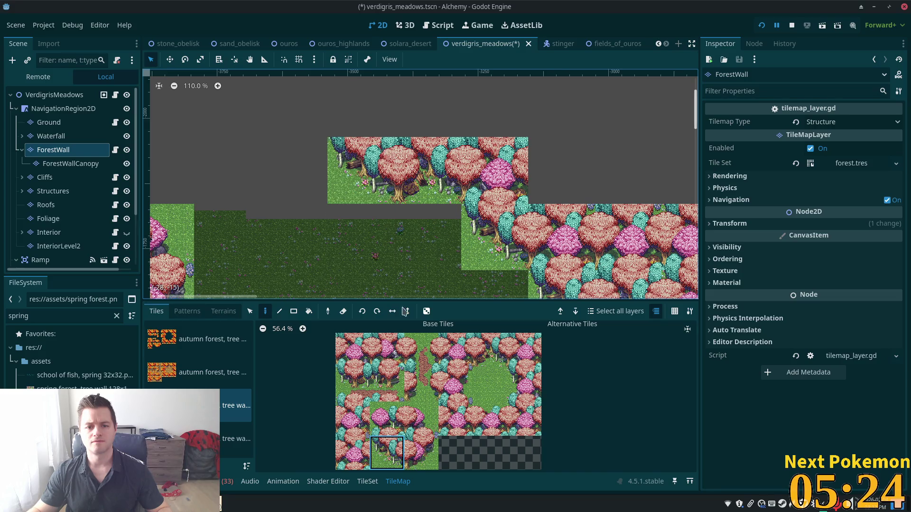
{"action": "left_click", "coordinate": [414, 455]}
{"action": "left_click", "coordinate": [298, 167]}
{"action": "scroll", "coordinate": [299, 167], "scroll_direction": "left", "scroll_amount": 5}
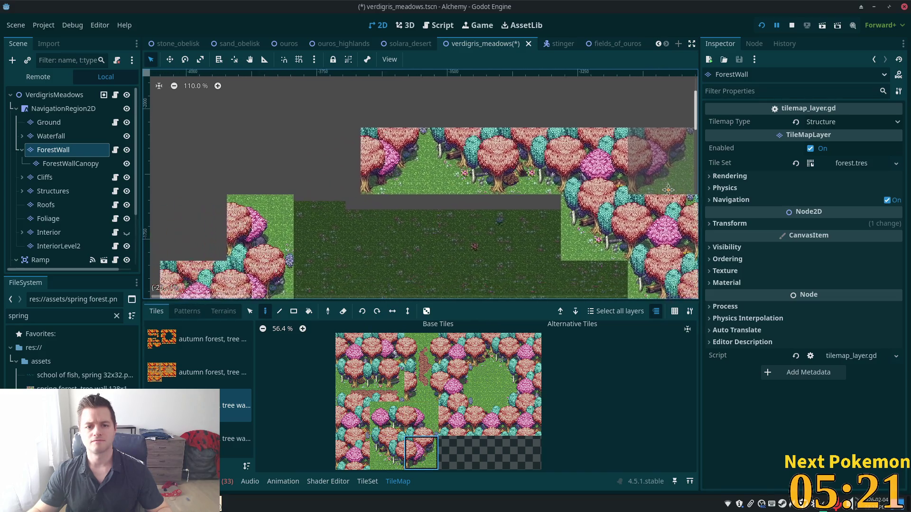
{"action": "left_click", "coordinate": [392, 451]}
{"action": "left_click", "coordinate": [365, 157]}
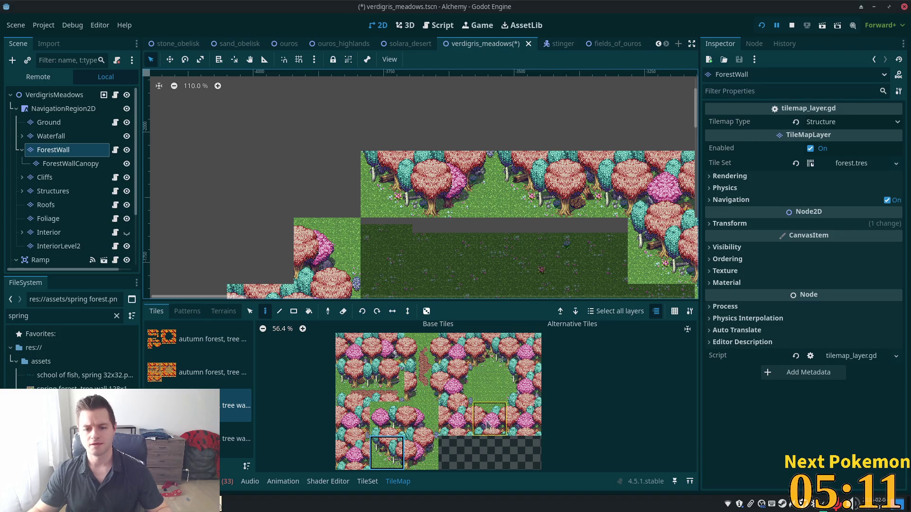
Stack dense pink tree cluster tiles above the wall and fill an empty gap
{"action": "left_click", "coordinate": [357, 457]}
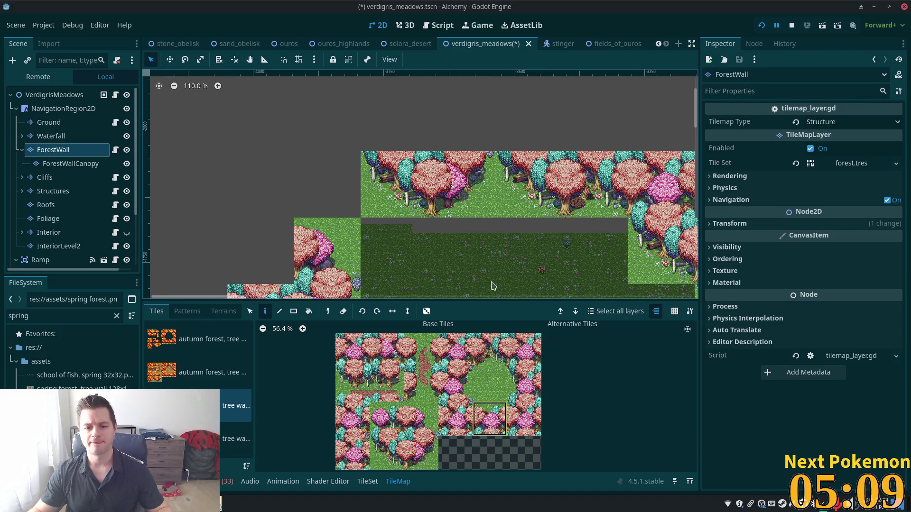
{"action": "left_click", "coordinate": [341, 463]}
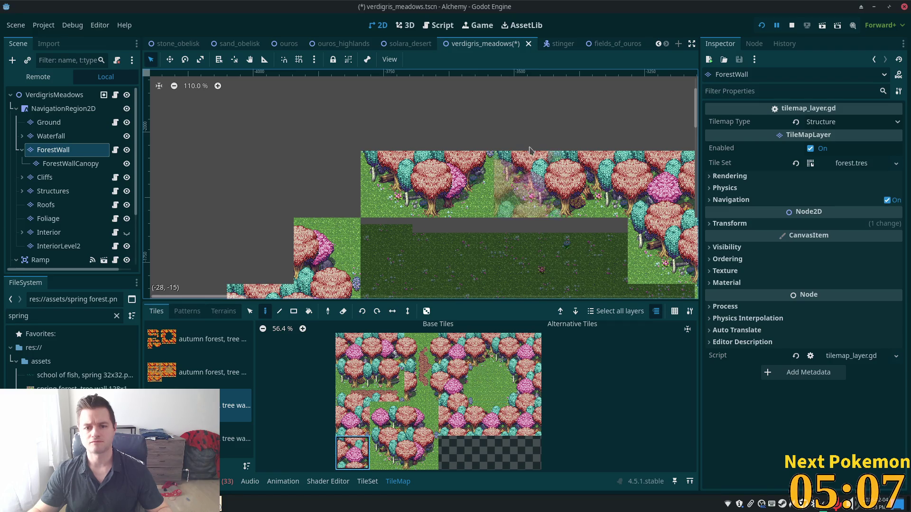
{"action": "left_click", "coordinate": [527, 140]}
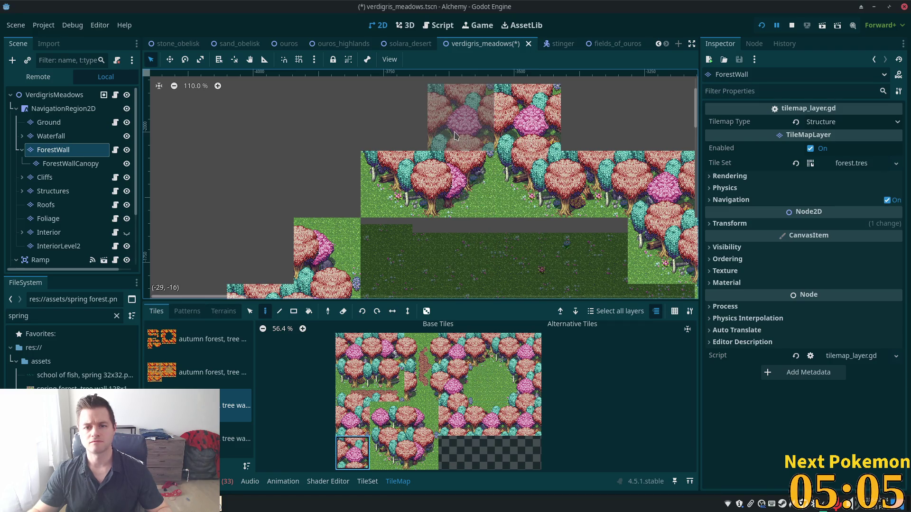
{"action": "left_click", "coordinate": [351, 431]}
{"action": "left_click", "coordinate": [460, 119]}
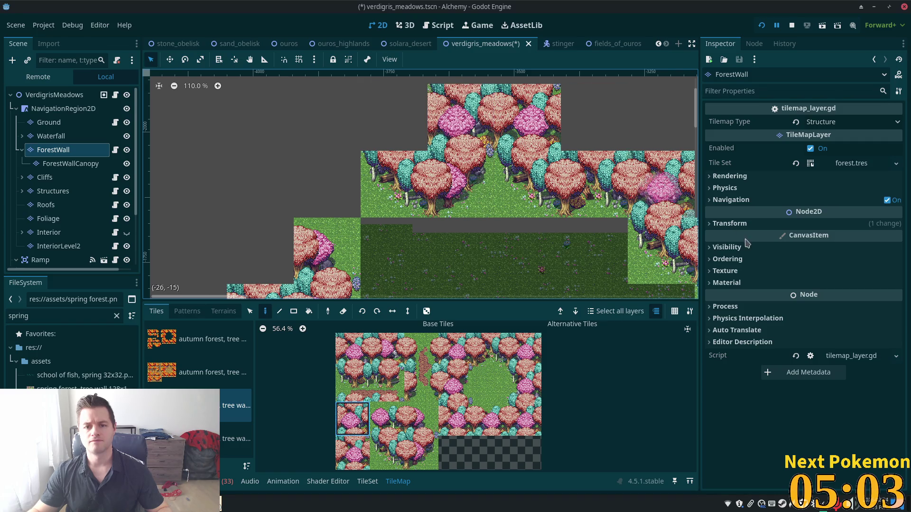
{"action": "scroll", "coordinate": [617, 242], "scroll_direction": "up", "scroll_amount": 2}
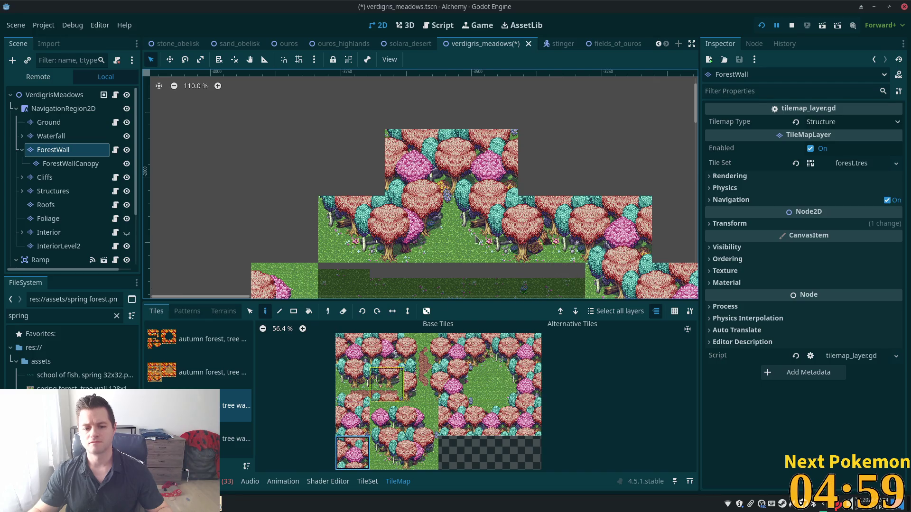
{"action": "left_click", "coordinate": [551, 162]}
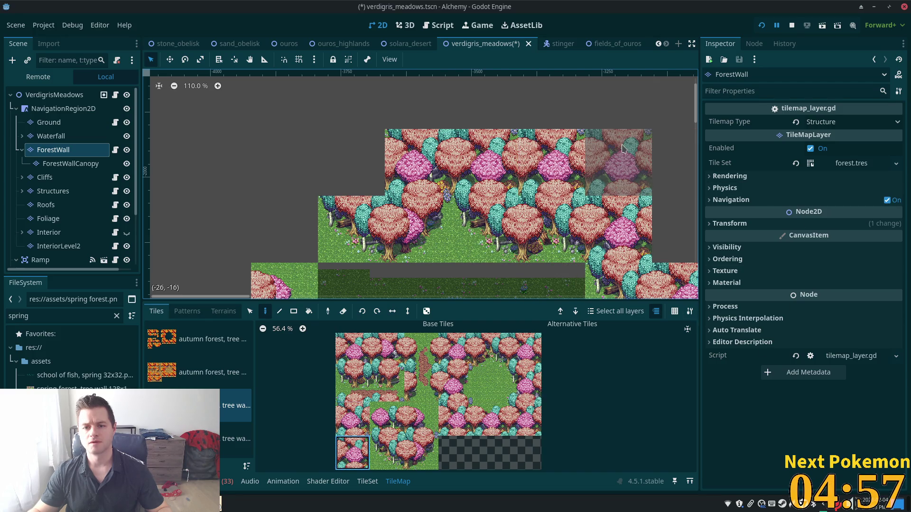
{"action": "scroll", "coordinate": [521, 213], "scroll_direction": "right", "scroll_amount": 5}
{"action": "scroll", "coordinate": [521, 213], "scroll_direction": "up", "scroll_amount": 2}
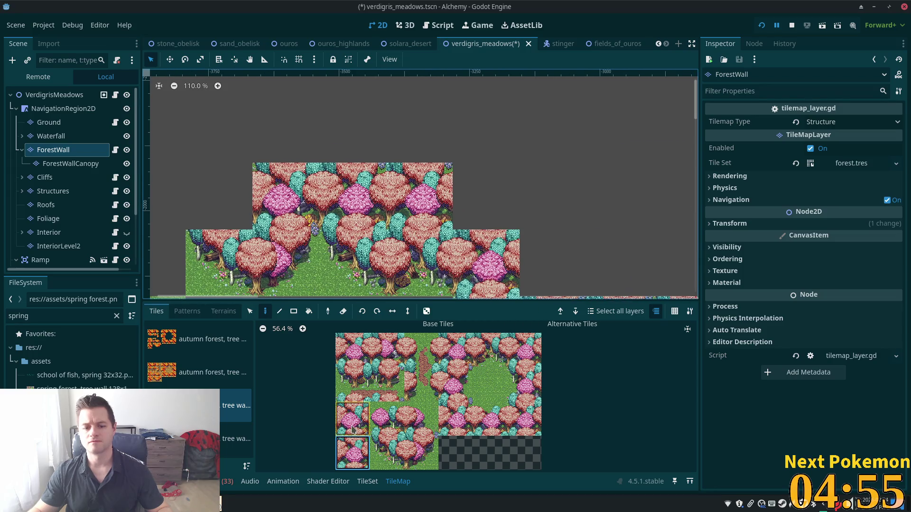
Fill the remaining upper and lower-right gaps with dense forest tiles
{"action": "left_click", "coordinate": [352, 419]}
{"action": "left_click", "coordinate": [484, 194]}
{"action": "scroll", "coordinate": [555, 256], "scroll_direction": "down", "scroll_amount": 4}
{"action": "scroll", "coordinate": [555, 256], "scroll_direction": "left", "scroll_amount": 4}
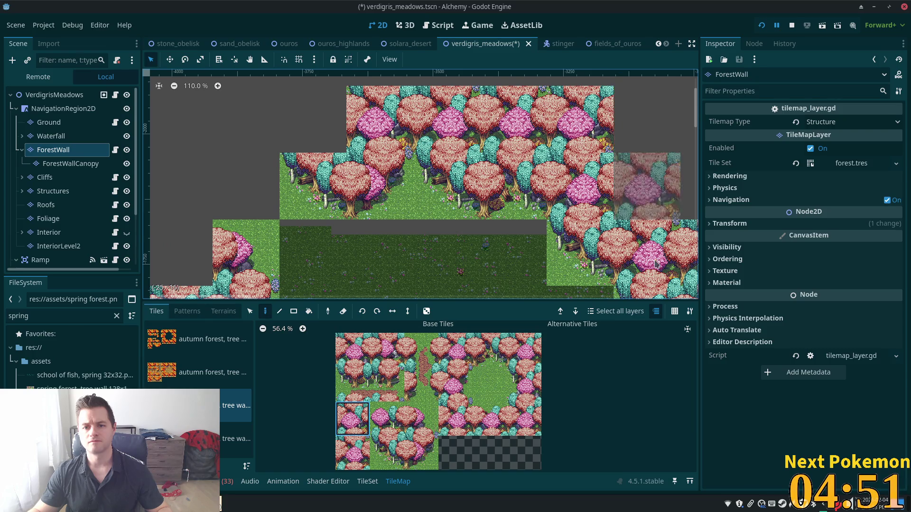
{"action": "scroll", "coordinate": [664, 171], "scroll_direction": "right", "scroll_amount": 7}
{"action": "scroll", "coordinate": [664, 171], "scroll_direction": "down", "scroll_amount": 1}
{"action": "left_click", "coordinate": [352, 453]}
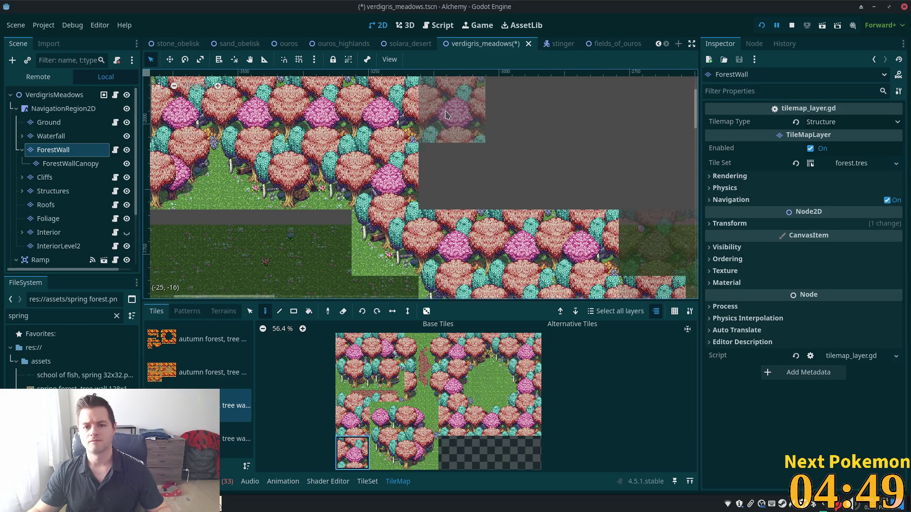
{"action": "left_click", "coordinate": [451, 119]}
{"action": "left_click", "coordinate": [352, 419]}
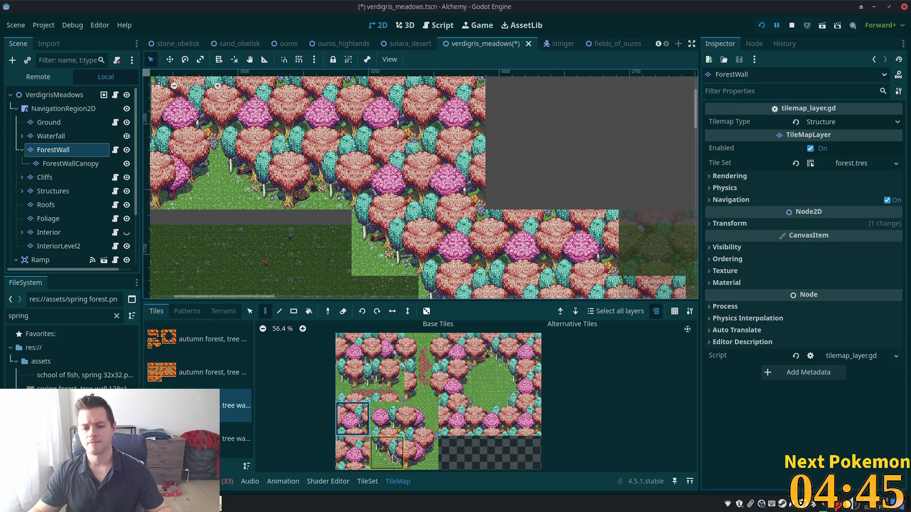
{"action": "left_click", "coordinate": [352, 453]}
{"action": "left_click", "coordinate": [520, 178]}
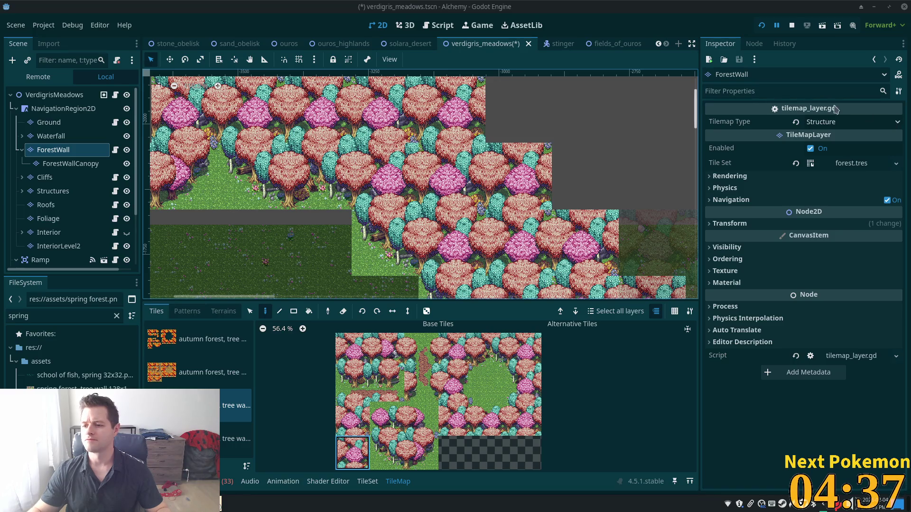
{"action": "scroll", "coordinate": [422, 185], "scroll_direction": "left", "scroll_amount": 10}
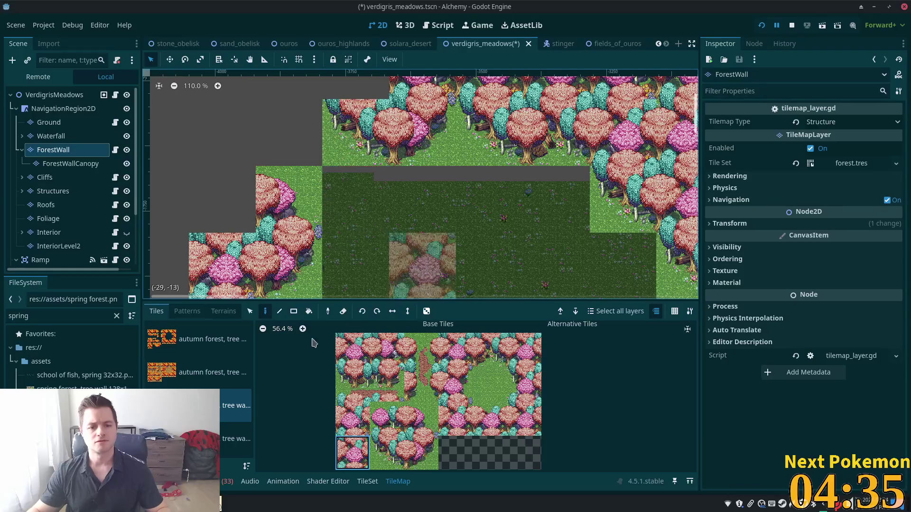
Switch to the Rectangle tool, glance at the tileset editor, and return to the TileMap
{"action": "key", "text": "r"}
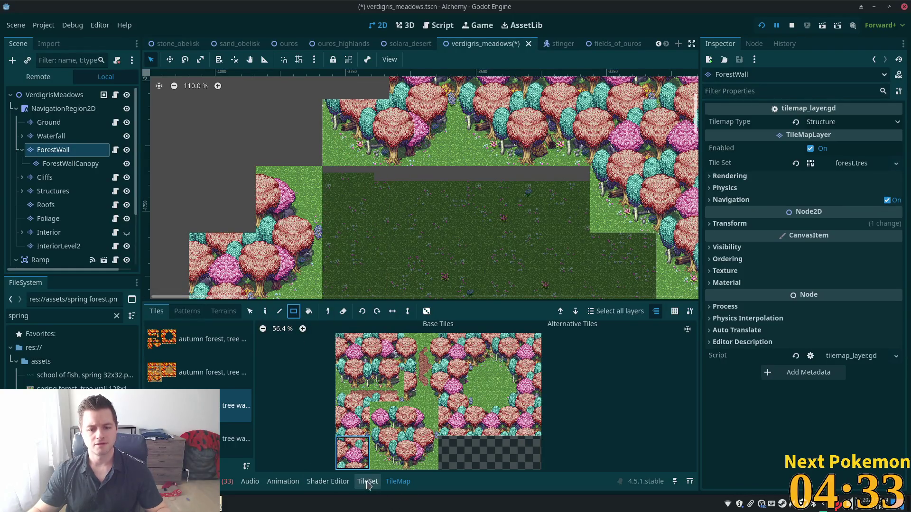
{"action": "left_click", "coordinate": [368, 482]}
{"action": "left_click", "coordinate": [395, 482]}
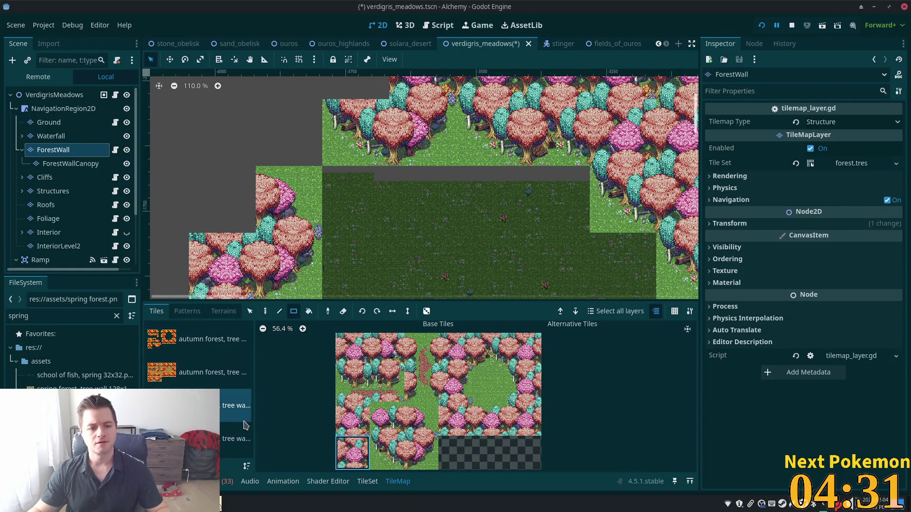
{"action": "left_click", "coordinate": [52, 122]}
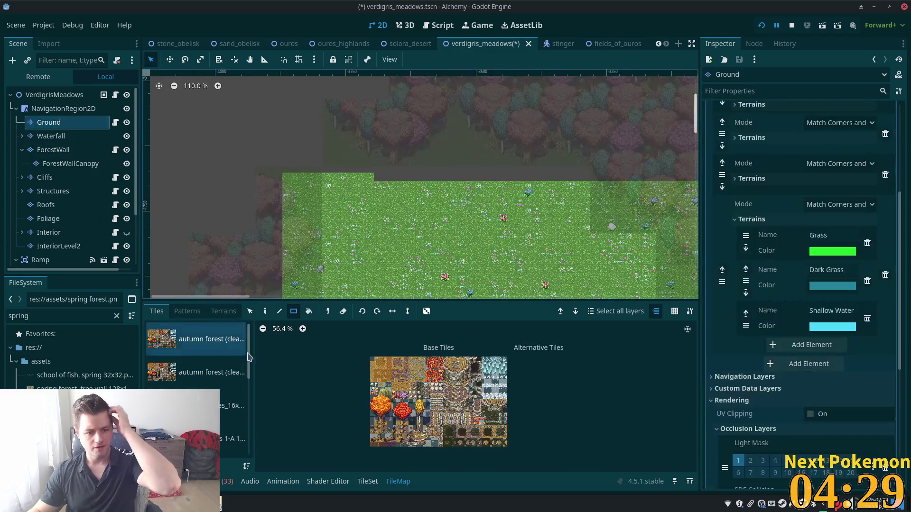
{"action": "scroll", "coordinate": [200, 389], "scroll_direction": "down", "scroll_amount": 3}
{"action": "left_click", "coordinate": [232, 453]}
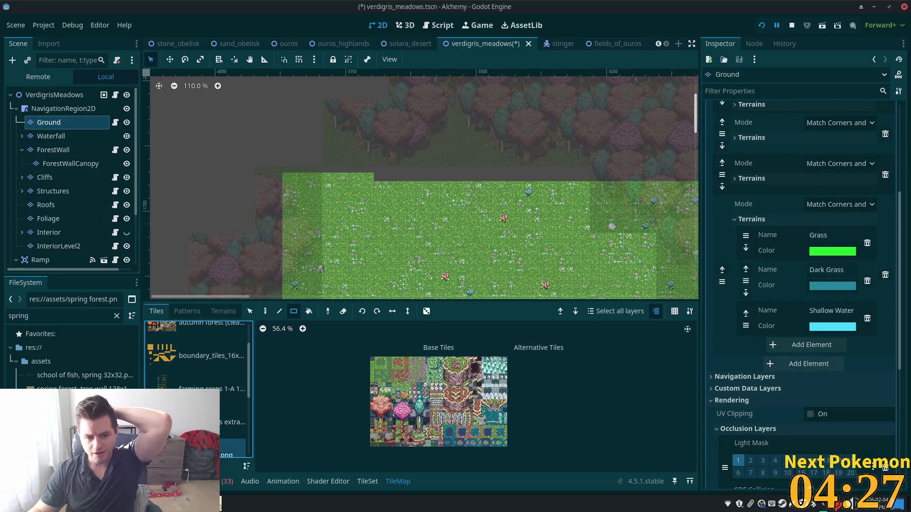
{"action": "left_click", "coordinate": [221, 311]}
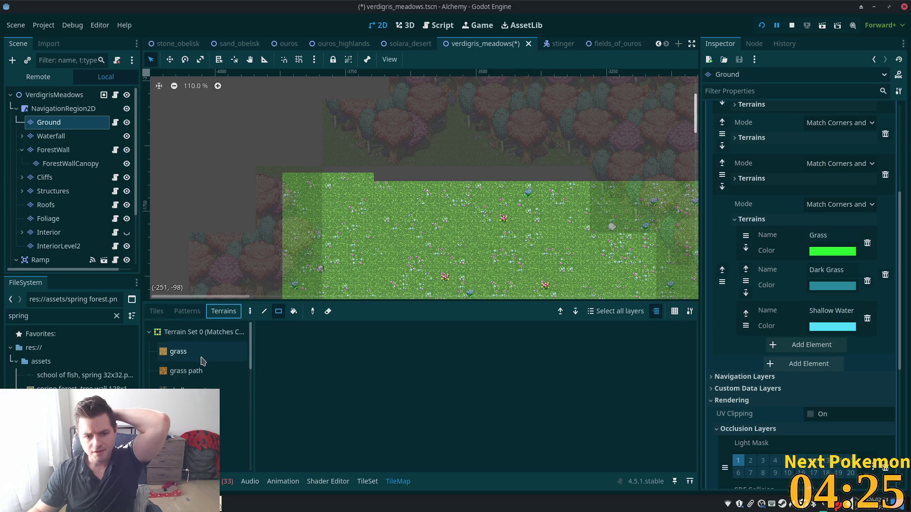
{"action": "left_click", "coordinate": [149, 332]}
{"action": "left_click", "coordinate": [149, 352]}
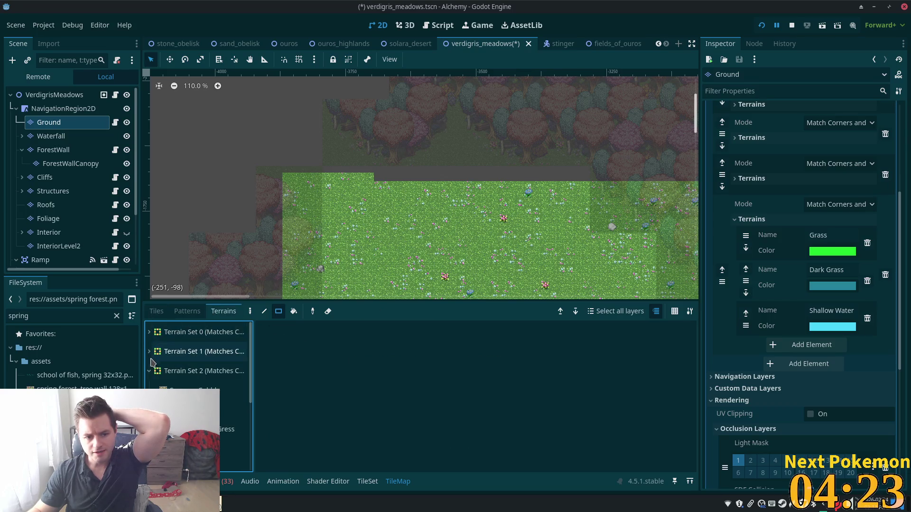
{"action": "left_click", "coordinate": [236, 410]}
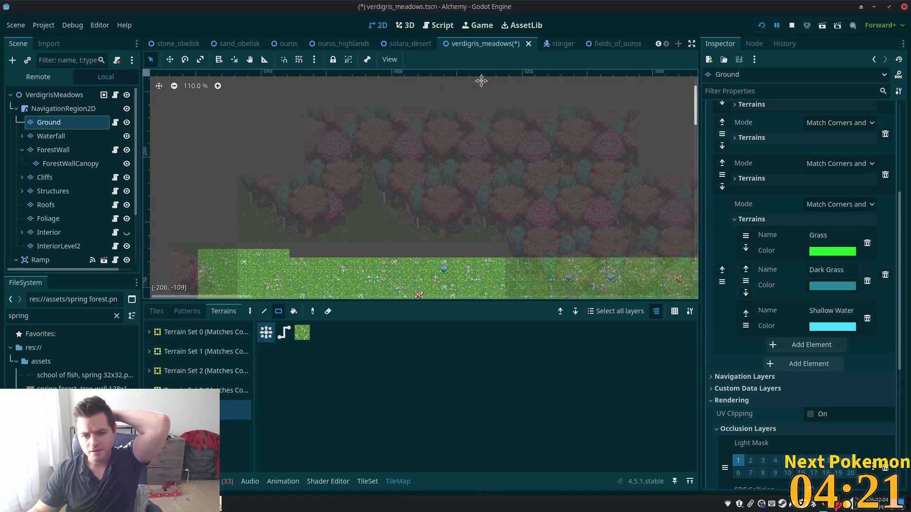
{"action": "left_click_drag", "start_coordinate": [482, 81], "coordinate": [285, 256]}
{"action": "mouse_move", "coordinate": [451, 274]}
{"action": "left_mouse_down"}
{"action": "mouse_move", "coordinate": [264, 276]}
{"action": "mouse_move", "coordinate": [272, 280]}
{"action": "left_mouse_up"}
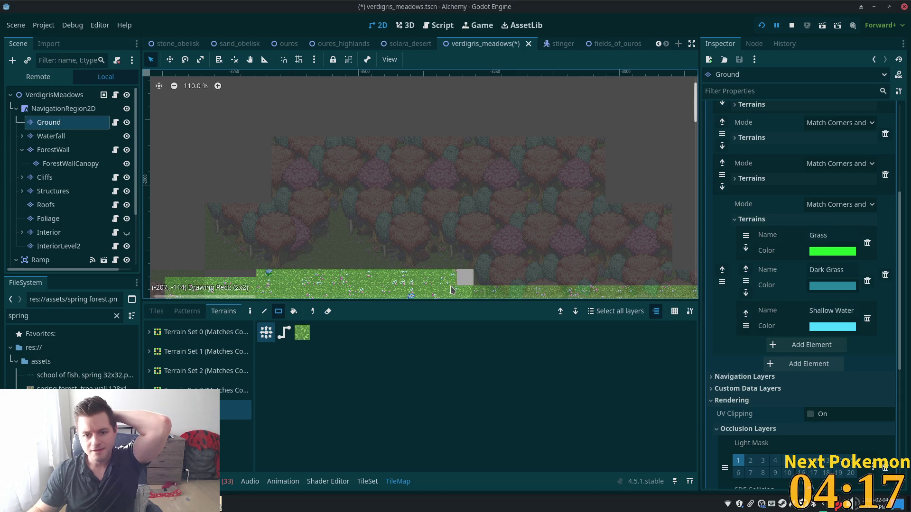
{"action": "left_click_drag", "start_coordinate": [451, 286], "coordinate": [457, 282]}
{"action": "left_click_drag", "start_coordinate": [255, 275], "coordinate": [232, 276]}
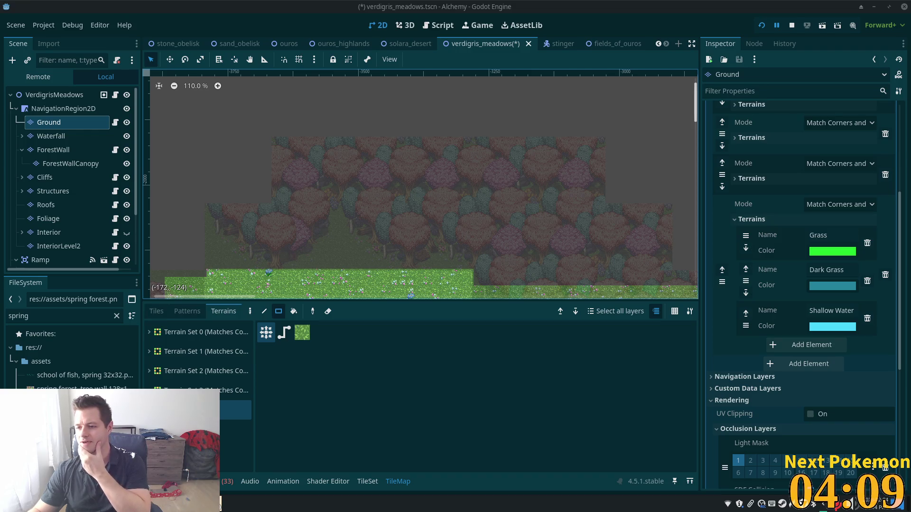
{"action": "scroll", "coordinate": [490, 91], "scroll_direction": "down", "scroll_amount": 5}
{"action": "scroll", "coordinate": [490, 92], "scroll_direction": "left", "scroll_amount": 5}
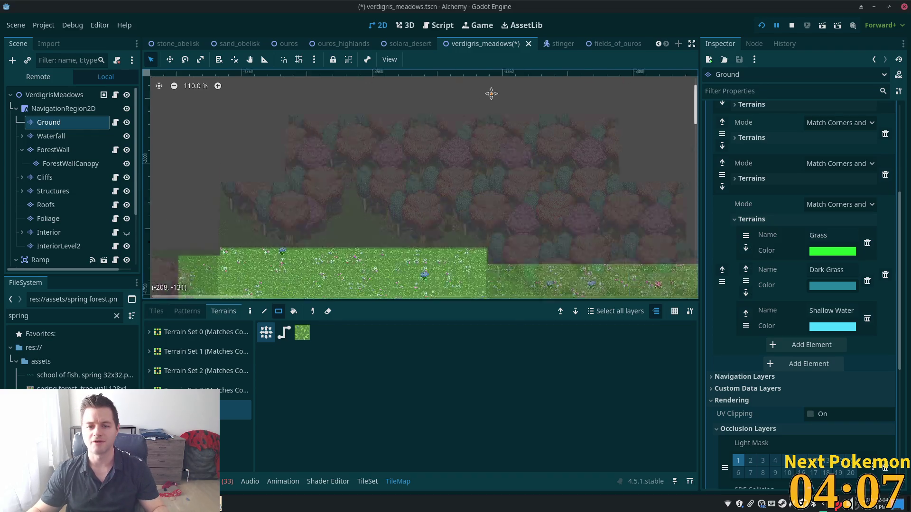
{"action": "scroll", "coordinate": [385, 120], "scroll_direction": "up", "scroll_amount": 2}
{"action": "scroll", "coordinate": [385, 120], "scroll_direction": "left", "scroll_amount": 1}
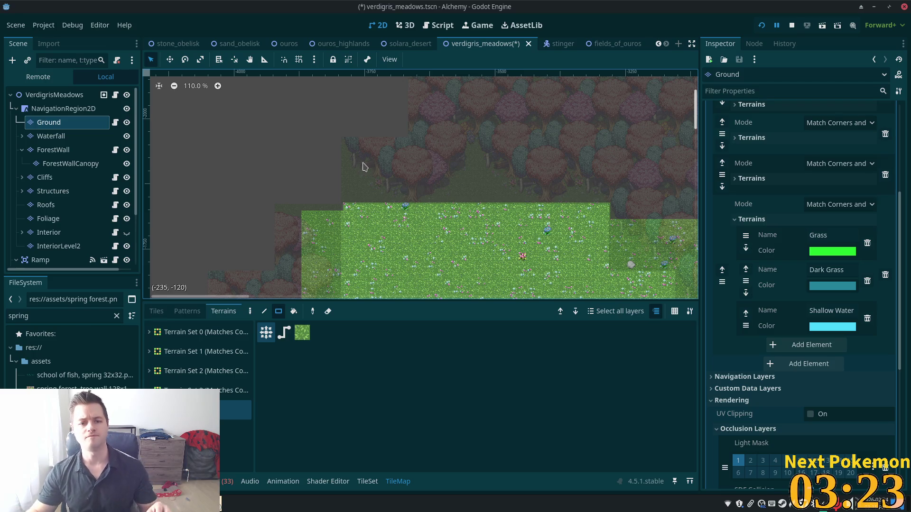
Rectangle-paint Grass terrain over the grey gaps below the forest edge
{"action": "scroll", "coordinate": [363, 166], "scroll_direction": "down", "scroll_amount": 4}
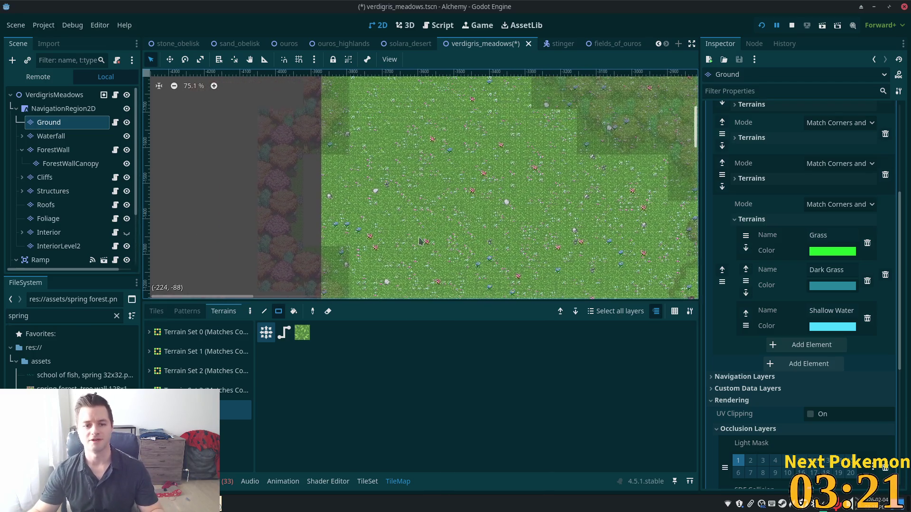
{"action": "mouse_move", "coordinate": [319, 157]}
{"action": "left_mouse_down"}
{"action": "mouse_move", "coordinate": [319, 237]}
{"action": "mouse_move", "coordinate": [361, 235]}
{"action": "mouse_move", "coordinate": [516, 271]}
{"action": "mouse_move", "coordinate": [473, 239]}
{"action": "left_mouse_up"}
{"action": "scroll", "coordinate": [484, 204], "scroll_direction": "up", "scroll_amount": 4}
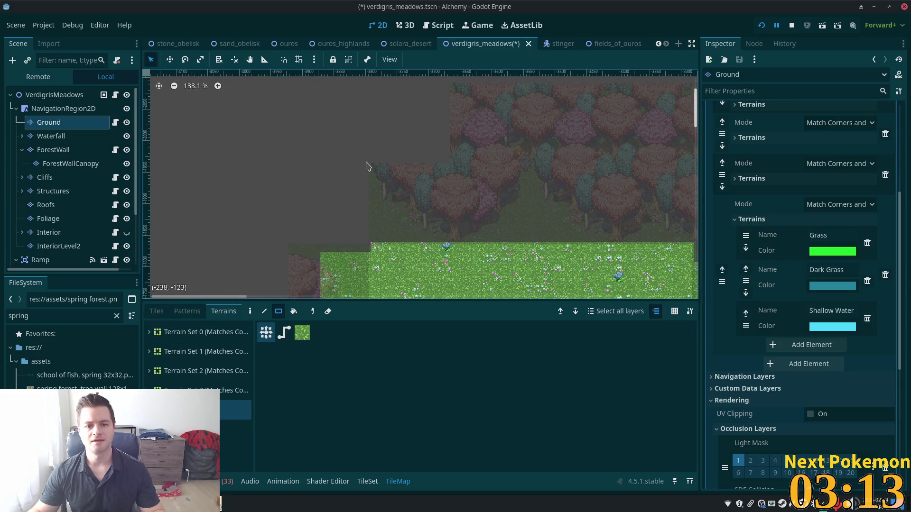
{"action": "mouse_move", "coordinate": [366, 166]}
{"action": "left_mouse_down"}
{"action": "mouse_move", "coordinate": [292, 246]}
{"action": "mouse_move", "coordinate": [261, 249]}
{"action": "left_mouse_up"}
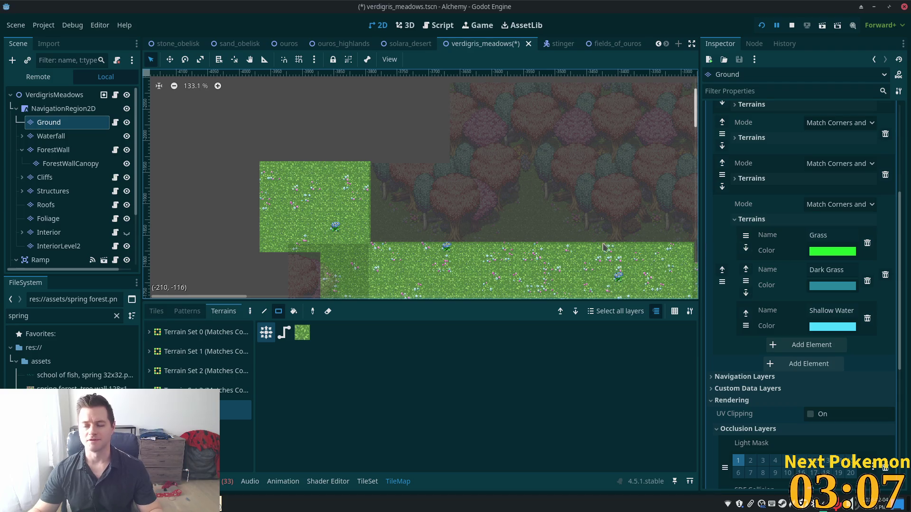
{"action": "scroll", "coordinate": [604, 246], "scroll_direction": "down", "scroll_amount": 4}
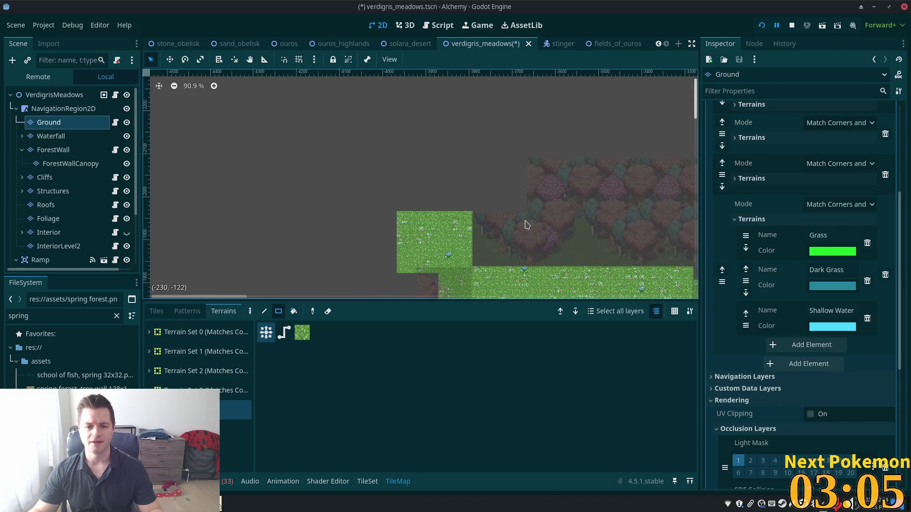
{"action": "scroll", "coordinate": [525, 225], "scroll_direction": "up", "scroll_amount": 2}
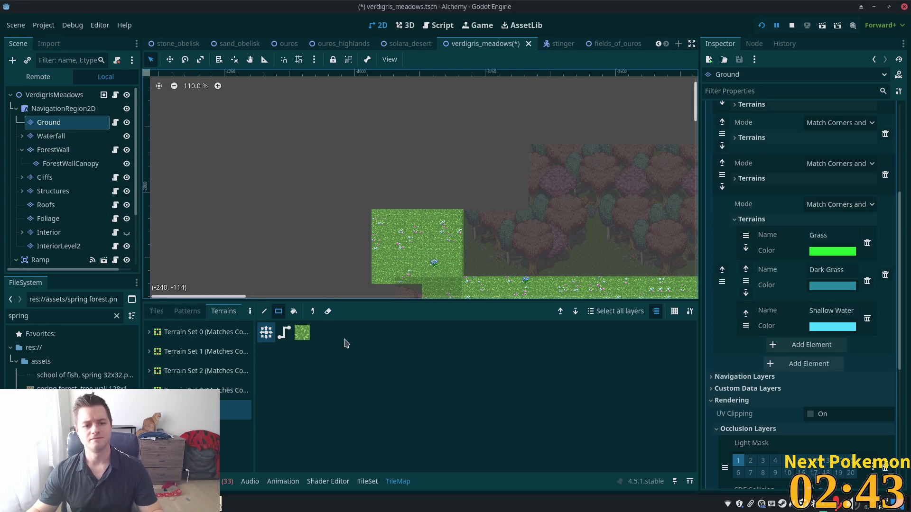
Make the ForestWall layer the active layer for editing in the Scene dock
{"action": "left_click", "coordinate": [70, 163]}
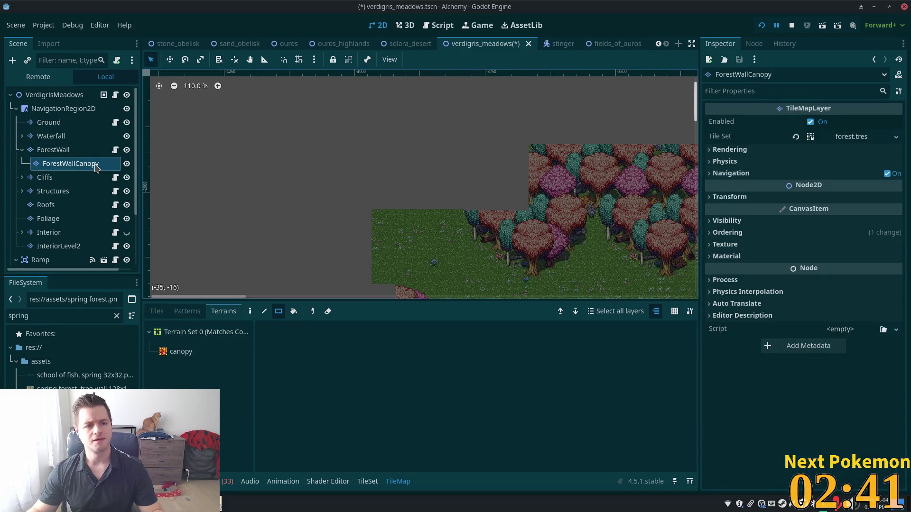
{"action": "left_click", "coordinate": [53, 149]}
{"action": "scroll", "coordinate": [507, 192], "scroll_direction": "up", "scroll_amount": 3}
{"action": "scroll", "coordinate": [508, 191], "scroll_direction": "up", "scroll_amount": 2}
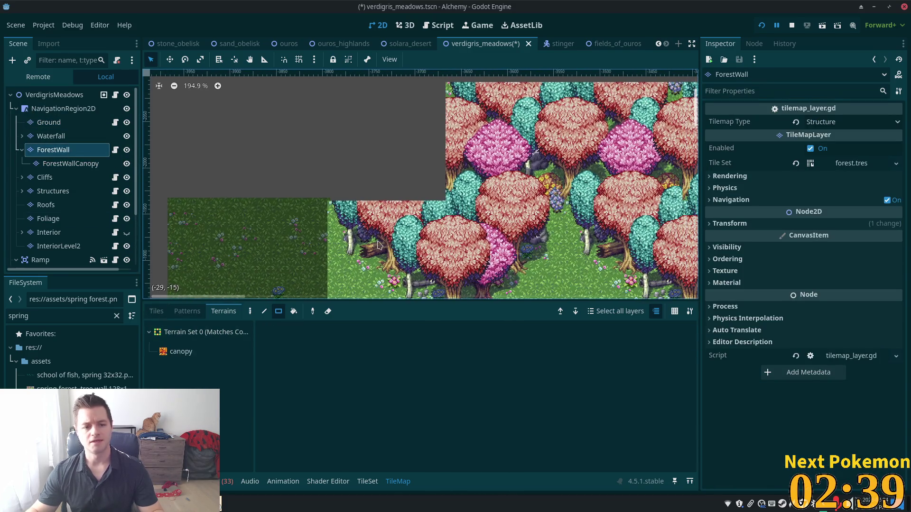
Stamp a pink tree tile from the spring forest tree-wall tiles into the grey area
{"action": "left_click", "coordinate": [156, 311]}
{"action": "left_click", "coordinate": [236, 405]}
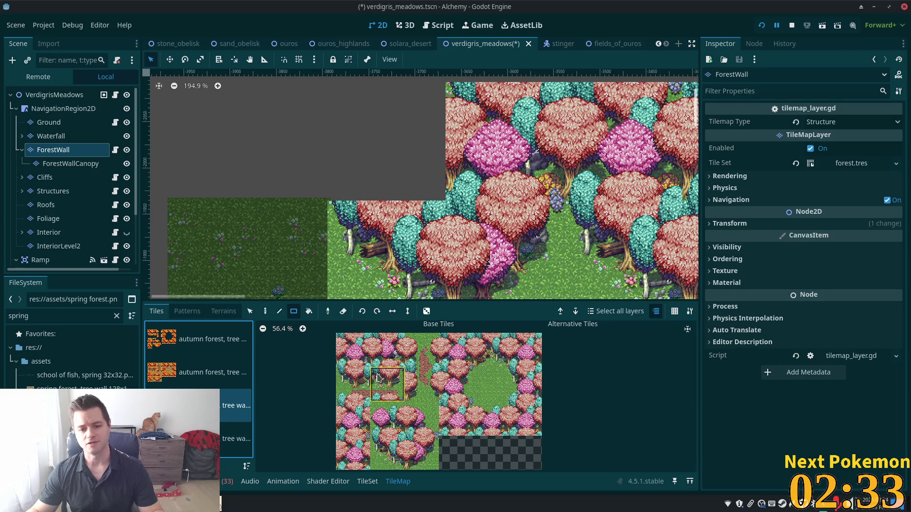
{"action": "left_click", "coordinate": [468, 365]}
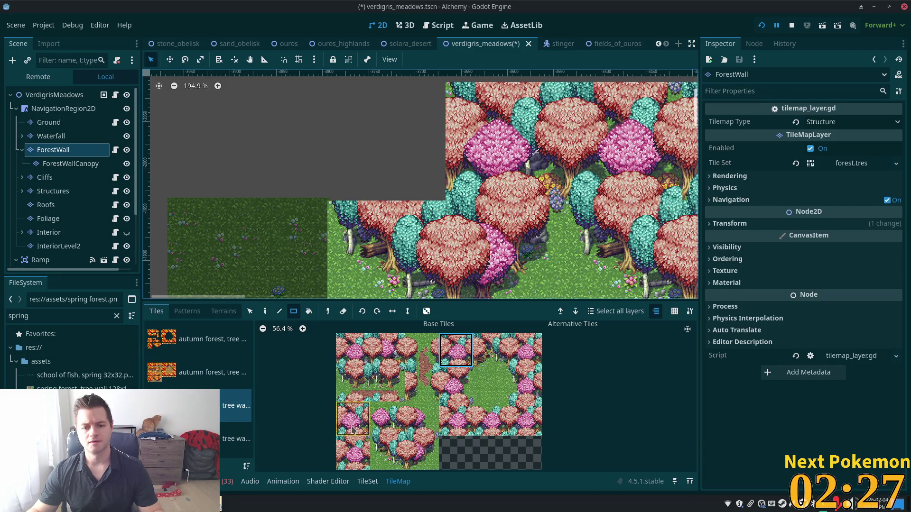
{"action": "left_click", "coordinate": [353, 453]}
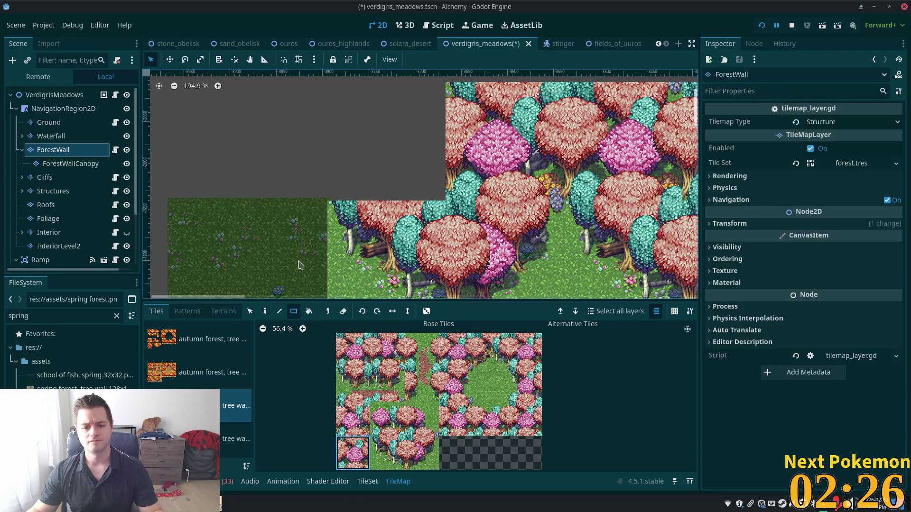
{"action": "left_click", "coordinate": [265, 312]}
{"action": "left_click", "coordinate": [386, 141]}
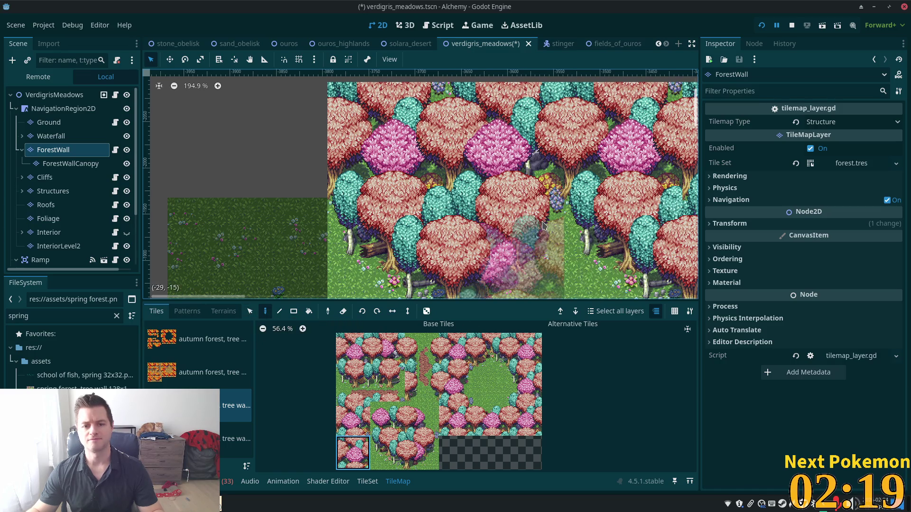
Fill another empty grey cell with the pink and teal tree tile
{"action": "scroll", "coordinate": [460, 218], "scroll_direction": "down", "scroll_amount": 3}
{"action": "scroll", "coordinate": [460, 218], "scroll_direction": "down", "scroll_amount": 5}
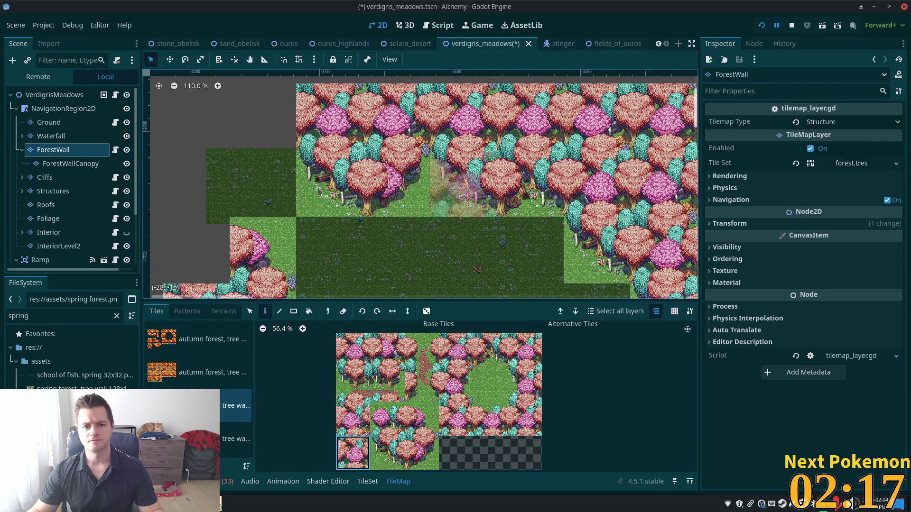
{"action": "scroll", "coordinate": [394, 256], "scroll_direction": "left", "scroll_amount": 3}
{"action": "scroll", "coordinate": [448, 253], "scroll_direction": "up", "scroll_amount": 2}
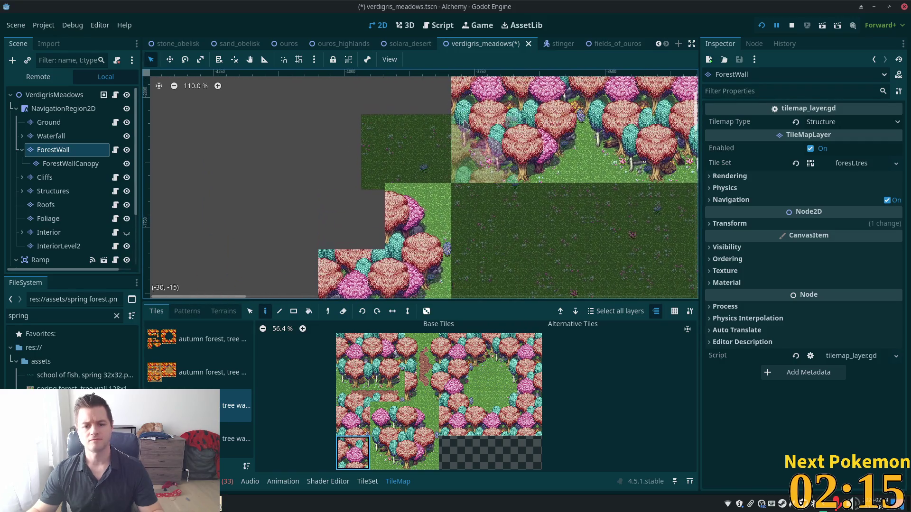
{"action": "left_click", "coordinate": [387, 418]}
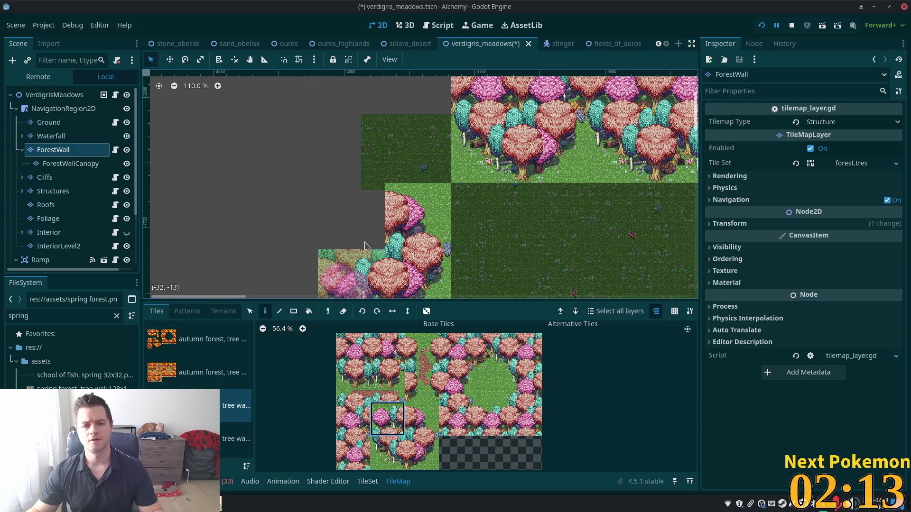
{"action": "left_click", "coordinate": [382, 242]}
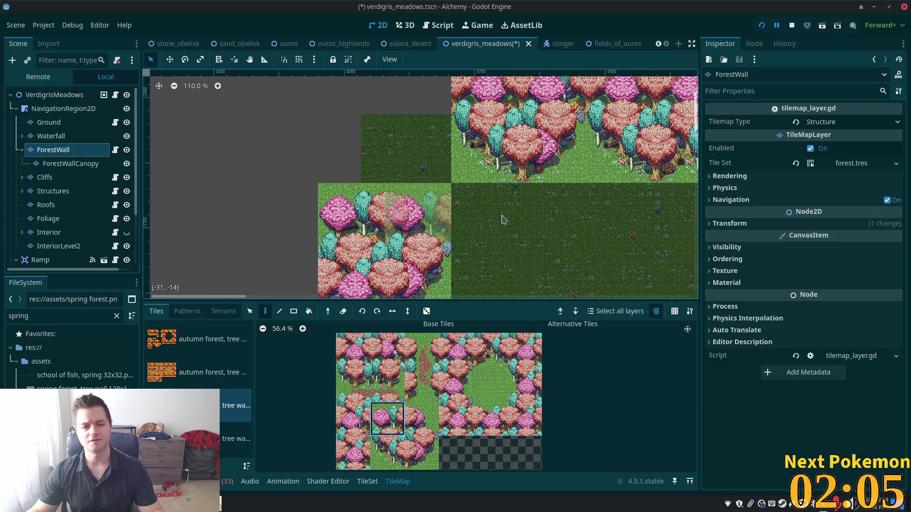
{"action": "left_click_drag", "start_coordinate": [532, 239], "coordinate": [412, 90]}
{"action": "scroll", "coordinate": [246, 126], "scroll_direction": "down", "scroll_amount": 5}
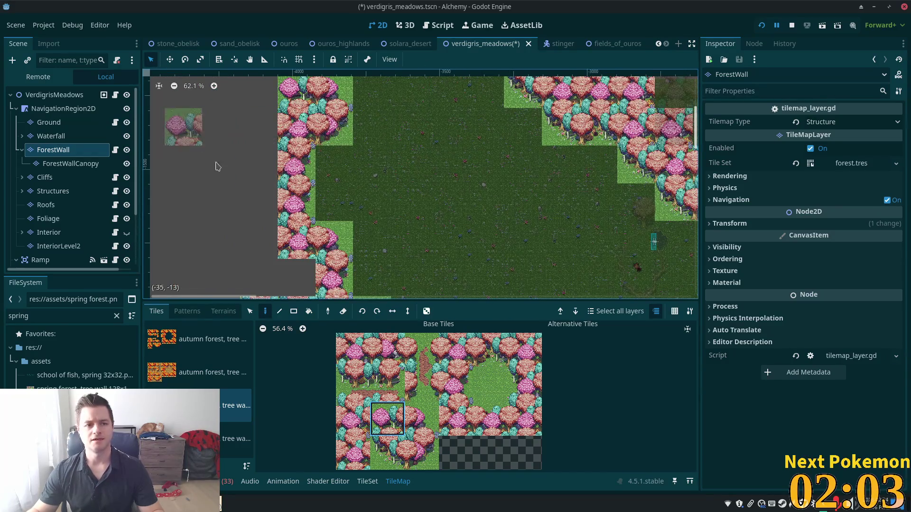
{"action": "scroll", "coordinate": [474, 246], "scroll_direction": "down", "scroll_amount": 3}
Save the Verdigris Meadows scene and log into the running game without credentials
{"action": "key", "text": "ctrl+s"}
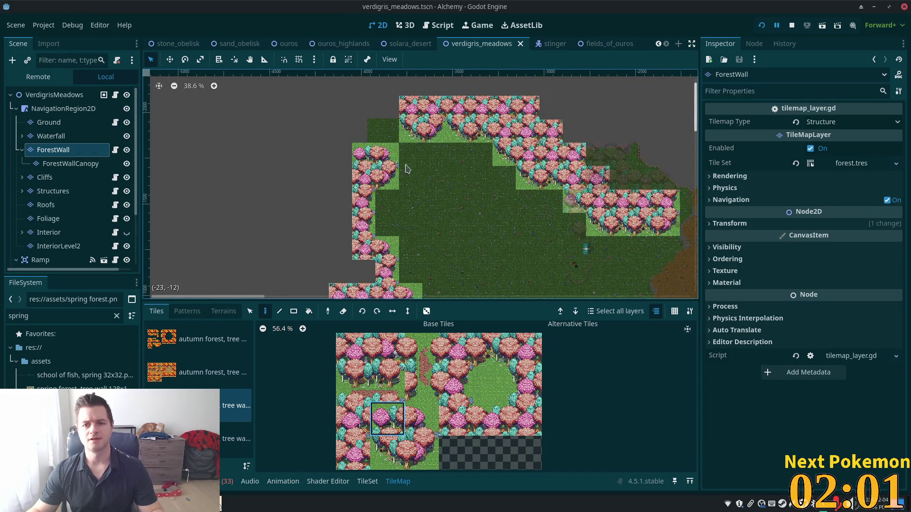
{"action": "left_click", "coordinate": [54, 95]}
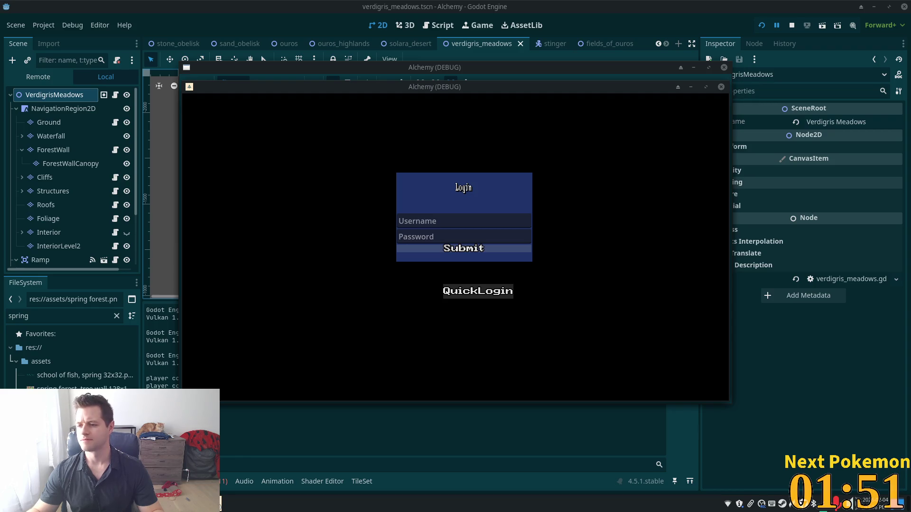
{"action": "left_click", "coordinate": [503, 293]}
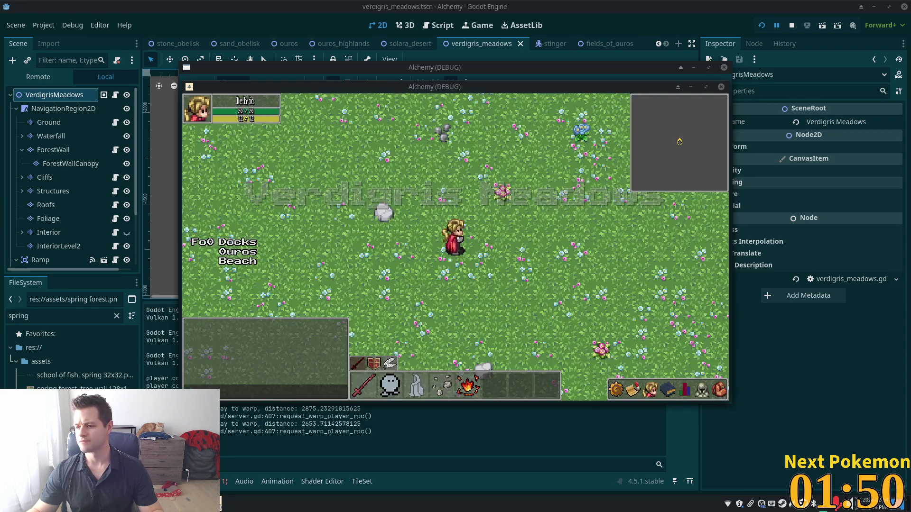
Walk the character down to the shoreline and west along it
{"action": "left_click", "coordinate": [484, 268]}
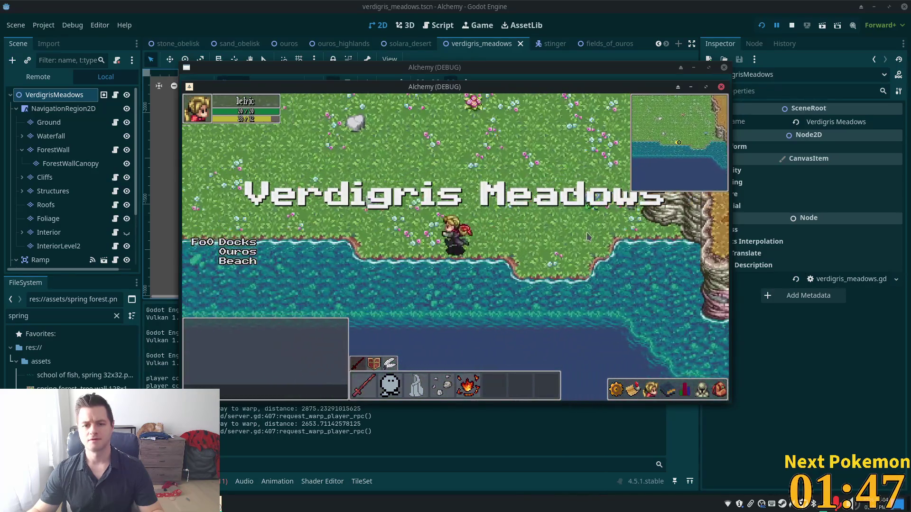
{"action": "key", "text": "Left"}
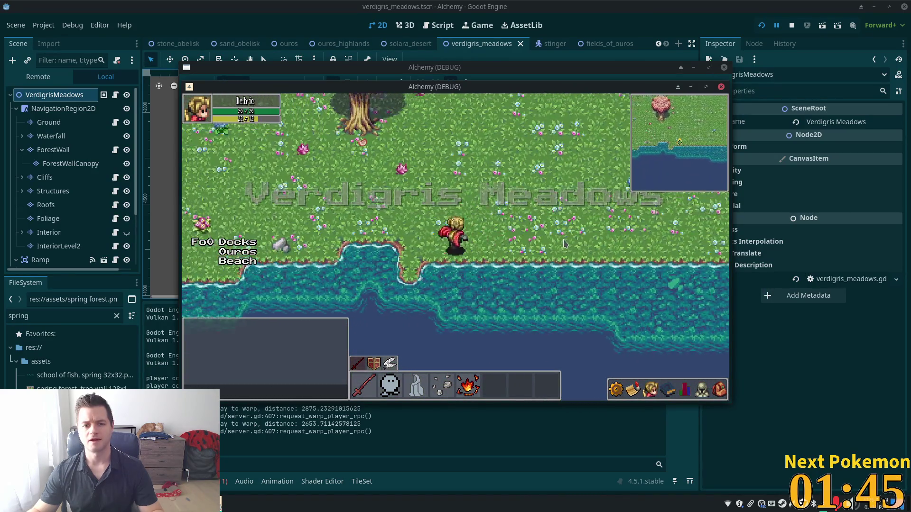
{"action": "key", "text": "Left"}
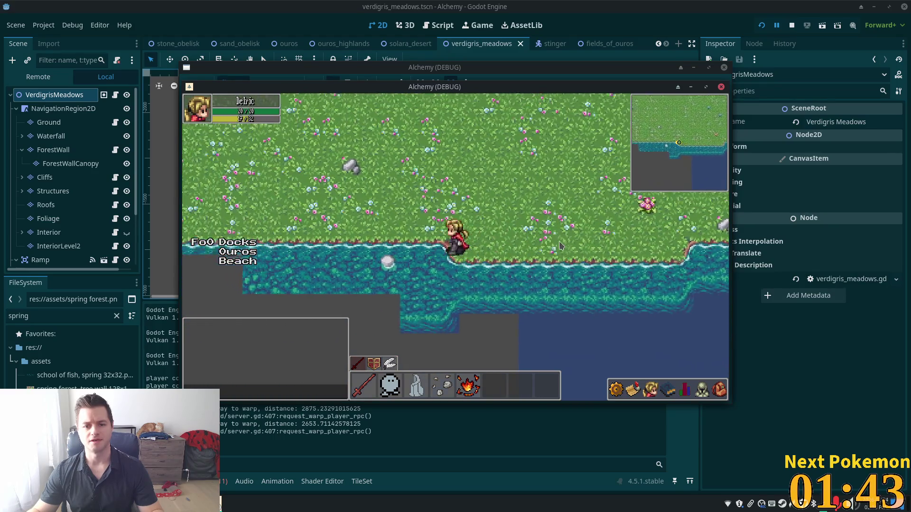
{"action": "key", "text": "Left"}
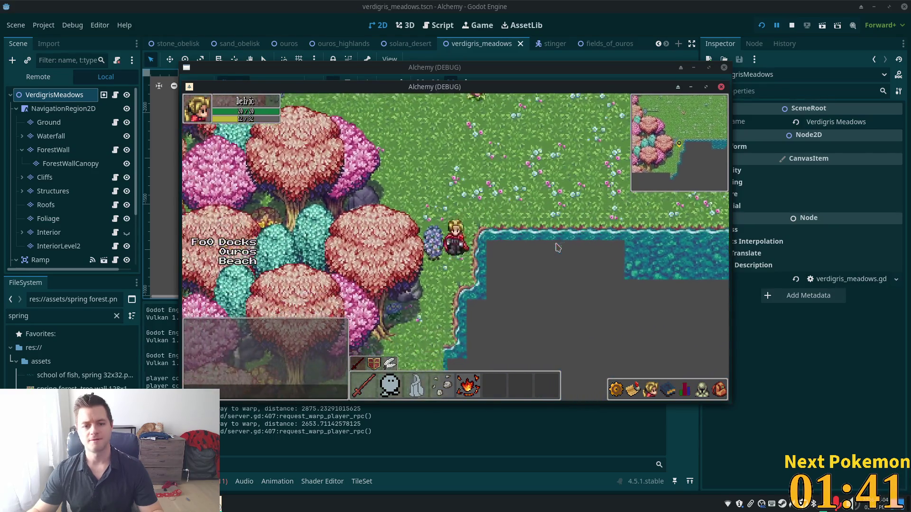
{"action": "key", "text": "Down"}
Walk the character around the forest edge and north-west across the meadow
{"action": "key", "text": "Up"}
{"action": "key", "text": "Left"}
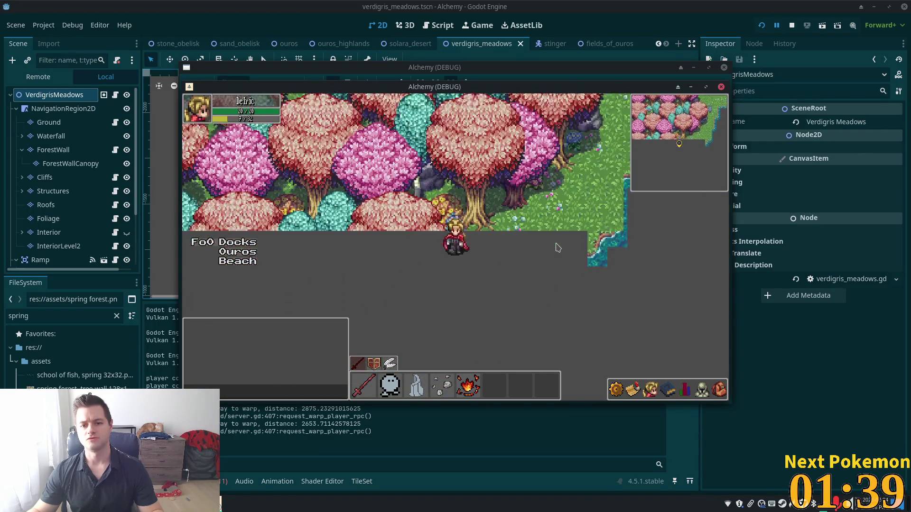
{"action": "key", "text": "Right"}
{"action": "key", "text": "Up"}
{"action": "key", "text": "Up"}
{"action": "key", "text": "Right"}
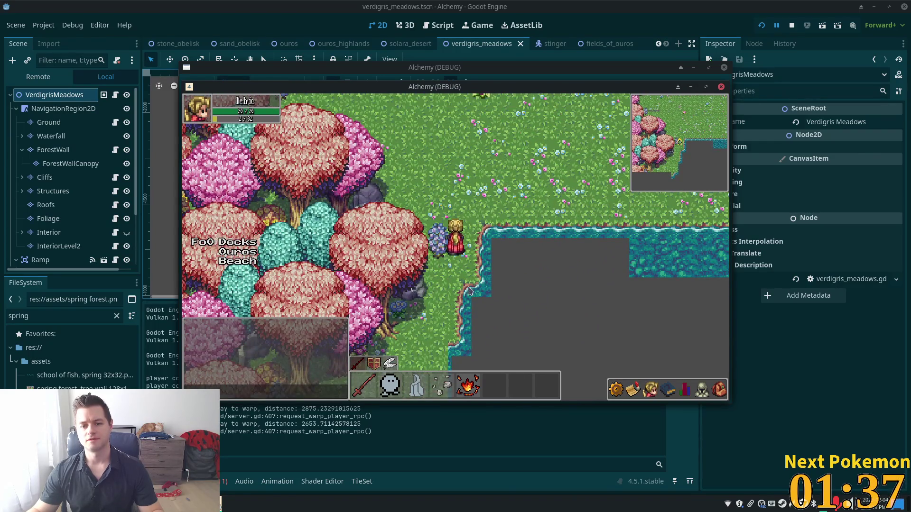
{"action": "key", "text": "Up"}
{"action": "key", "text": "Down"}
{"action": "key", "text": "Left"}
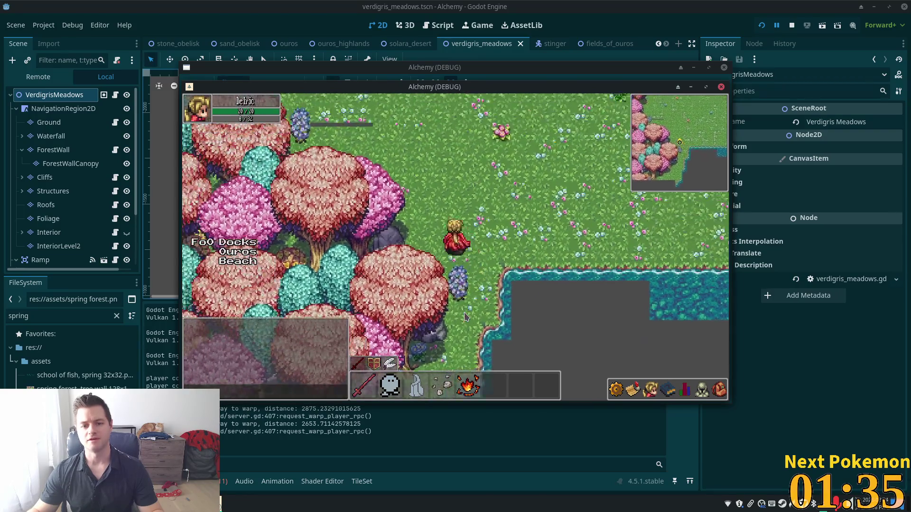
{"action": "key", "text": "Up"}
{"action": "key", "text": "Left"}
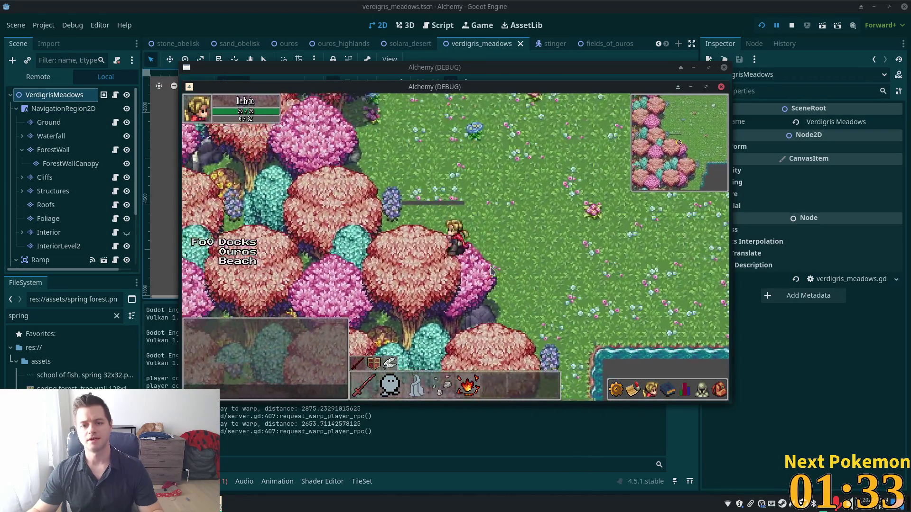
{"action": "key", "text": "Up"}
{"action": "key", "text": "Left"}
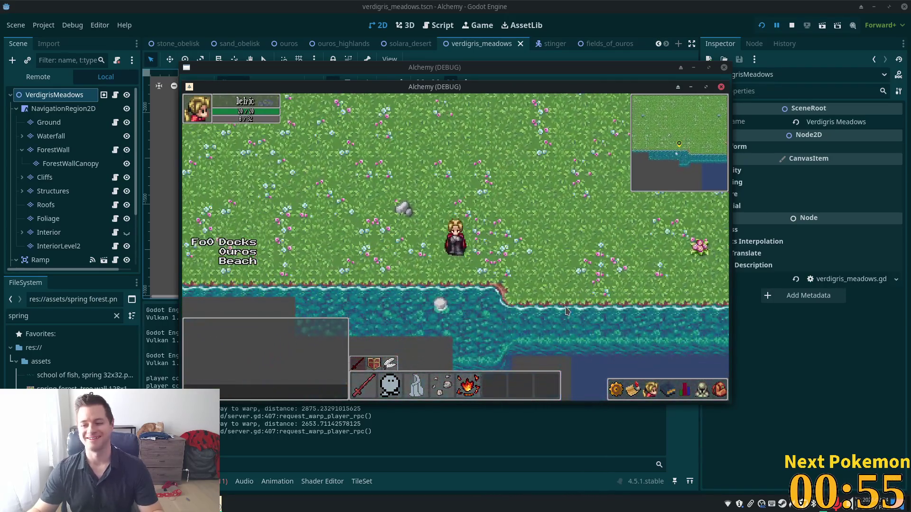
Walk the character left along the shore, then leave the game for the editor
{"action": "key", "text": "a"}
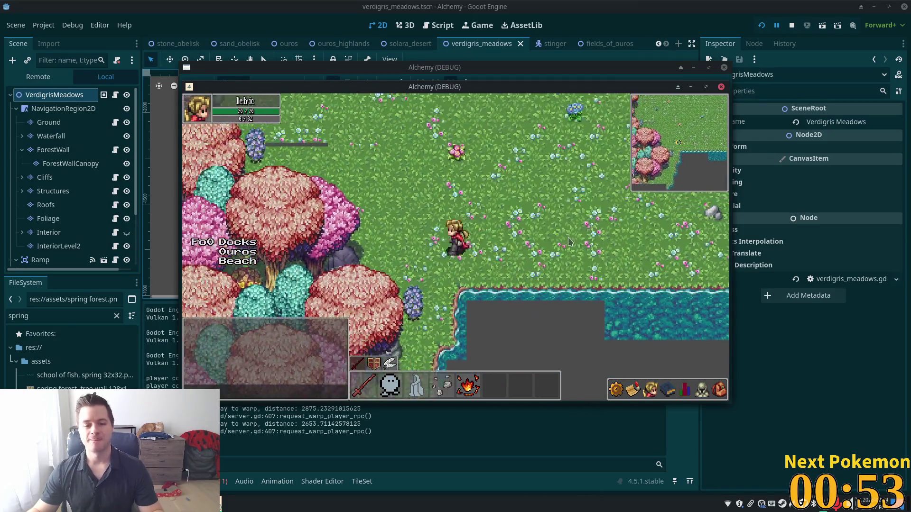
{"action": "key", "text": "alt+Tab"}
{"action": "scroll", "coordinate": [504, 237], "scroll_direction": "down", "scroll_amount": 5}
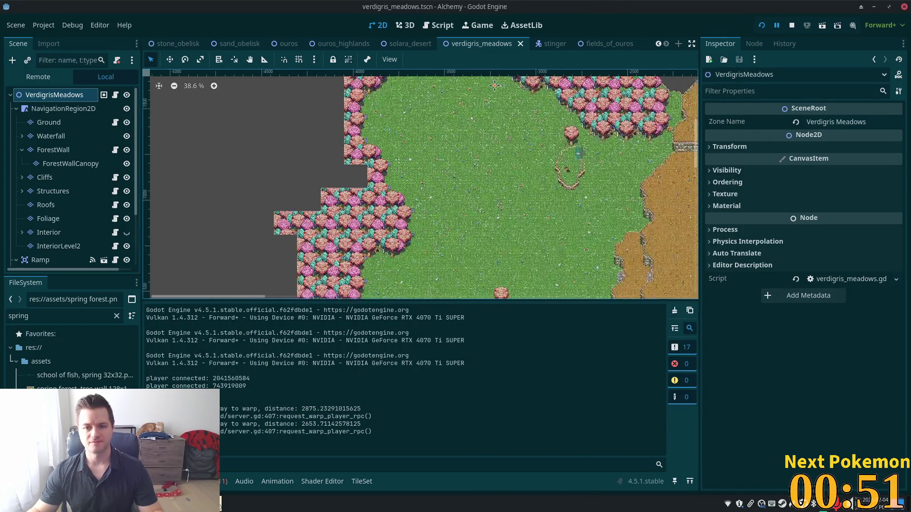
{"action": "scroll", "coordinate": [423, 147], "scroll_direction": "up", "scroll_amount": 3}
{"action": "scroll", "coordinate": [428, 210], "scroll_direction": "up", "scroll_amount": 8}
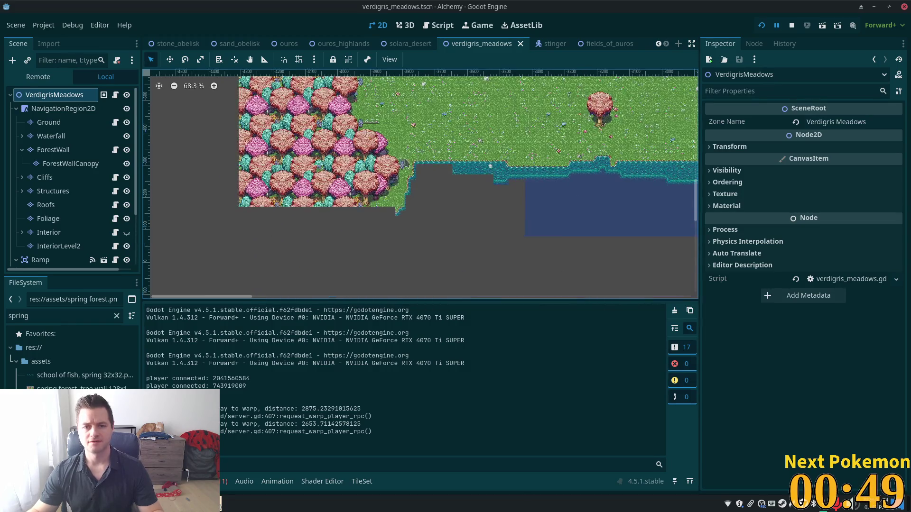
{"action": "scroll", "coordinate": [428, 211], "scroll_direction": "up", "scroll_amount": 1}
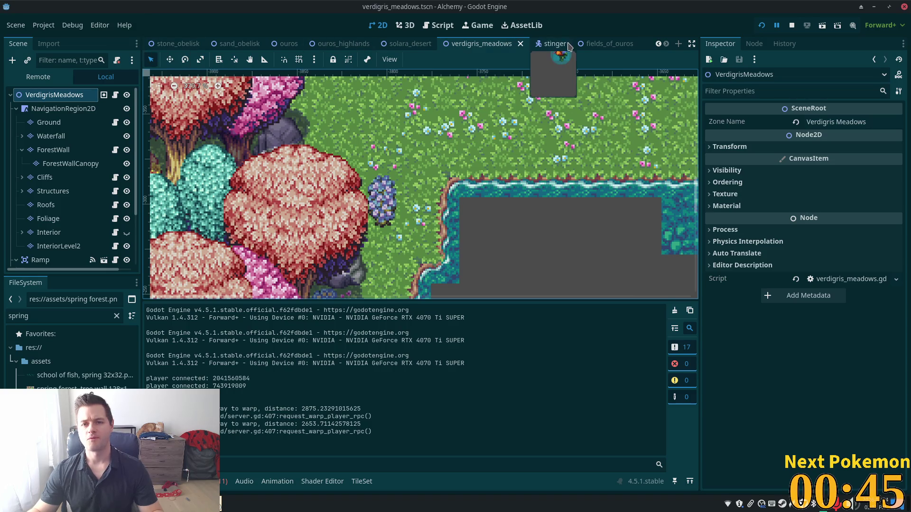
Paint a yellow flowering bush from the spring tileset on the Foliage layer beside the blue bush
{"action": "left_click", "coordinate": [45, 204]}
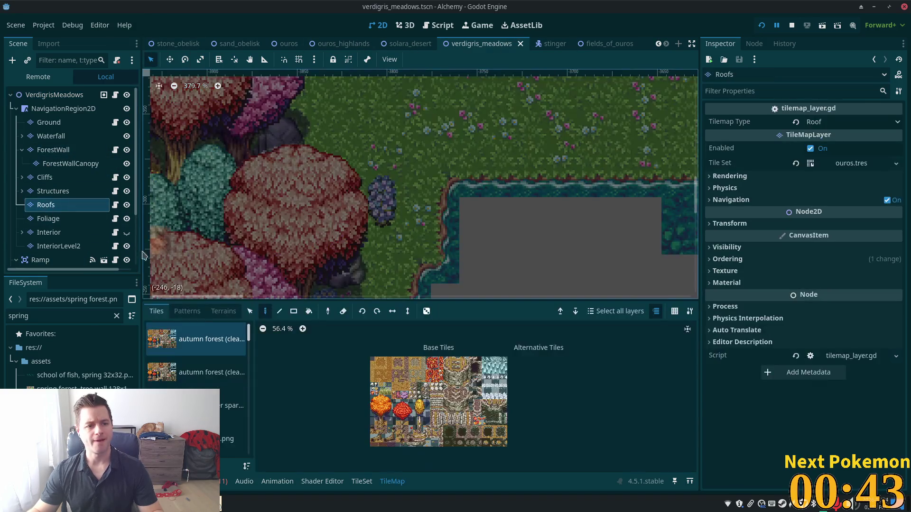
{"action": "left_click", "coordinate": [48, 219]}
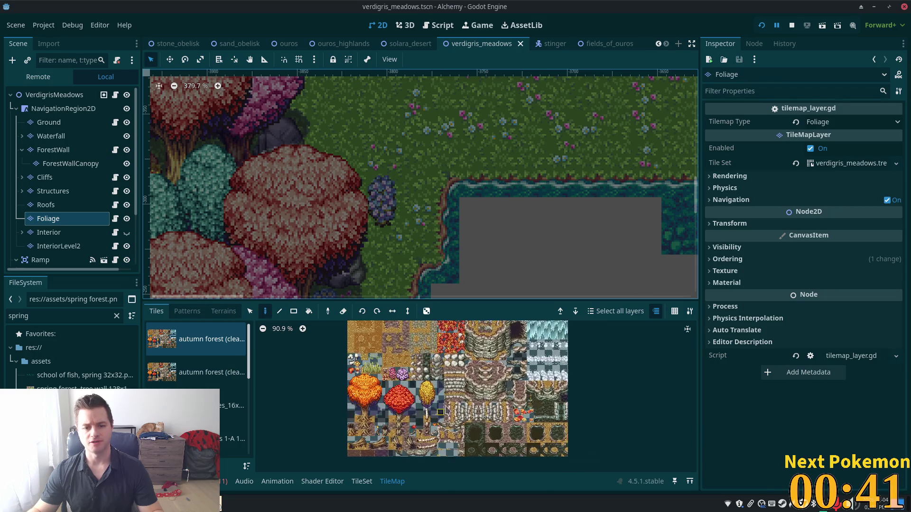
{"action": "scroll", "coordinate": [233, 404], "scroll_direction": "down", "scroll_amount": 2}
{"action": "left_click", "coordinate": [233, 438]}
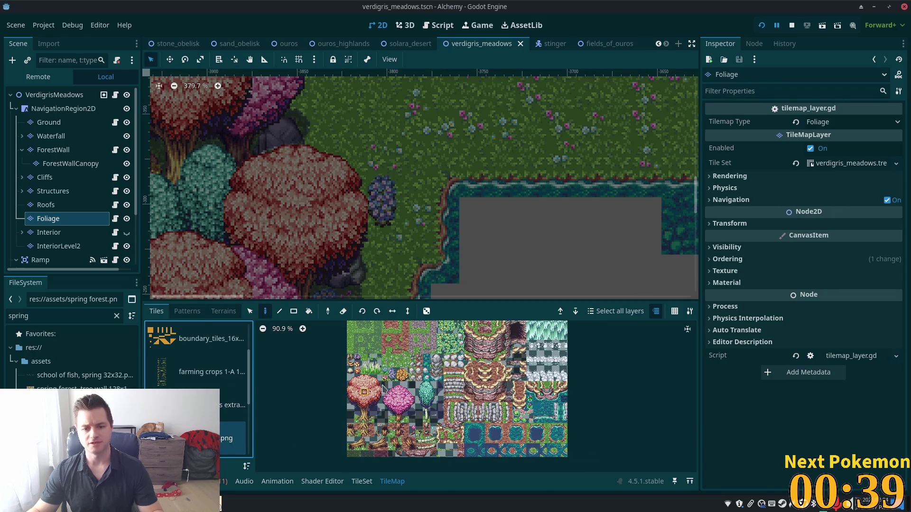
{"action": "scroll", "coordinate": [406, 378], "scroll_direction": "up", "scroll_amount": 2}
{"action": "scroll", "coordinate": [419, 382], "scroll_direction": "up", "scroll_amount": 2}
{"action": "scroll", "coordinate": [413, 380], "scroll_direction": "up", "scroll_amount": 1}
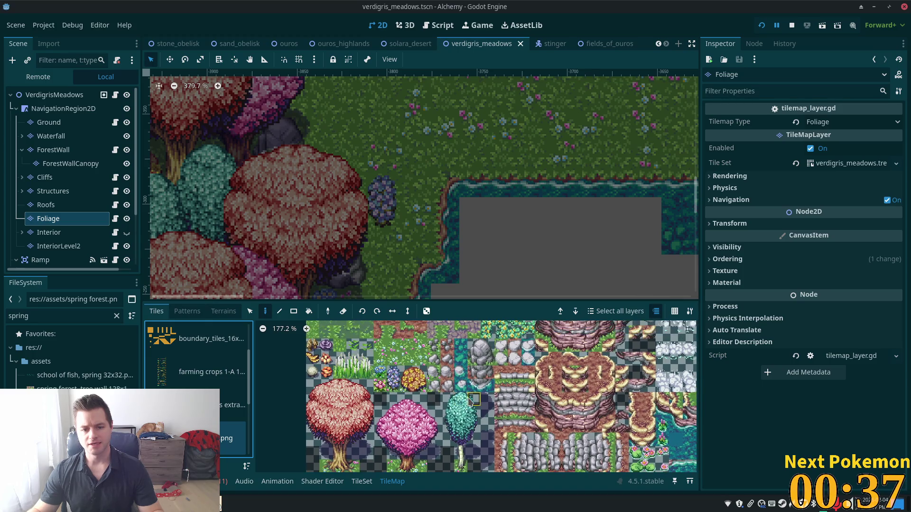
{"action": "left_click", "coordinate": [420, 388]}
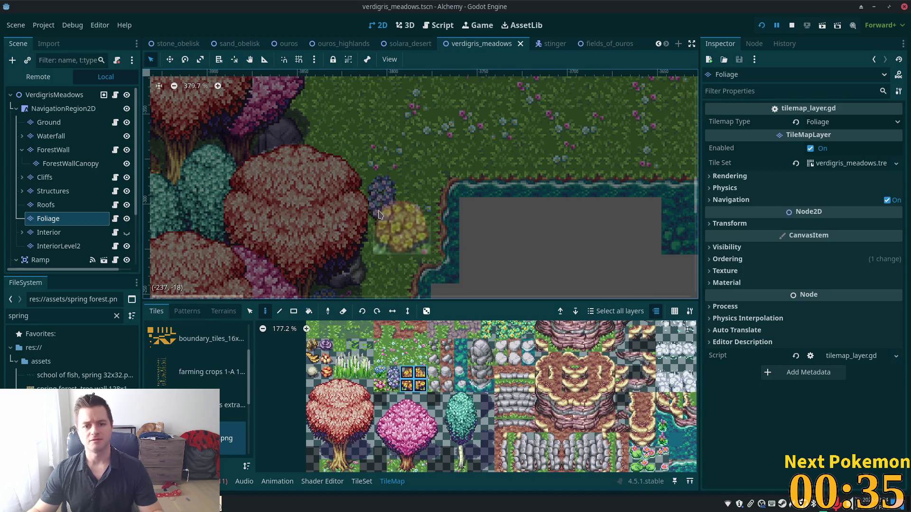
{"action": "left_click", "coordinate": [405, 224]}
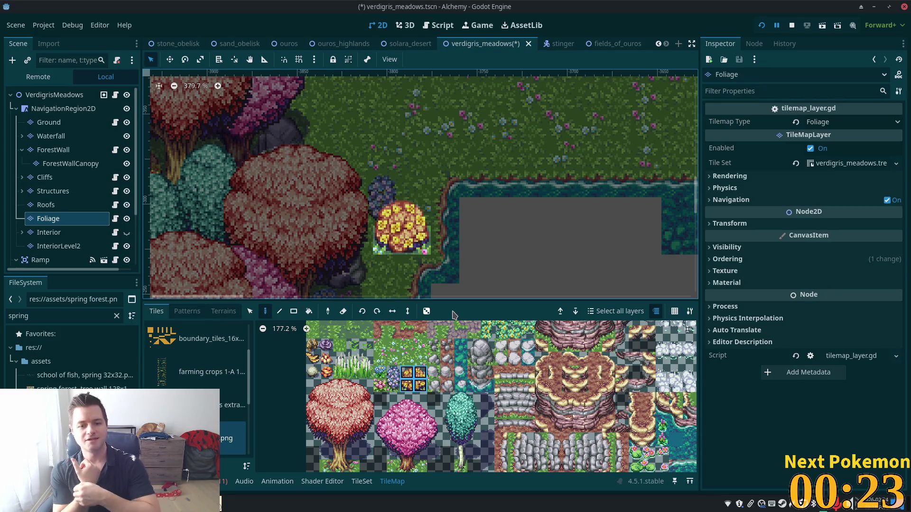
Save, run the game, walk to the new yellow bush, then stop it with F8
{"action": "key", "text": "ctrl+s"}
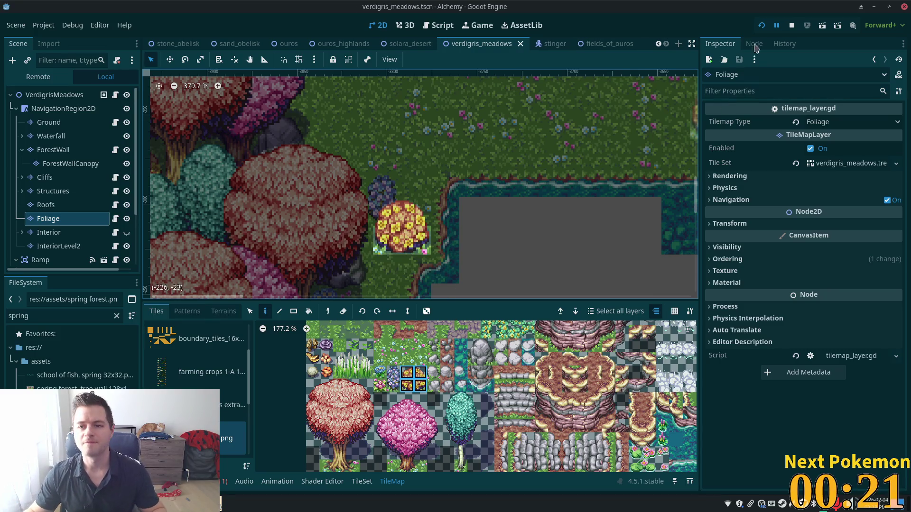
{"action": "left_click", "coordinate": [761, 25]}
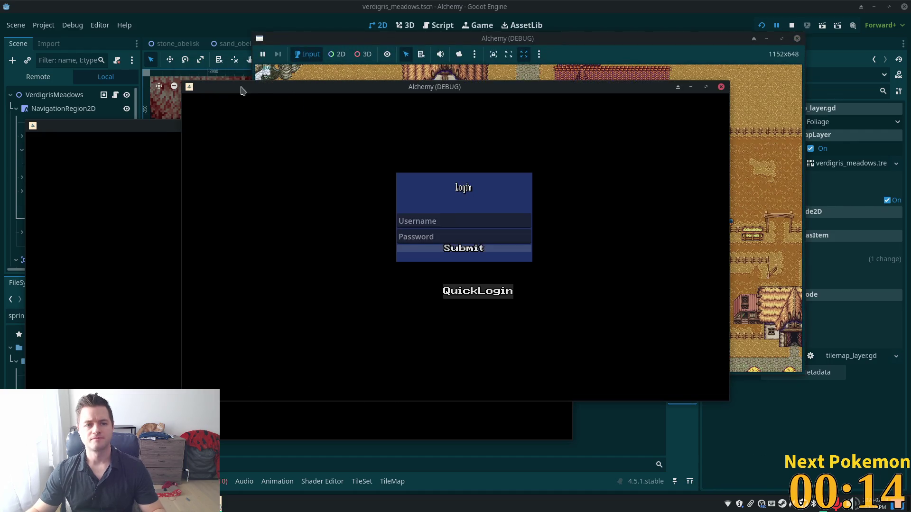
{"action": "mouse_move", "coordinate": [242, 87]}
{"action": "left_mouse_down"}
{"action": "mouse_move", "coordinate": [376, 127]}
{"action": "mouse_move", "coordinate": [389, 144]}
{"action": "left_mouse_up"}
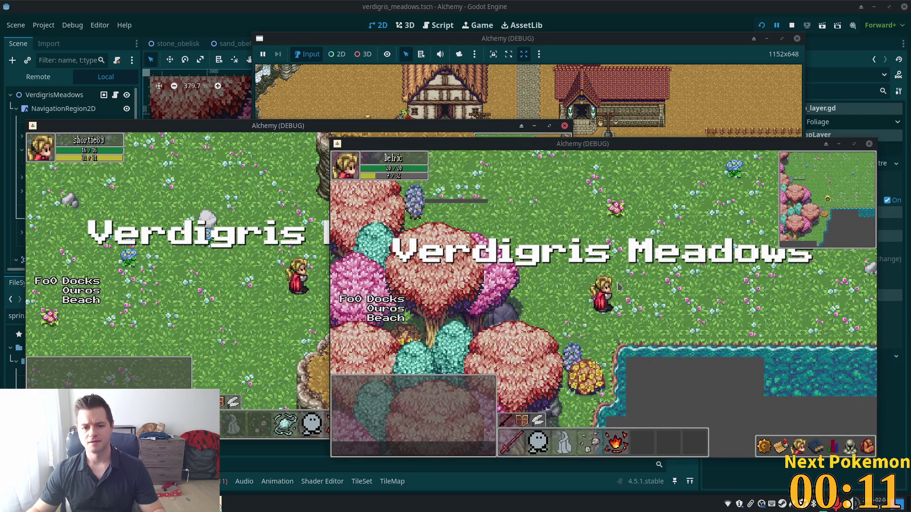
{"action": "left_click", "coordinate": [578, 334]}
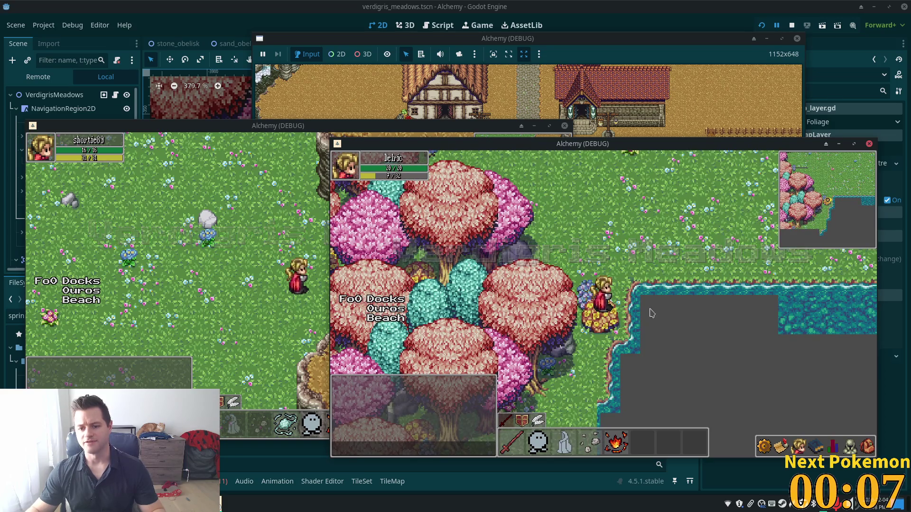
{"action": "key", "text": "F8"}
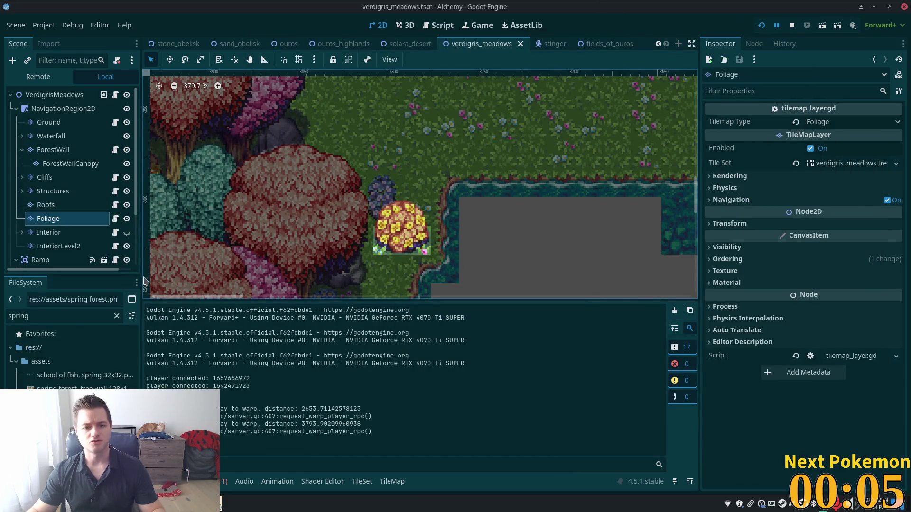
Select both yellow flowering bush tiles in the Foliage layer's spring tileset atlas
{"action": "left_click", "coordinate": [49, 232]}
{"action": "left_click", "coordinate": [48, 218]}
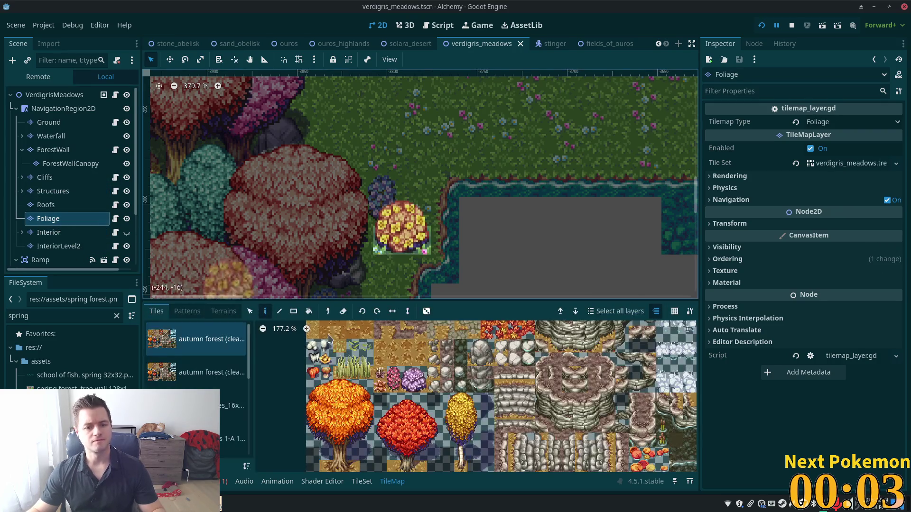
{"action": "scroll", "coordinate": [422, 407], "scroll_direction": "up", "scroll_amount": 3}
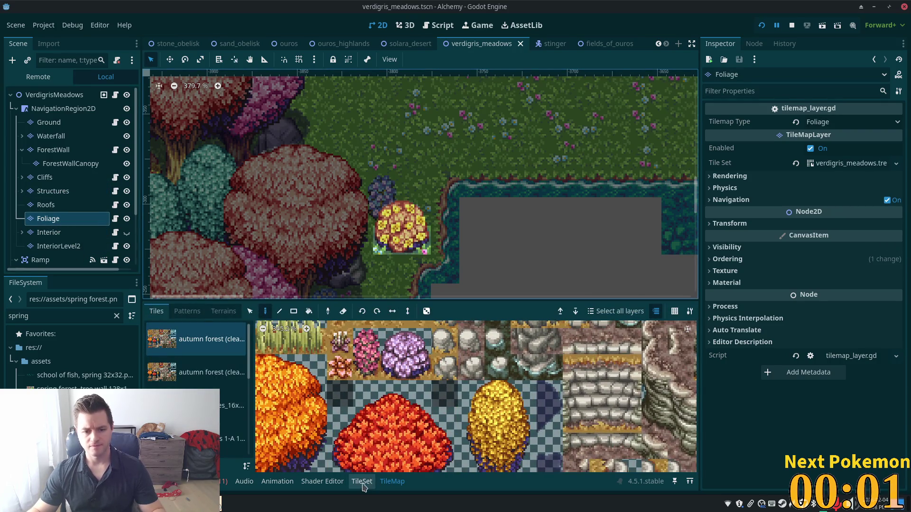
{"action": "left_click", "coordinate": [361, 482]}
{"action": "scroll", "coordinate": [196, 379], "scroll_direction": "down", "scroll_amount": 3}
{"action": "left_click", "coordinate": [200, 403]}
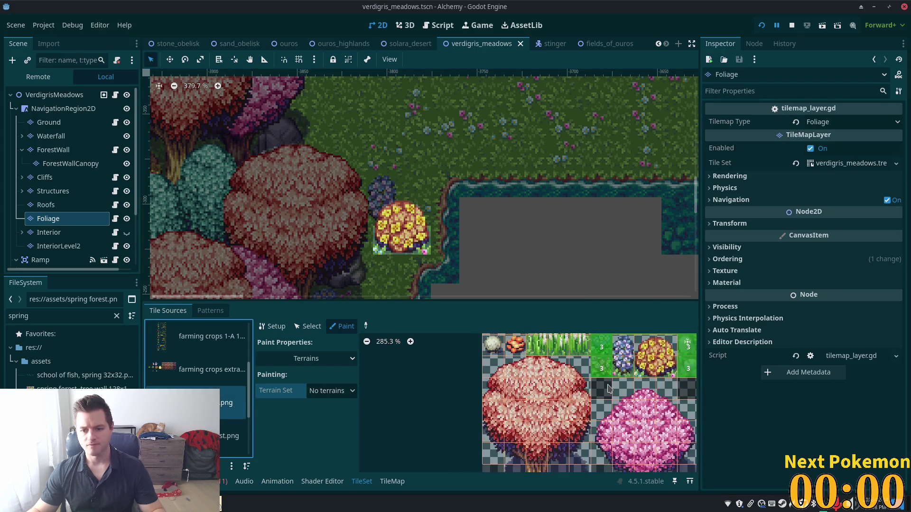
{"action": "scroll", "coordinate": [609, 388], "scroll_direction": "up", "scroll_amount": 3}
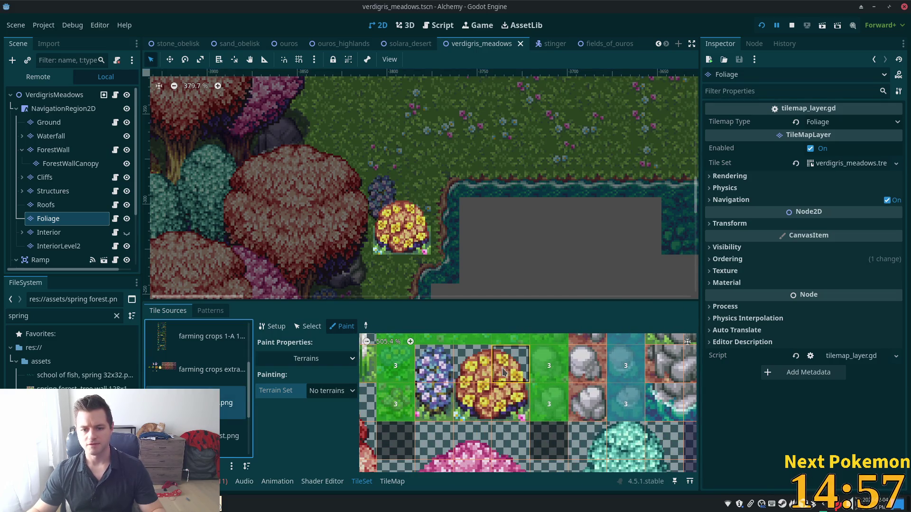
{"action": "left_click", "coordinate": [504, 373]}
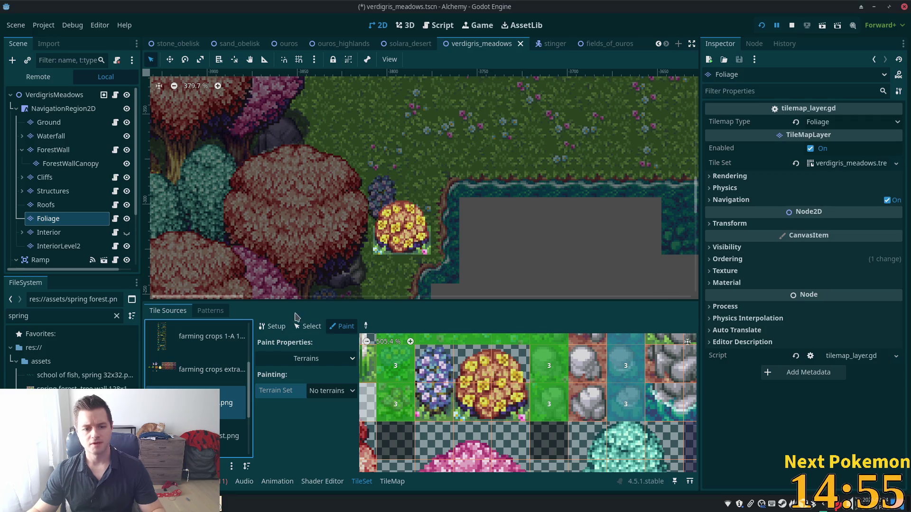
{"action": "left_click", "coordinate": [308, 327]}
{"action": "left_click_drag", "start_coordinate": [484, 363], "coordinate": [517, 362]}
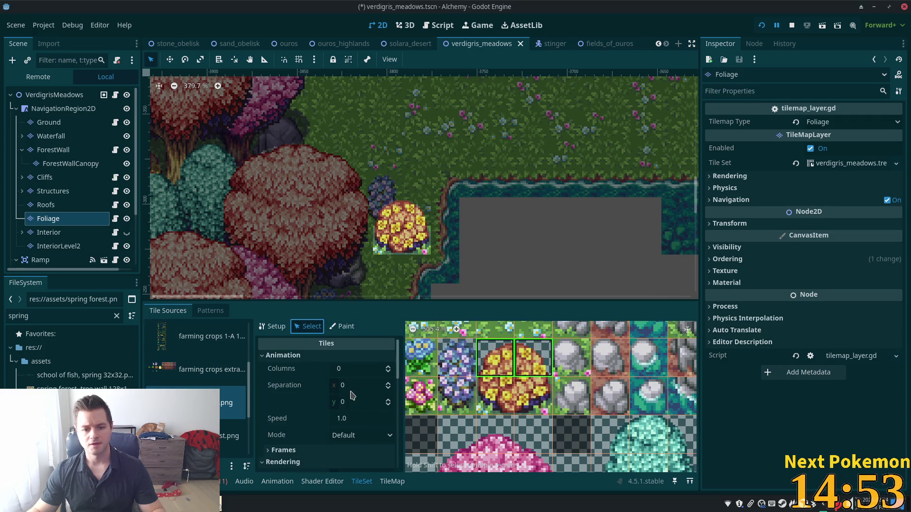
Set the yellow bush tiles' Z Index to 5, save, and bring the game window forward
{"action": "scroll", "coordinate": [352, 396], "scroll_direction": "down", "scroll_amount": 5}
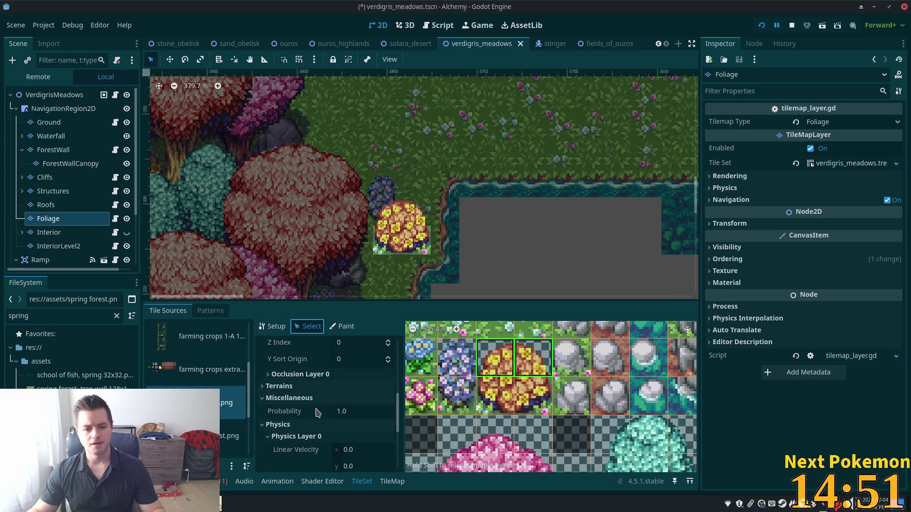
{"action": "left_click", "coordinate": [278, 426]}
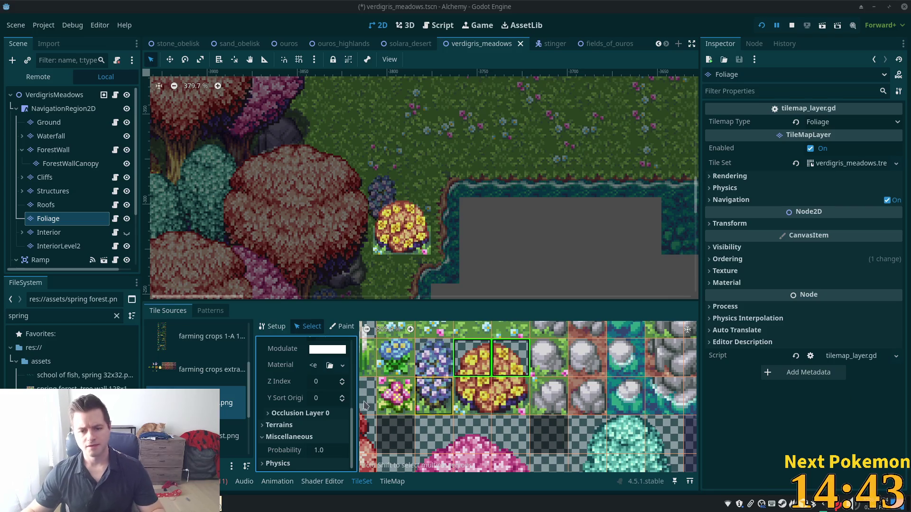
{"action": "left_click", "coordinate": [324, 382]}
{"action": "type", "text": "5"}
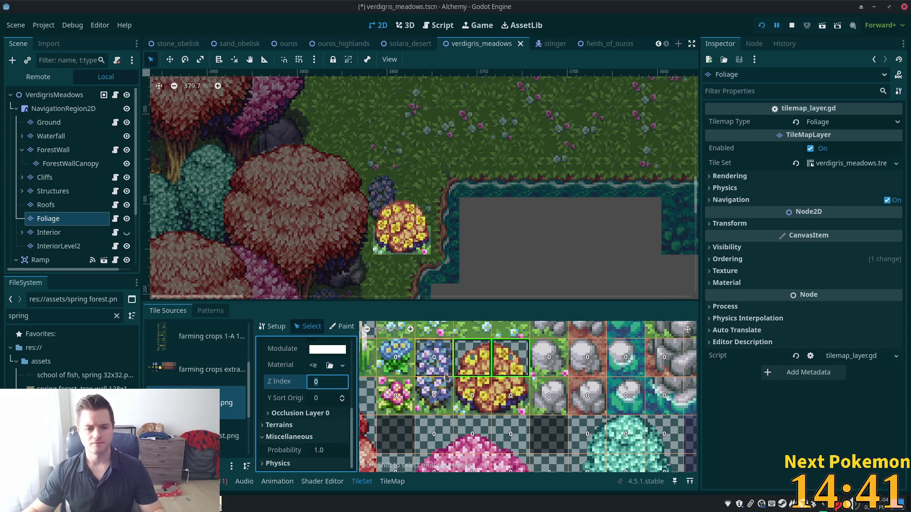
{"action": "key", "text": "Tab"}
{"action": "key", "text": "ctrl+s"}
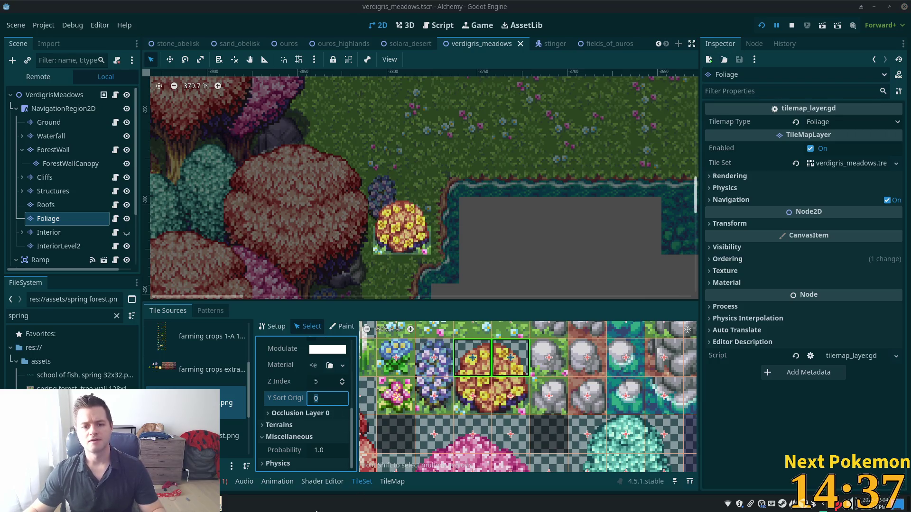
{"action": "mouse_move", "coordinate": [268, 498]}
{"action": "left_click", "coordinate": [280, 442]}
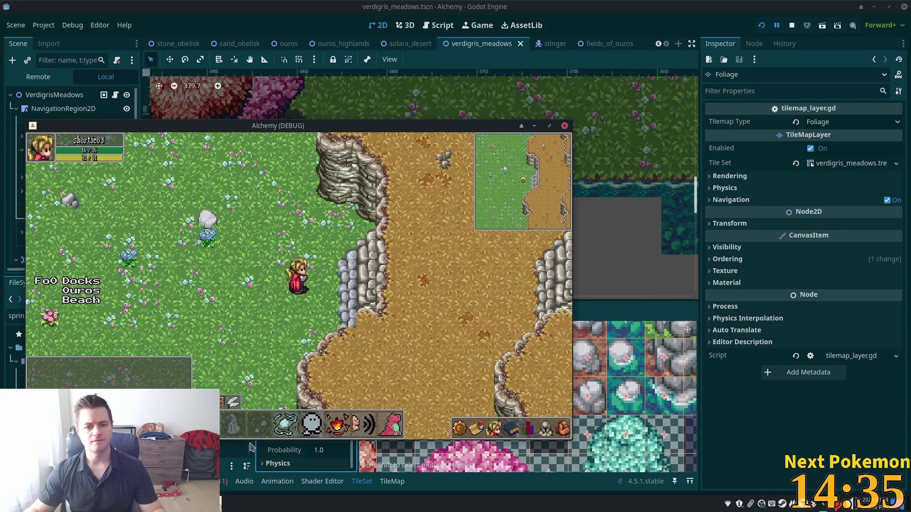
Restart the game with F5 and arrange the two game windows side by side
{"action": "left_click", "coordinate": [268, 467]}
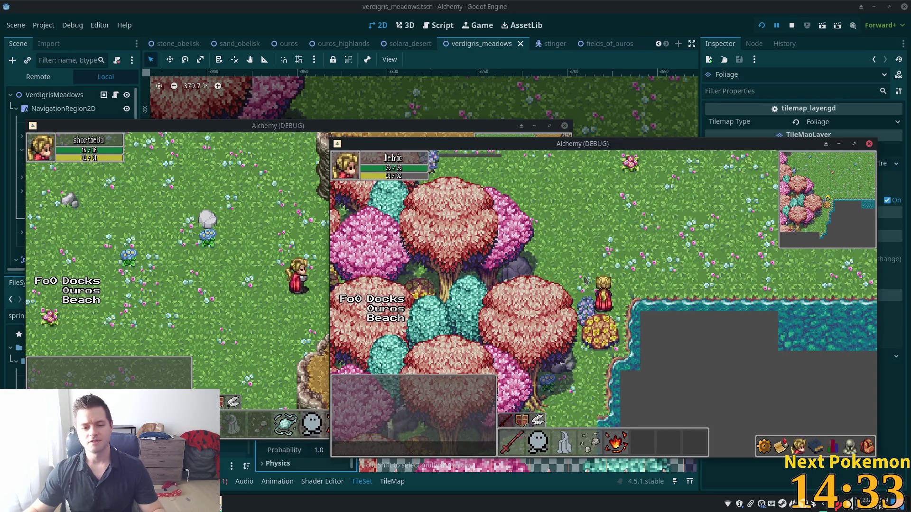
{"action": "key", "text": "Up"}
{"action": "key", "text": "Down"}
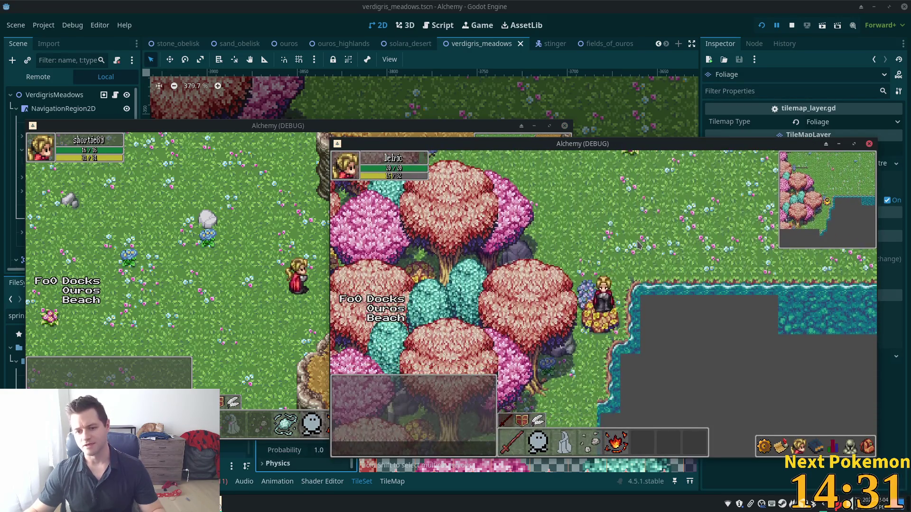
{"action": "key", "text": "F5"}
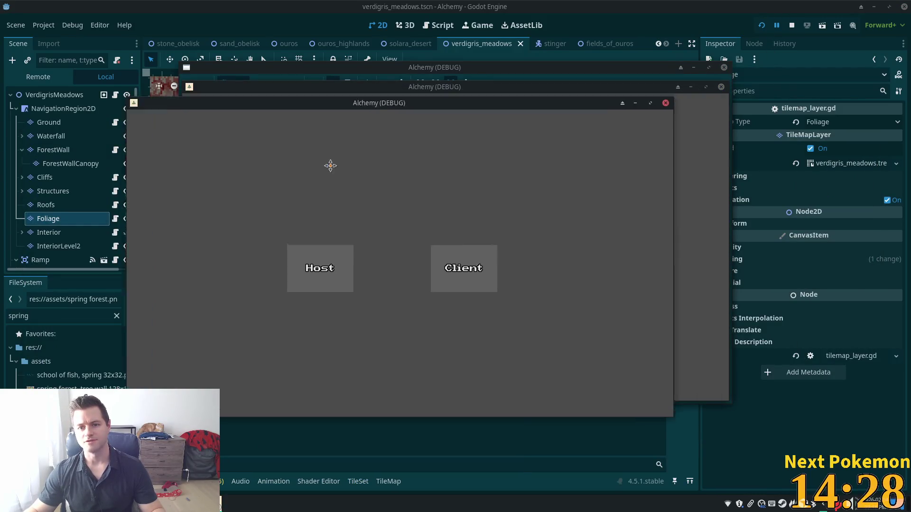
{"action": "mouse_move", "coordinate": [491, 94]}
{"action": "left_mouse_down"}
{"action": "mouse_move", "coordinate": [386, 127]}
{"action": "mouse_move", "coordinate": [384, 153]}
{"action": "left_mouse_up"}
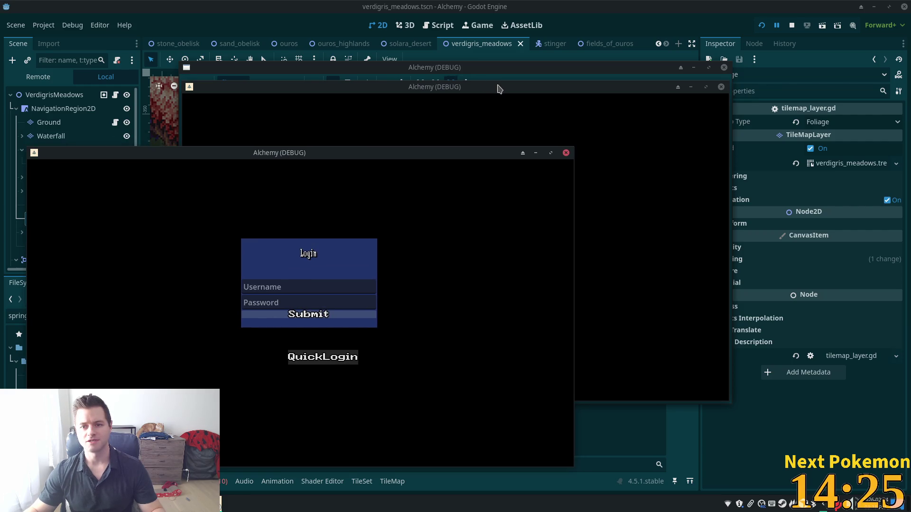
{"action": "mouse_move", "coordinate": [499, 88]}
{"action": "left_mouse_down"}
{"action": "mouse_move", "coordinate": [555, 98]}
{"action": "mouse_move", "coordinate": [648, 157]}
{"action": "left_mouse_up"}
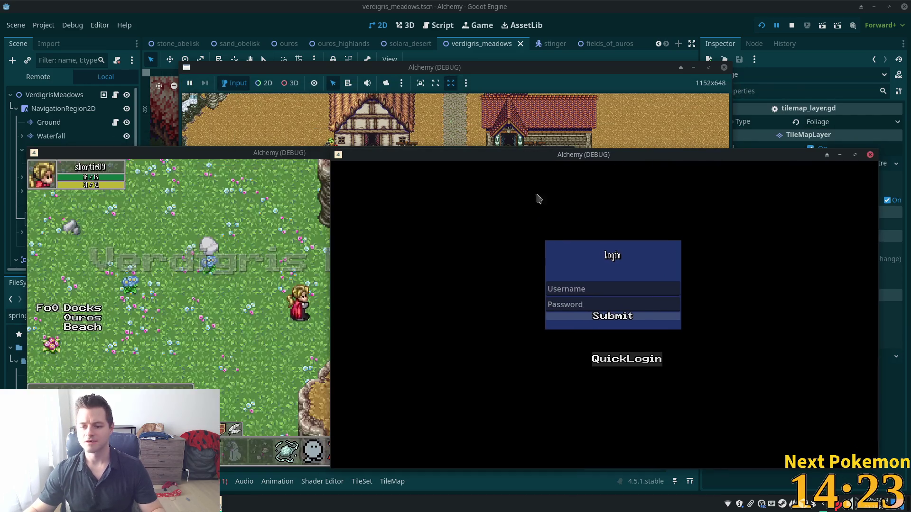
Walk the character through the meadow, into the pink trees and back, then stop the game
{"action": "key", "text": "Left"}
{"action": "key", "text": "Down"}
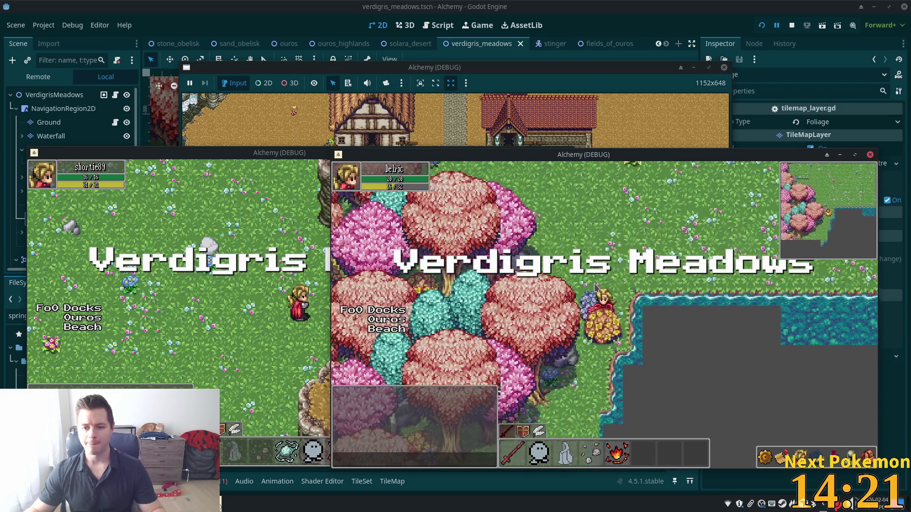
{"action": "key", "text": "Right"}
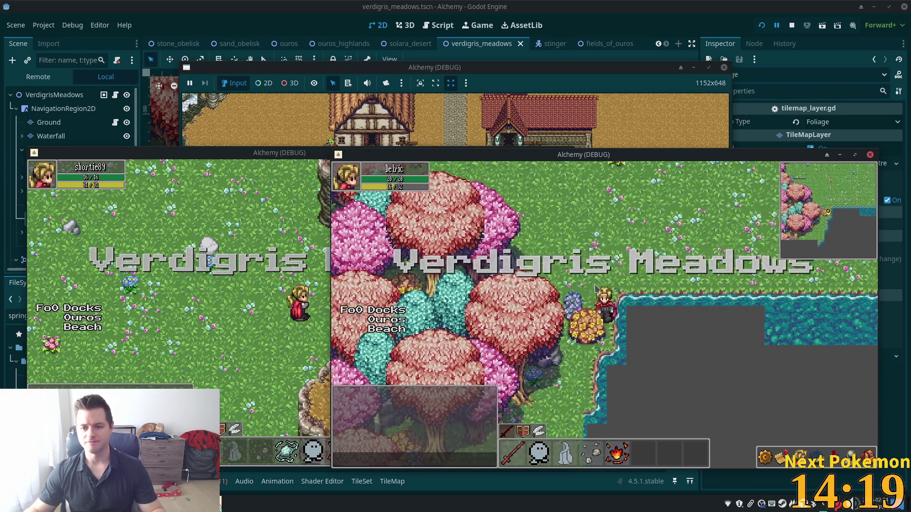
{"action": "key", "text": "Left"}
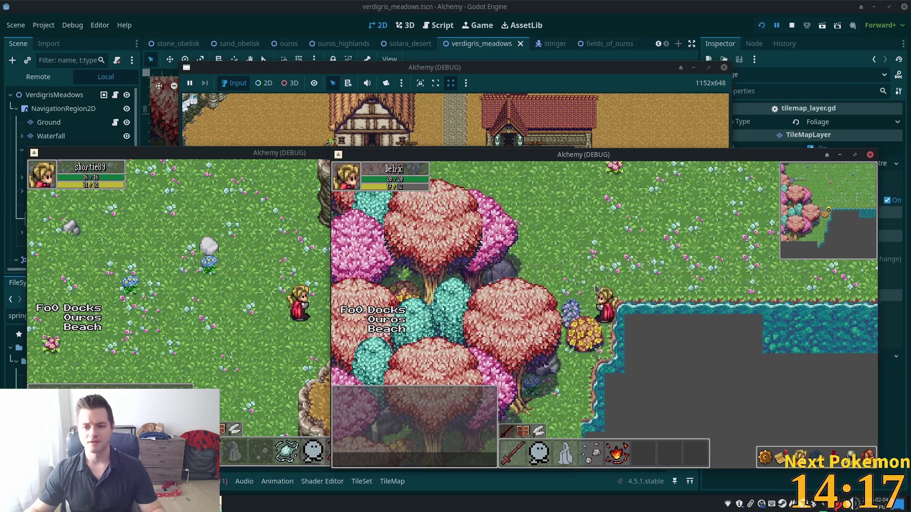
{"action": "key", "text": "Right"}
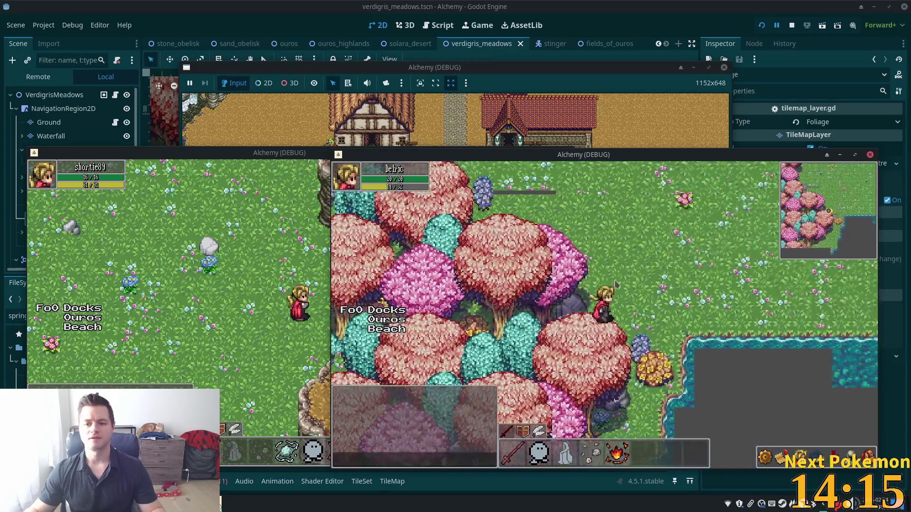
{"action": "key", "text": "F8"}
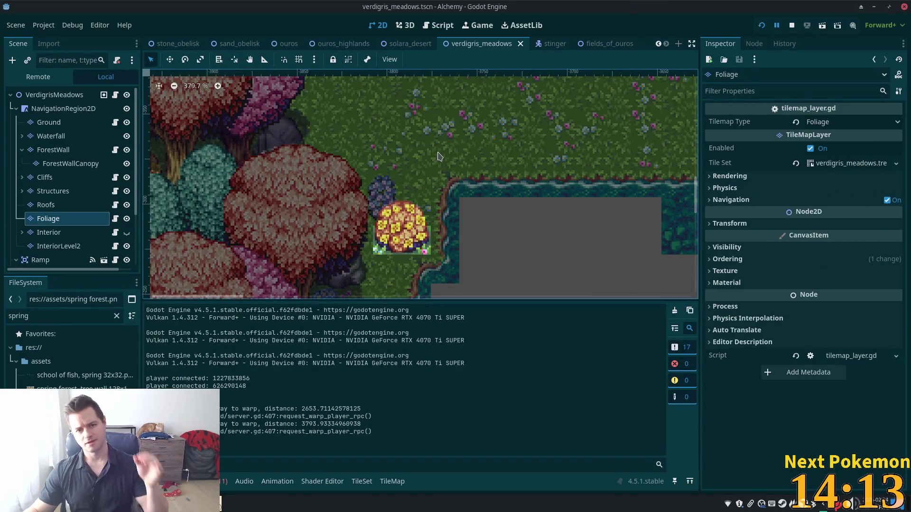
Paint a four-tile grass terrain strip beside the pink trees on the Ground layer and save
{"action": "scroll", "coordinate": [464, 236], "scroll_direction": "down", "scroll_amount": 3}
{"action": "scroll", "coordinate": [322, 147], "scroll_direction": "down", "scroll_amount": 2}
{"action": "scroll", "coordinate": [285, 133], "scroll_direction": "up", "scroll_amount": 3}
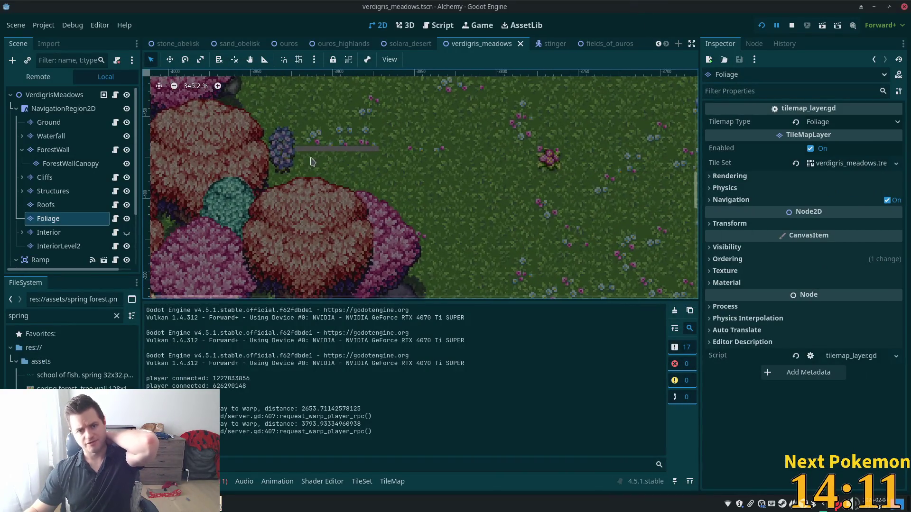
{"action": "left_click", "coordinate": [74, 123]}
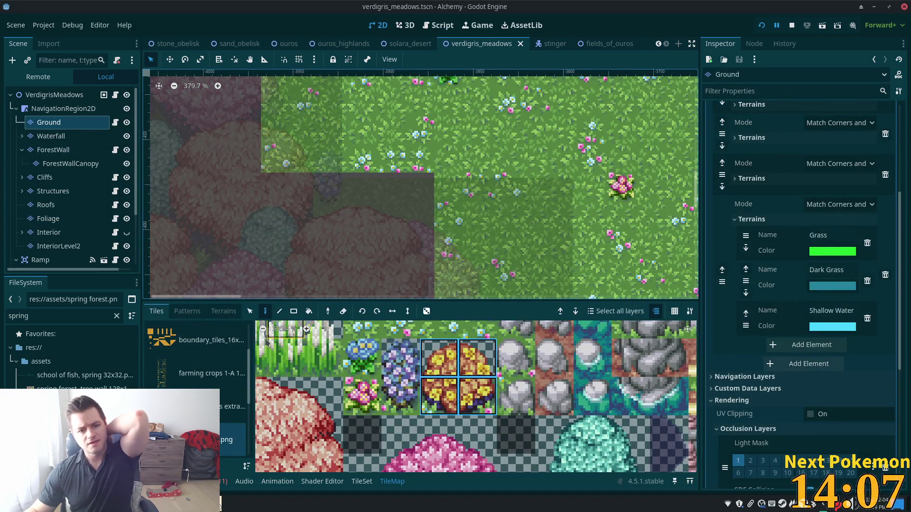
{"action": "left_click", "coordinate": [223, 311]}
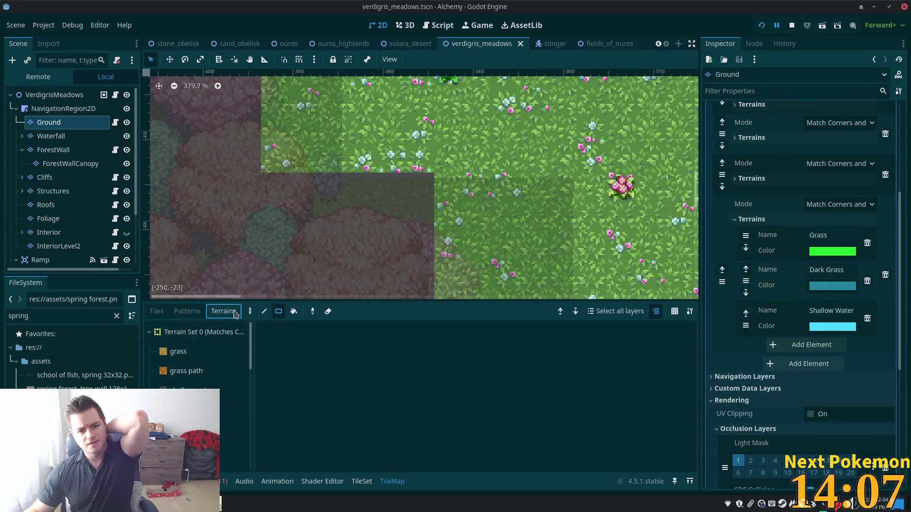
{"action": "left_click", "coordinate": [149, 332]}
{"action": "left_click", "coordinate": [236, 410]}
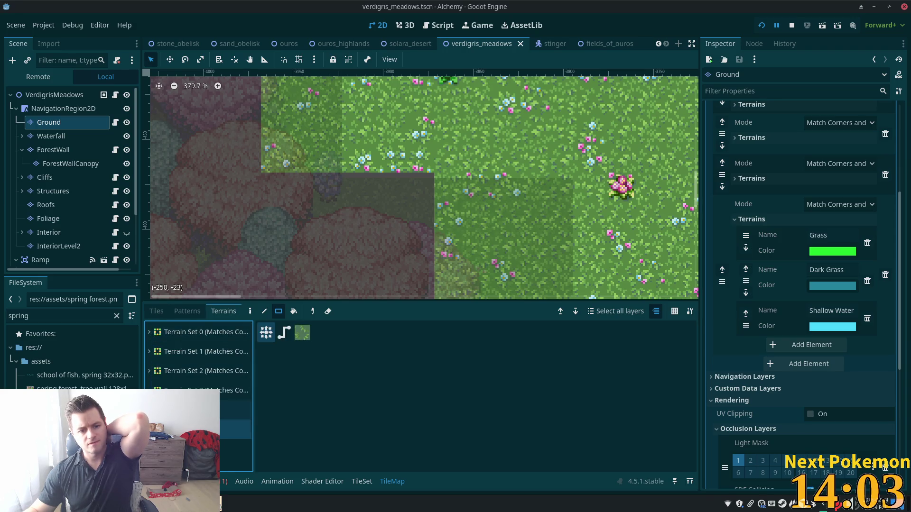
{"action": "left_click_drag", "start_coordinate": [432, 186], "coordinate": [363, 190]}
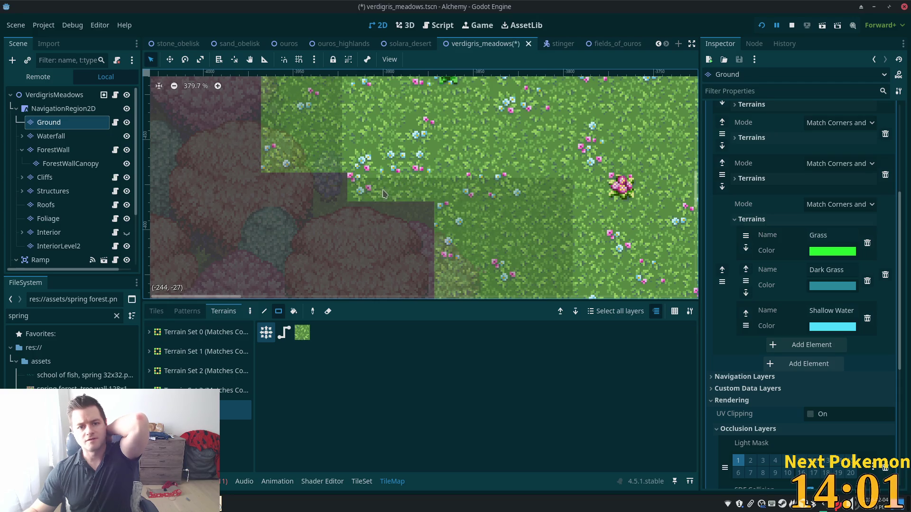
{"action": "left_click", "coordinate": [338, 188]}
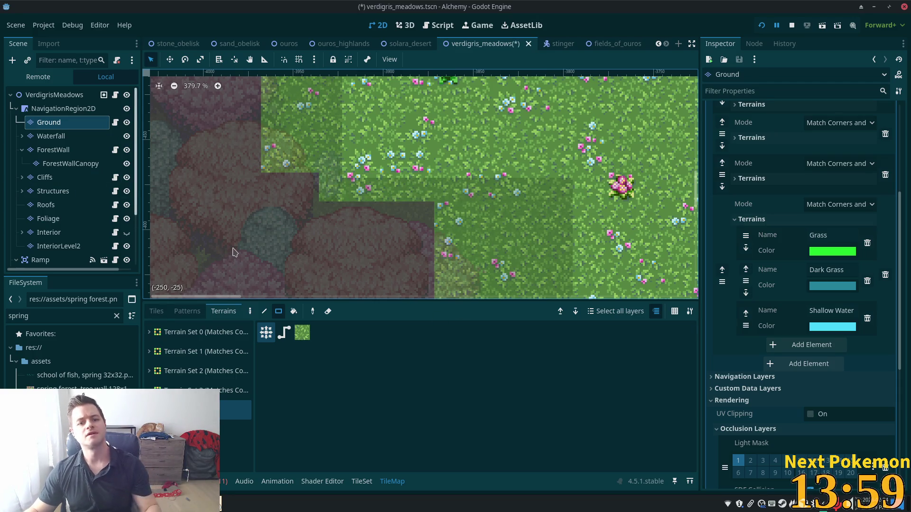
{"action": "key", "text": "ctrl+s"}
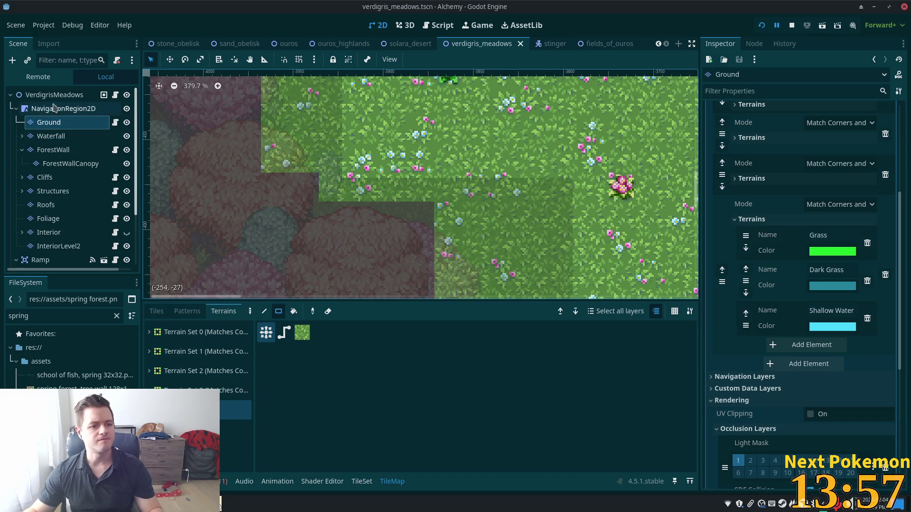
Select the scene root, then reselect the Ground layer for painting
{"action": "left_click", "coordinate": [55, 95]}
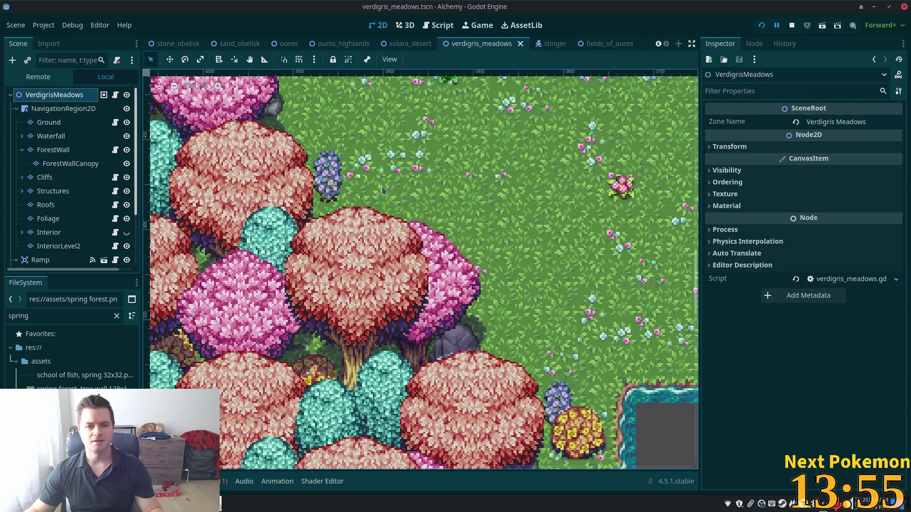
{"action": "scroll", "coordinate": [444, 192], "scroll_direction": "down", "scroll_amount": 3}
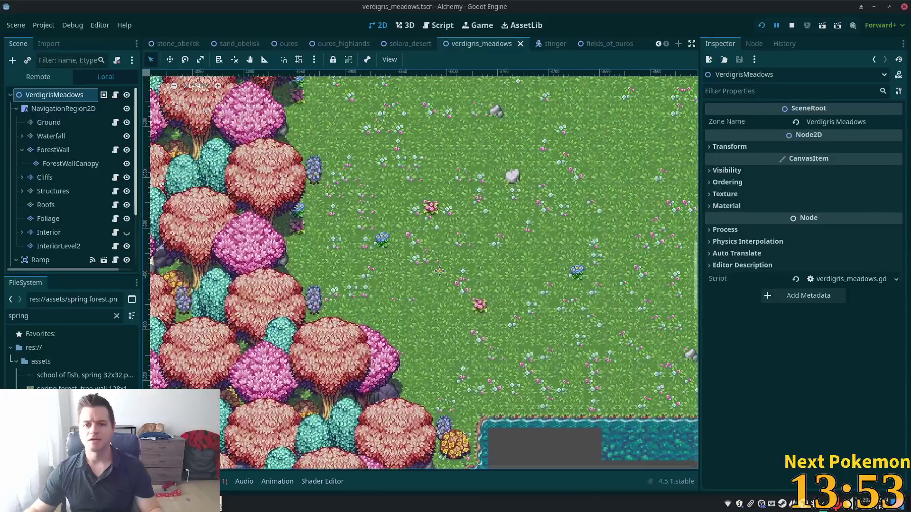
{"action": "scroll", "coordinate": [474, 258], "scroll_direction": "up", "scroll_amount": 2}
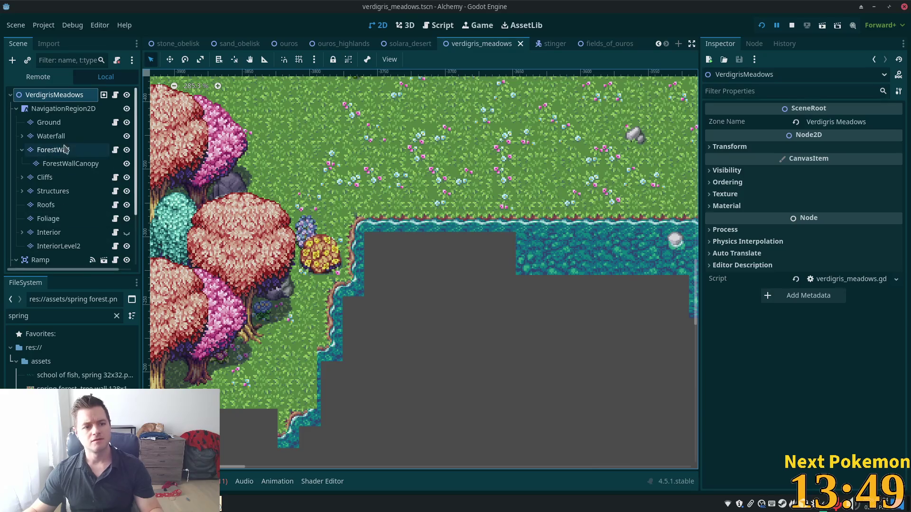
{"action": "left_click", "coordinate": [49, 122]}
{"action": "scroll", "coordinate": [409, 227], "scroll_direction": "down", "scroll_amount": 3}
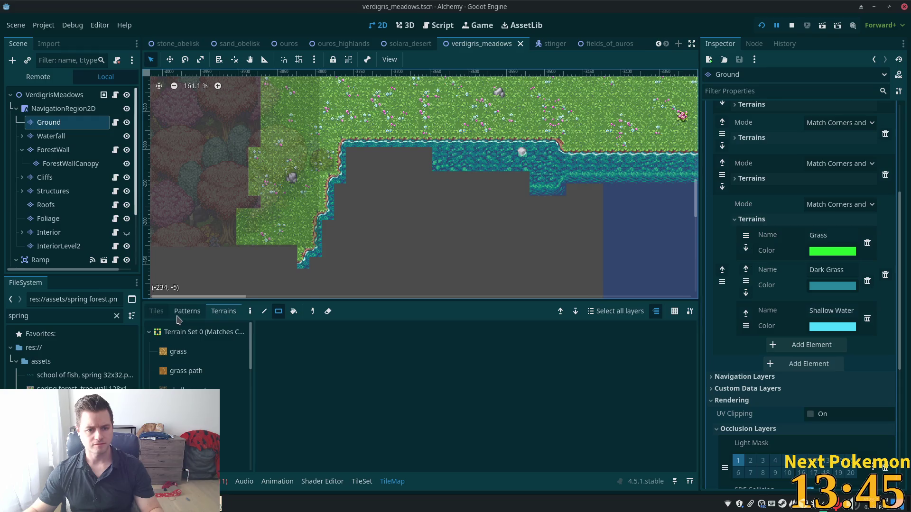
Paint water tiles from the spring forest atlas into the empty grey lake cells
{"action": "left_click", "coordinate": [158, 313]}
{"action": "scroll", "coordinate": [474, 399], "scroll_direction": "down", "scroll_amount": 2}
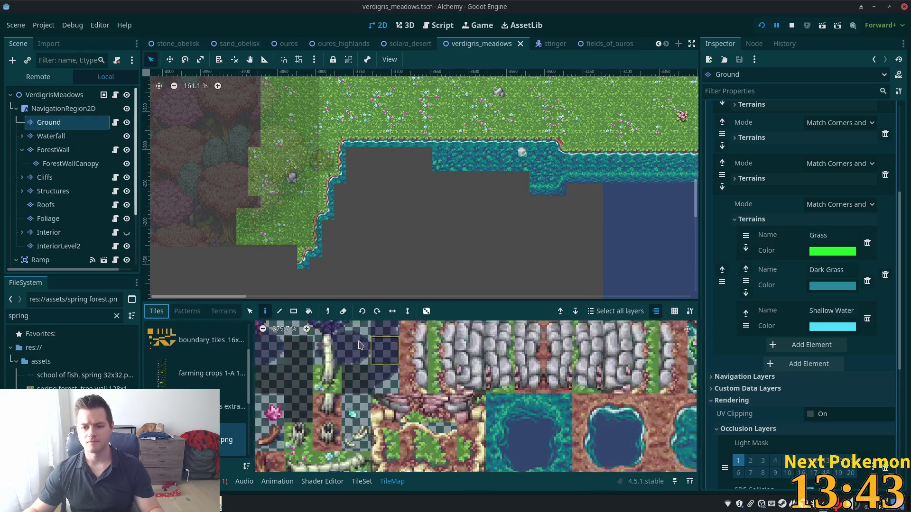
{"action": "left_click", "coordinate": [383, 382]}
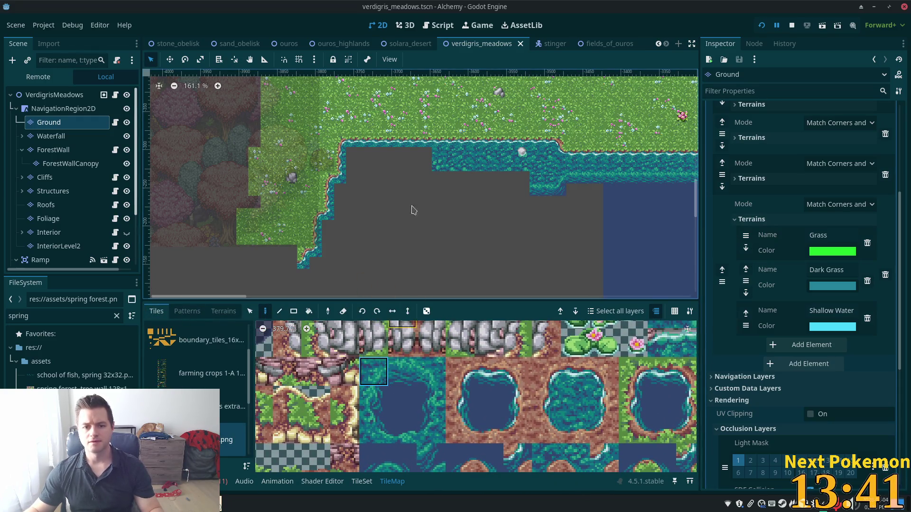
{"action": "left_click", "coordinate": [390, 189]}
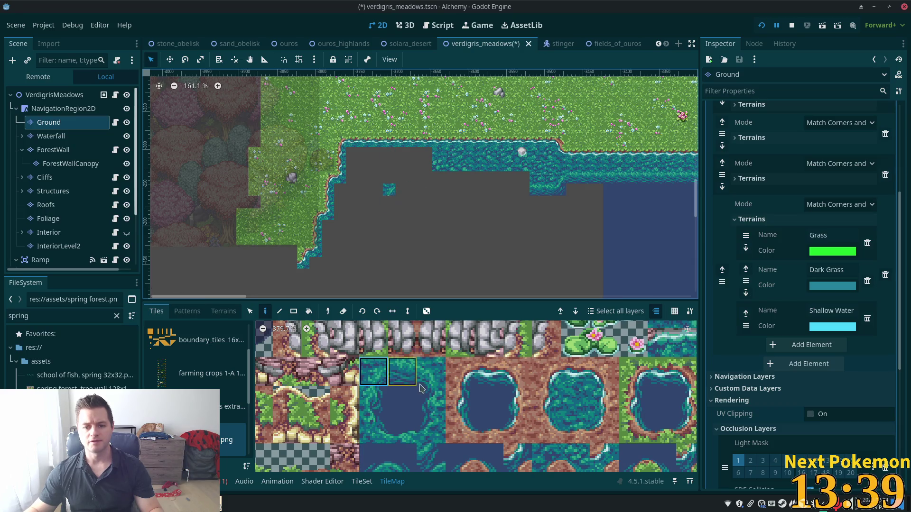
{"action": "left_click", "coordinate": [402, 375]}
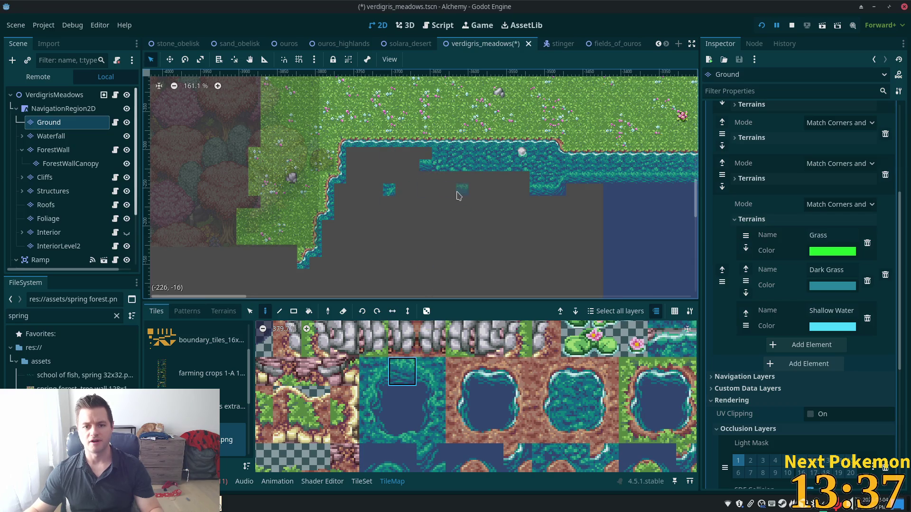
{"action": "left_click", "coordinate": [440, 363]}
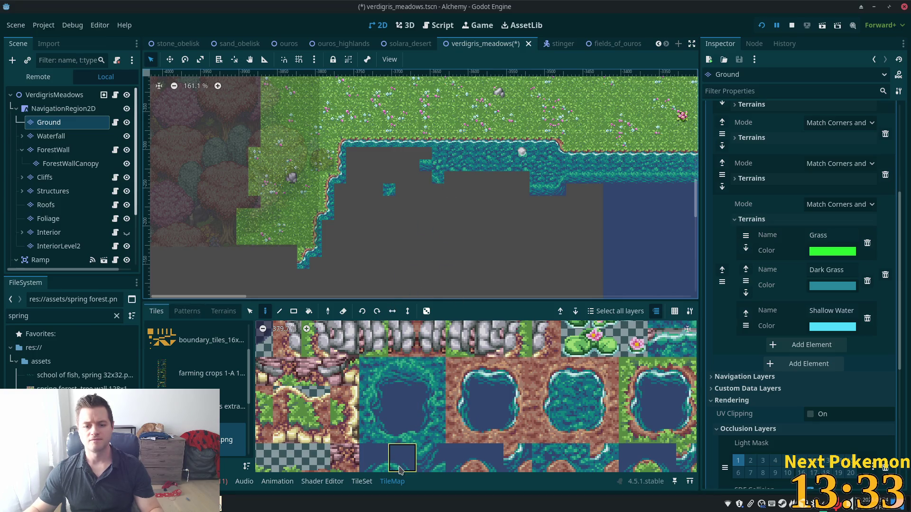
{"action": "scroll", "coordinate": [516, 185], "scroll_direction": "up", "scroll_amount": 5}
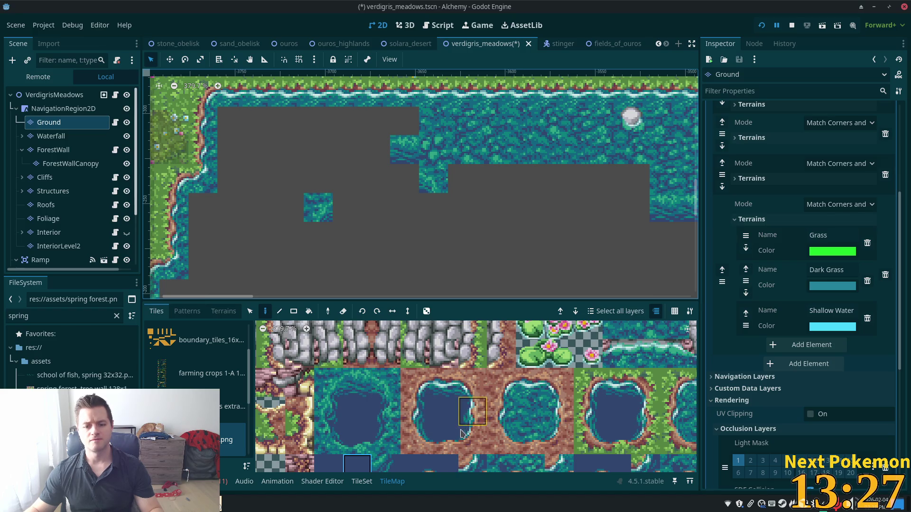
{"action": "scroll", "coordinate": [387, 390], "scroll_direction": "down", "scroll_amount": 5}
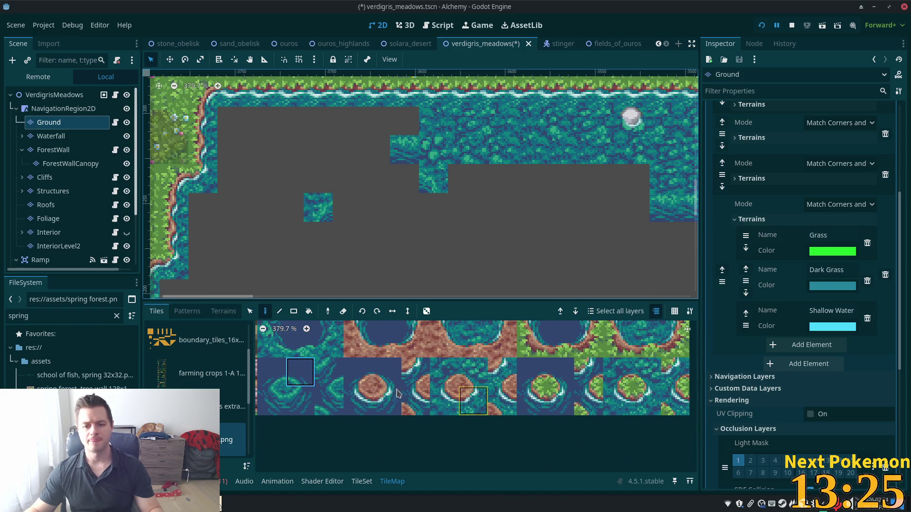
{"action": "left_click", "coordinate": [406, 179]}
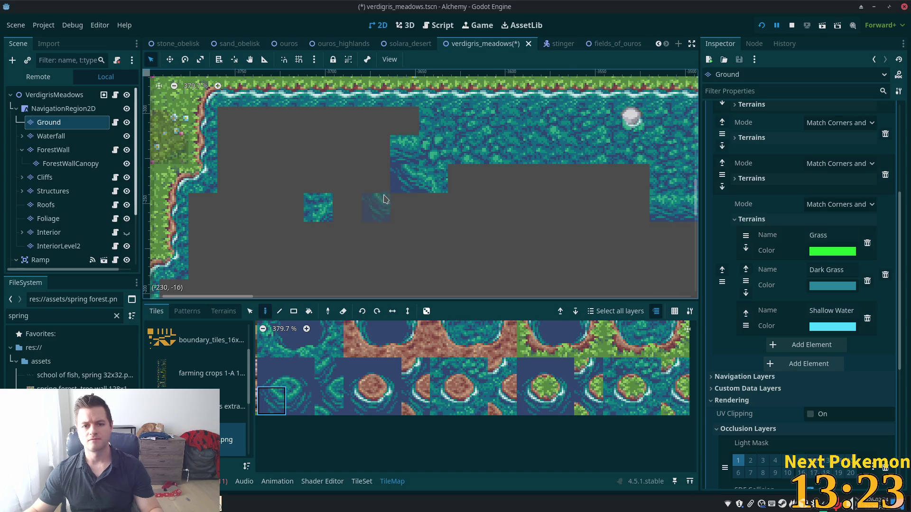
Place shoreline water-edge tiles along the lake's left side
{"action": "scroll", "coordinate": [321, 420], "scroll_direction": "up", "scroll_amount": 5}
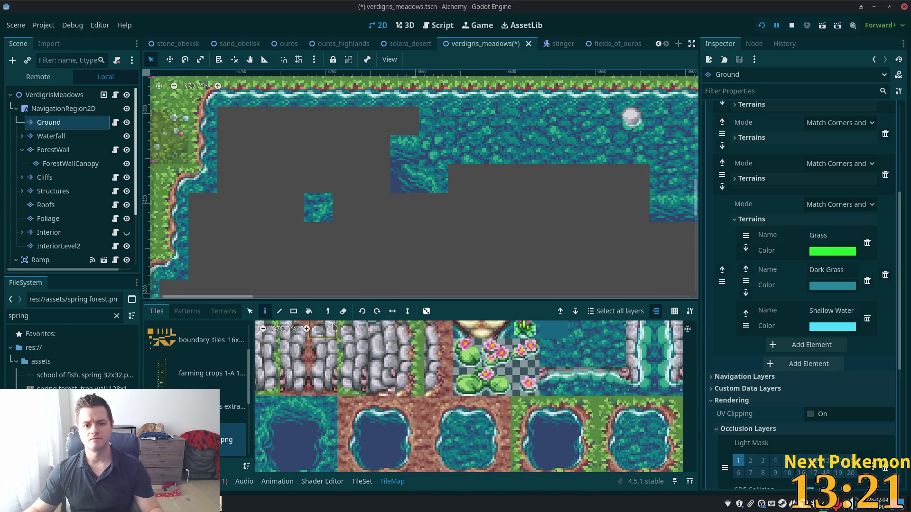
{"action": "left_click", "coordinate": [321, 418]}
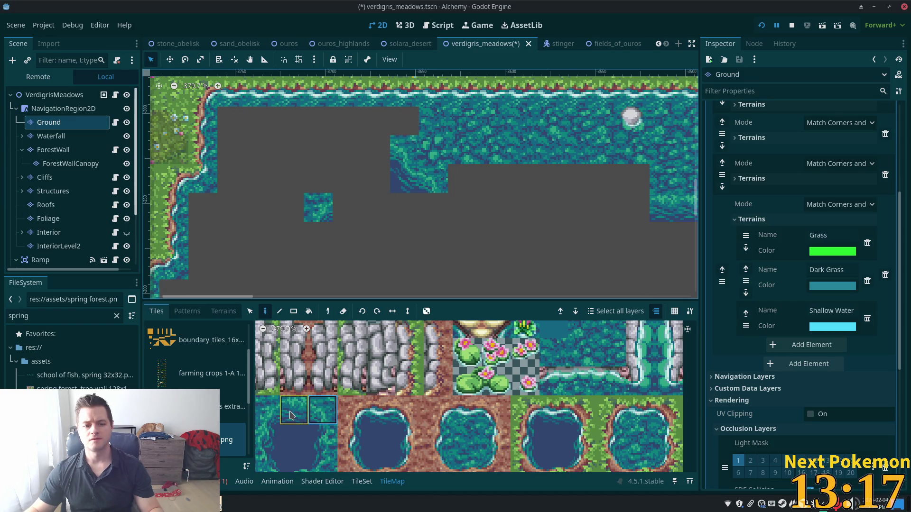
{"action": "left_click", "coordinate": [273, 417]}
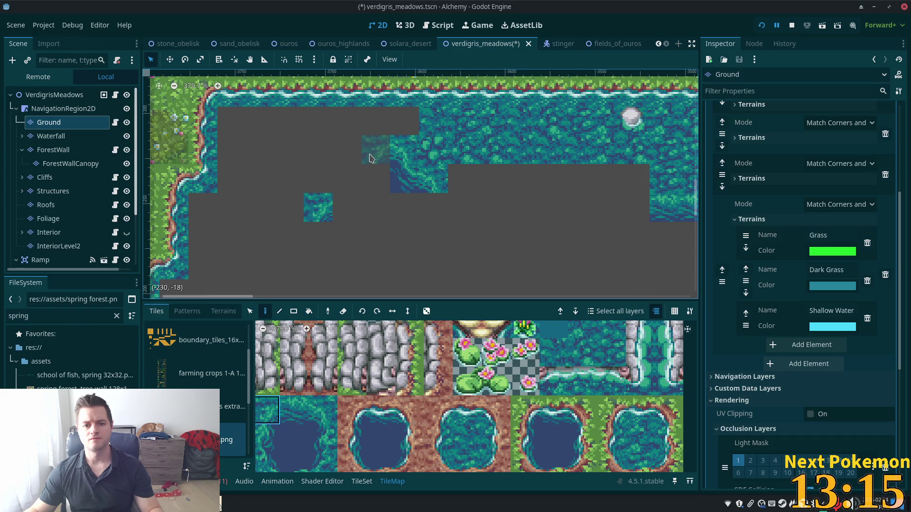
{"action": "left_click", "coordinate": [294, 411]}
{"action": "left_click", "coordinate": [372, 157]}
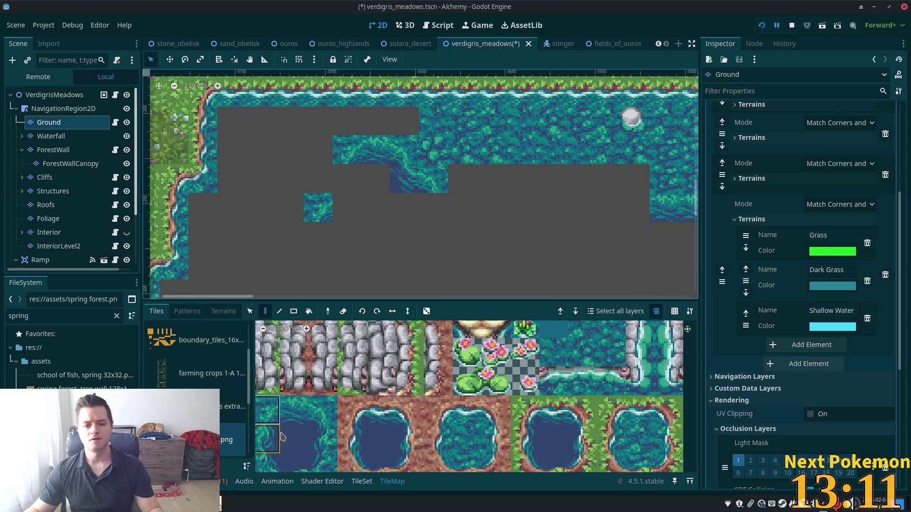
{"action": "left_click", "coordinate": [333, 177]}
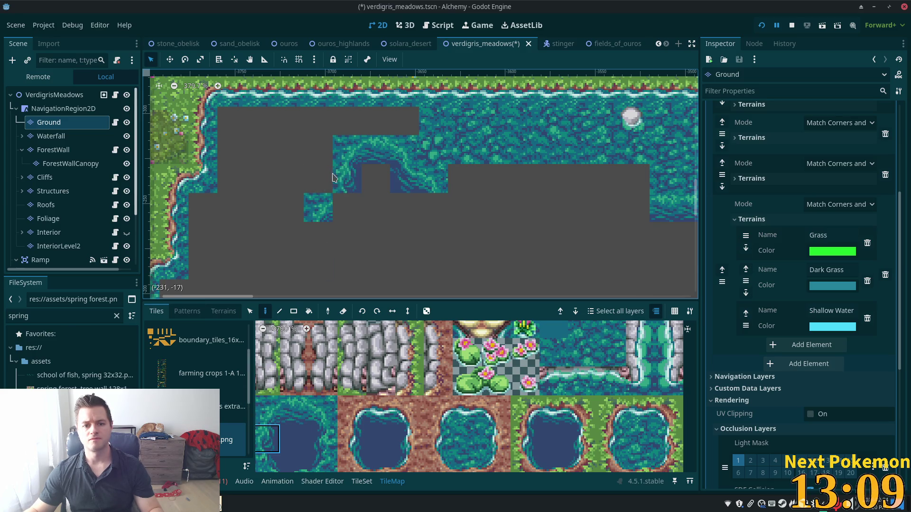
{"action": "scroll", "coordinate": [317, 418], "scroll_direction": "down", "scroll_amount": 3}
{"action": "left_click", "coordinate": [290, 408]}
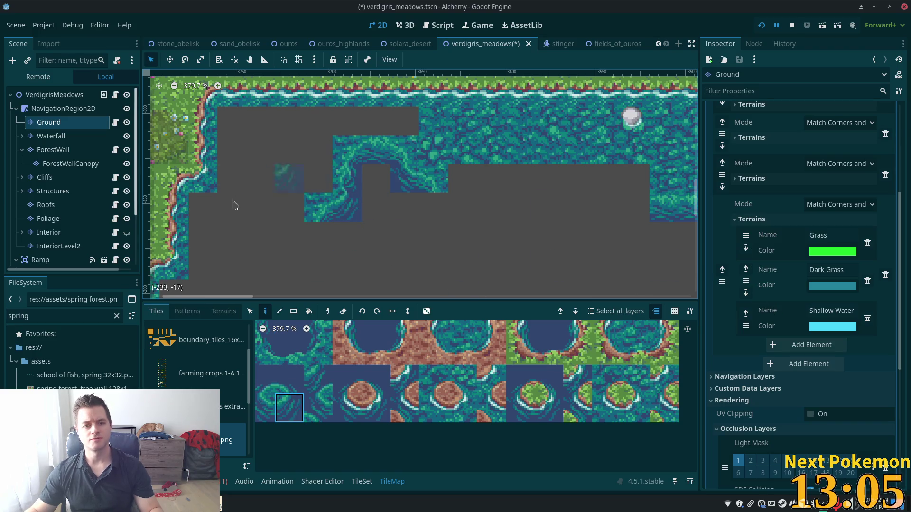
{"action": "scroll", "coordinate": [382, 401], "scroll_direction": "up", "scroll_amount": 3}
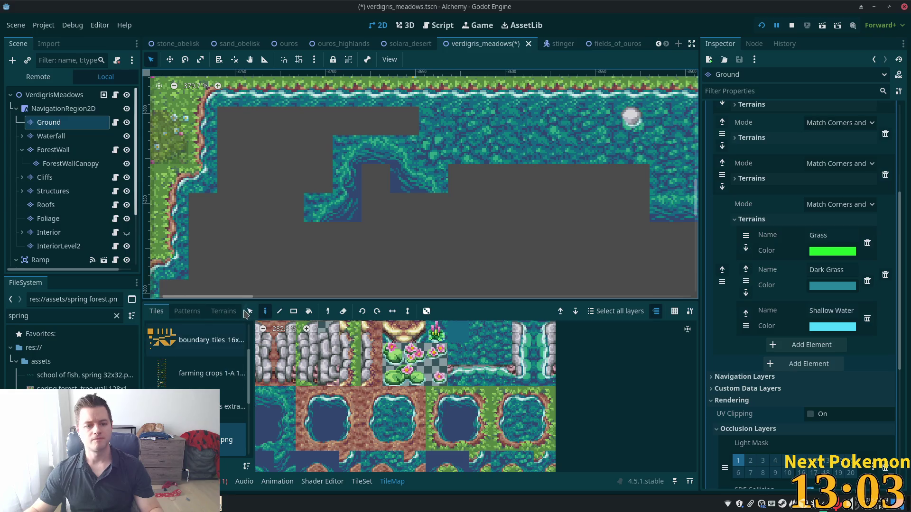
Switch to terrain painting and collapse Terrain Sets 0, 1 and 2
{"action": "left_click", "coordinate": [223, 311]}
{"action": "left_click", "coordinate": [175, 332]}
{"action": "left_click", "coordinate": [175, 352]}
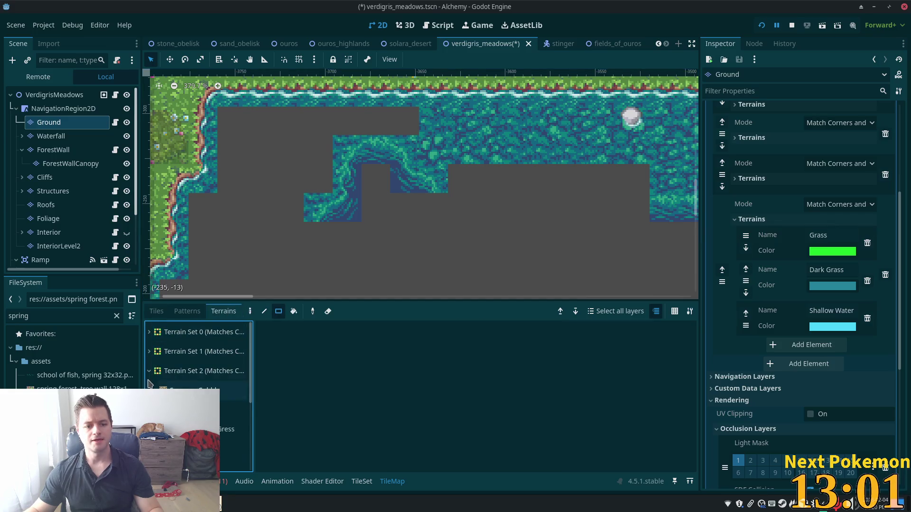
{"action": "left_click", "coordinate": [175, 371]}
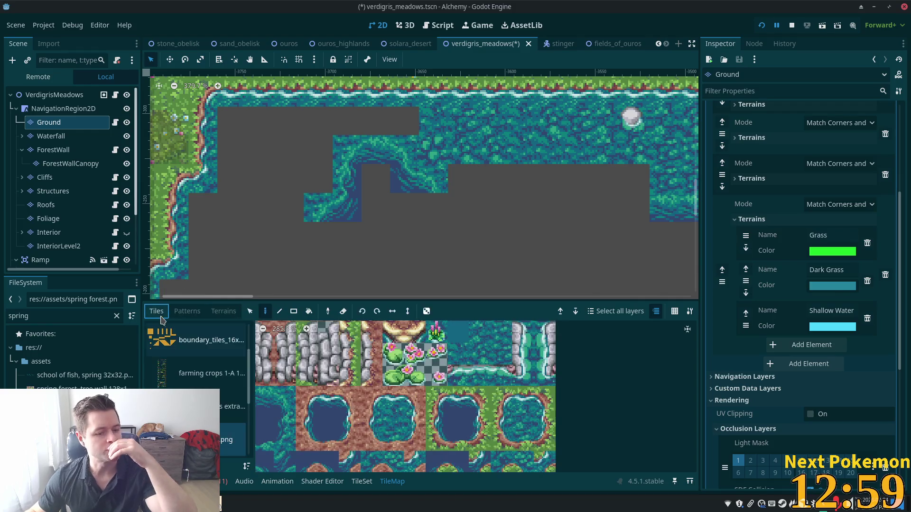
{"action": "left_click", "coordinate": [156, 311]}
{"action": "left_click", "coordinate": [216, 314]}
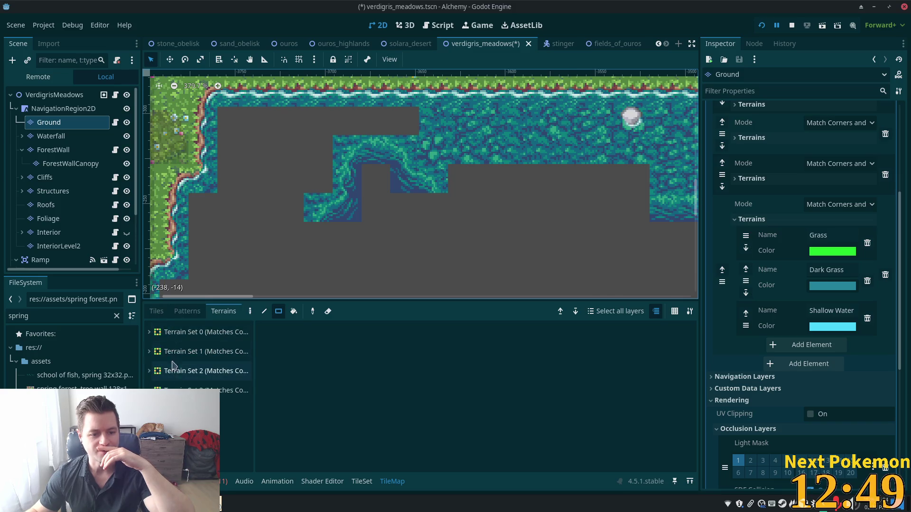
Paint water terrain over the grey strips along the lake's northern and western sides
{"action": "left_click", "coordinate": [232, 448]}
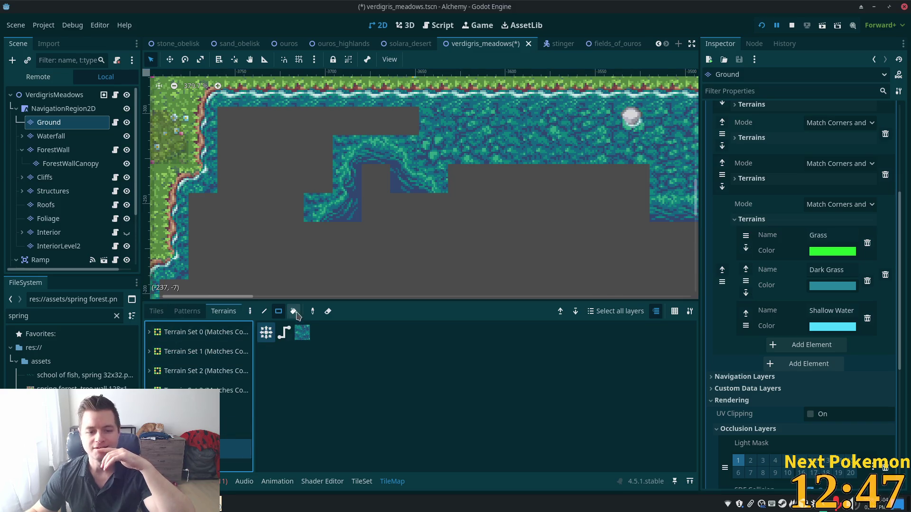
{"action": "left_click_drag", "start_coordinate": [405, 121], "coordinate": [230, 122]}
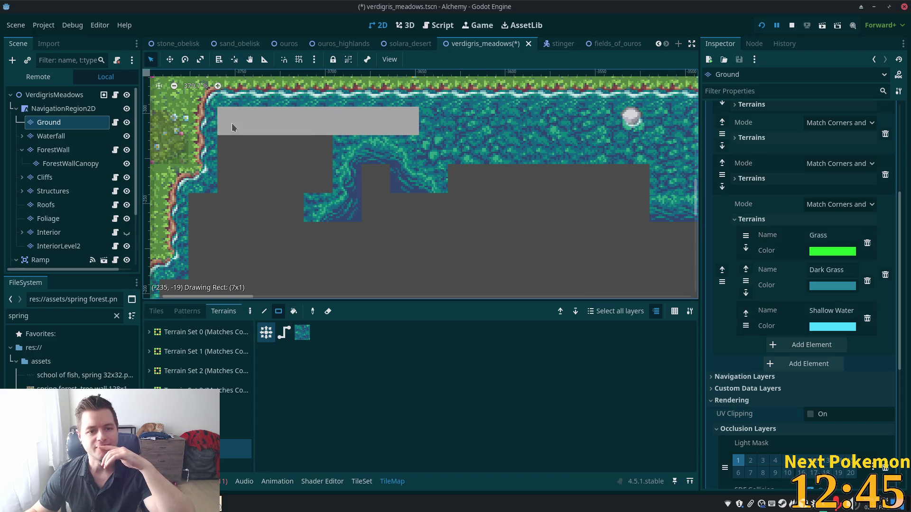
{"action": "mouse_move", "coordinate": [322, 166]}
{"action": "left_mouse_down"}
{"action": "mouse_move", "coordinate": [260, 189]}
{"action": "mouse_move", "coordinate": [251, 173]}
{"action": "mouse_move", "coordinate": [232, 175]}
{"action": "left_mouse_up"}
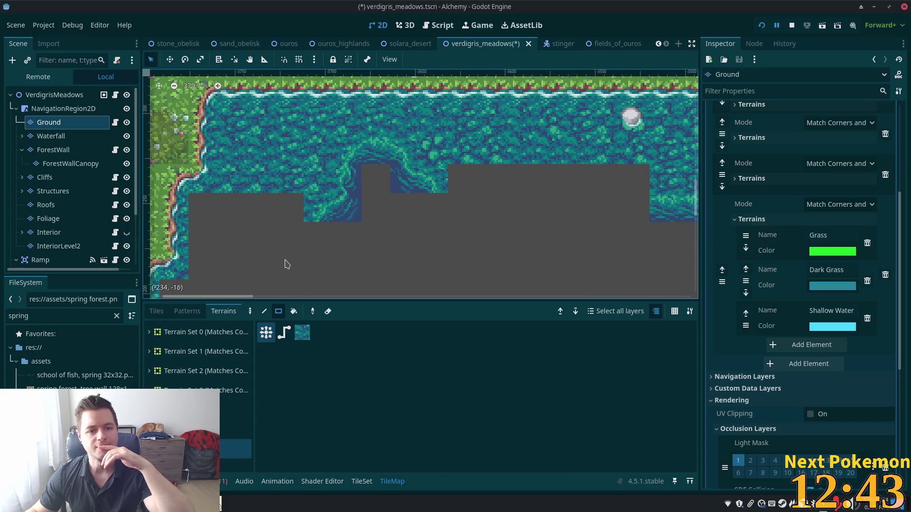
{"action": "left_click_drag", "start_coordinate": [284, 214], "coordinate": [207, 213]}
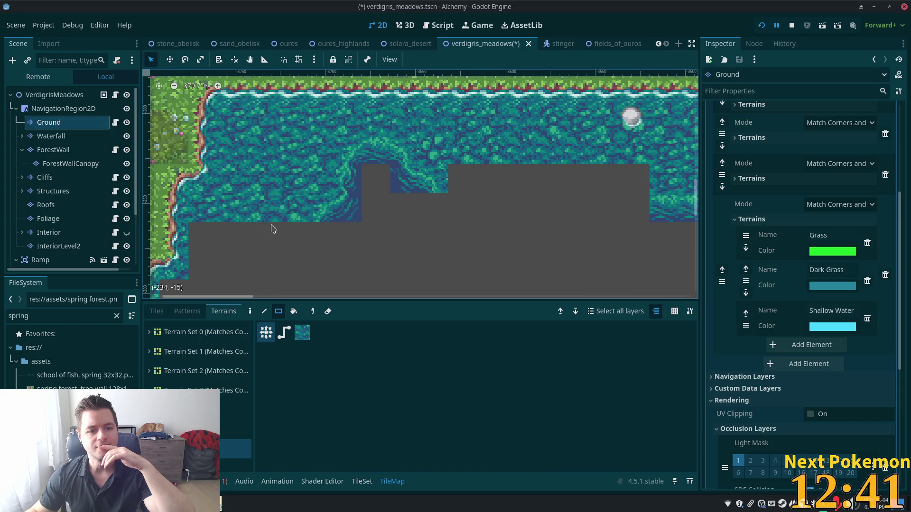
{"action": "left_click_drag", "start_coordinate": [278, 231], "coordinate": [206, 264]}
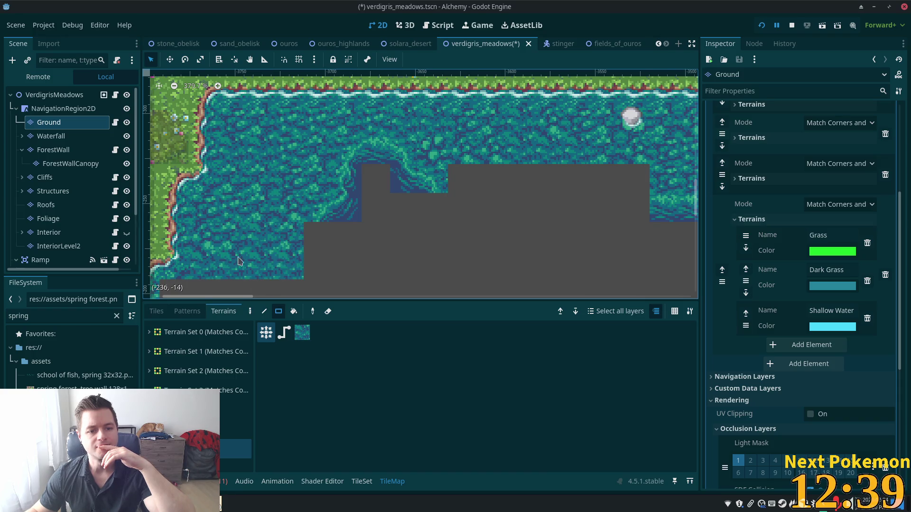
{"action": "left_click_drag", "start_coordinate": [313, 254], "coordinate": [324, 143]}
{"action": "mouse_move", "coordinate": [240, 193]}
{"action": "left_mouse_down"}
{"action": "mouse_move", "coordinate": [182, 199]}
{"action": "mouse_move", "coordinate": [192, 209]}
{"action": "left_mouse_up"}
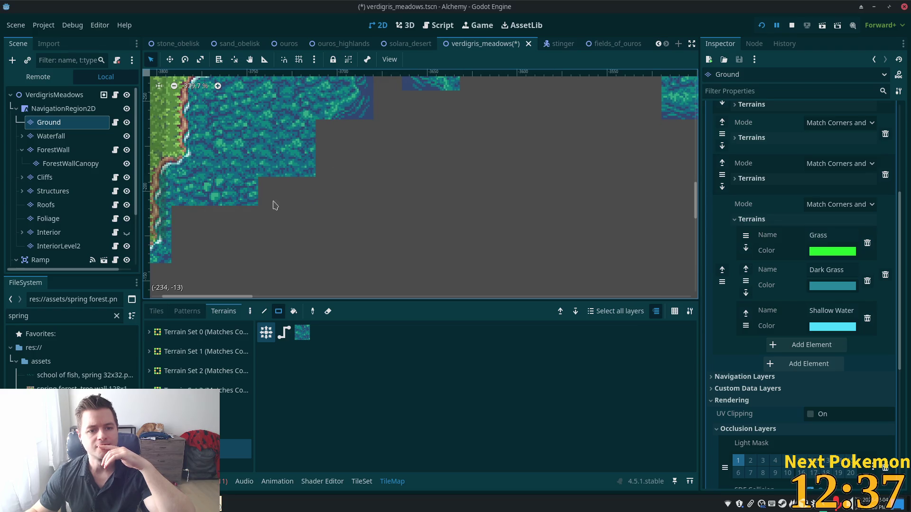
{"action": "left_click_drag", "start_coordinate": [275, 190], "coordinate": [255, 194]}
{"action": "left_click_drag", "start_coordinate": [396, 180], "coordinate": [291, 272]}
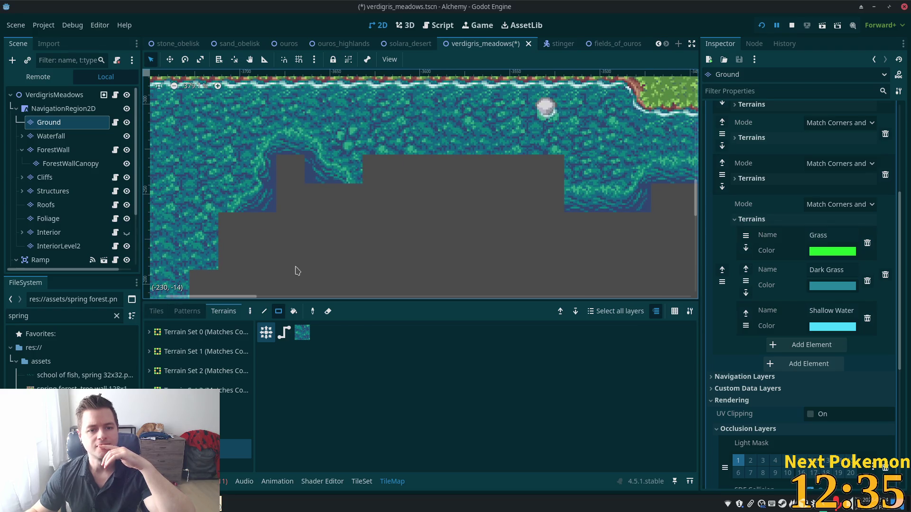
Paint a row of shallow-water shoreline edge tiles along the lake
{"action": "left_click", "coordinate": [156, 311]}
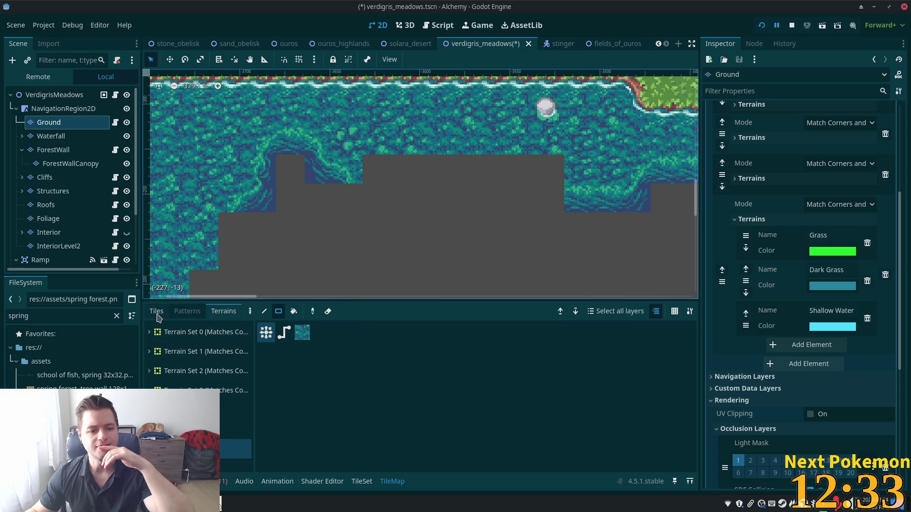
{"action": "scroll", "coordinate": [417, 393], "scroll_direction": "down", "scroll_amount": 3}
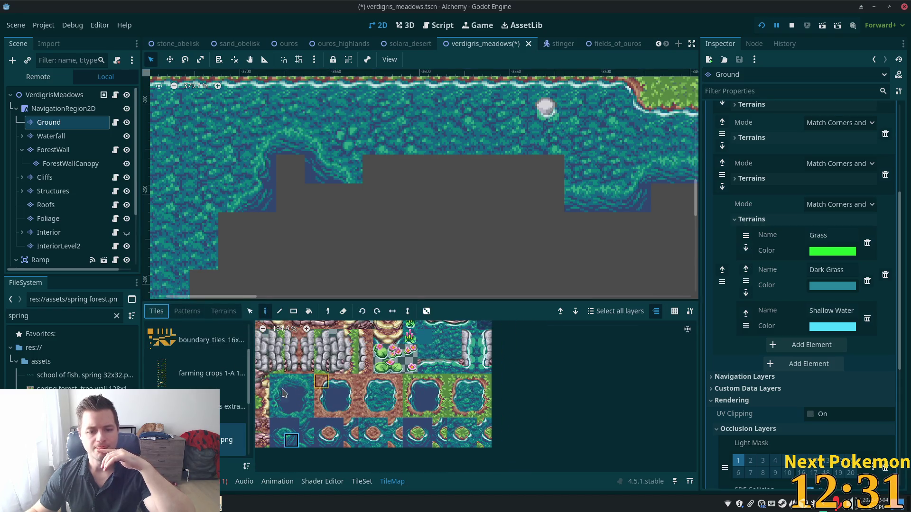
{"action": "left_click", "coordinate": [298, 383]}
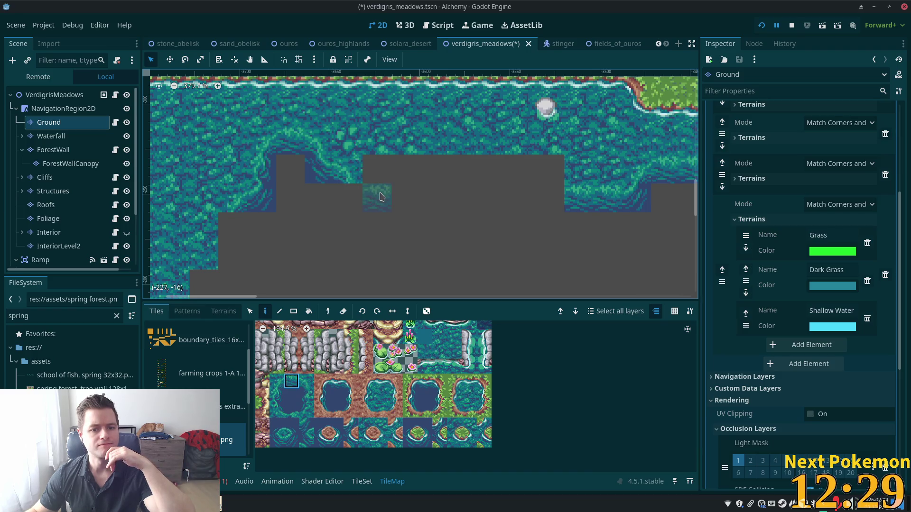
{"action": "left_click", "coordinate": [276, 442]}
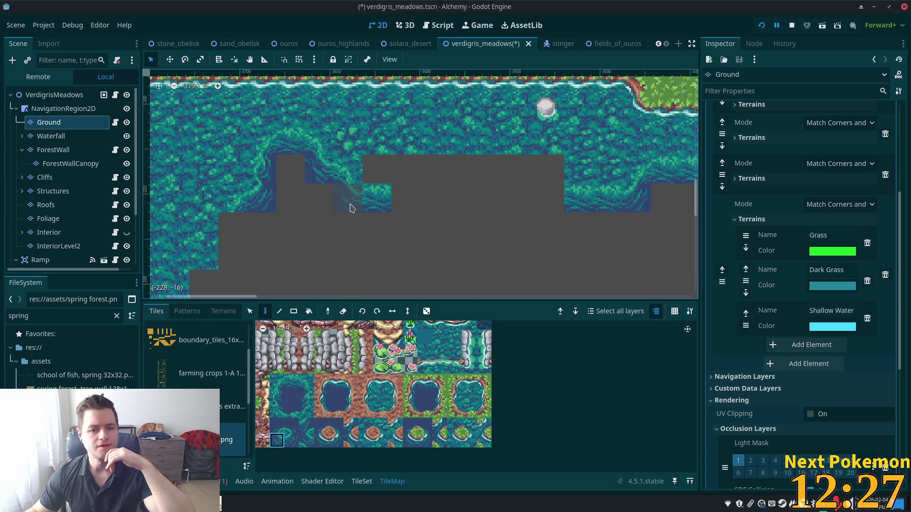
{"action": "left_click", "coordinate": [293, 388]}
{"action": "left_click_drag", "start_coordinate": [396, 197], "coordinate": [551, 195]}
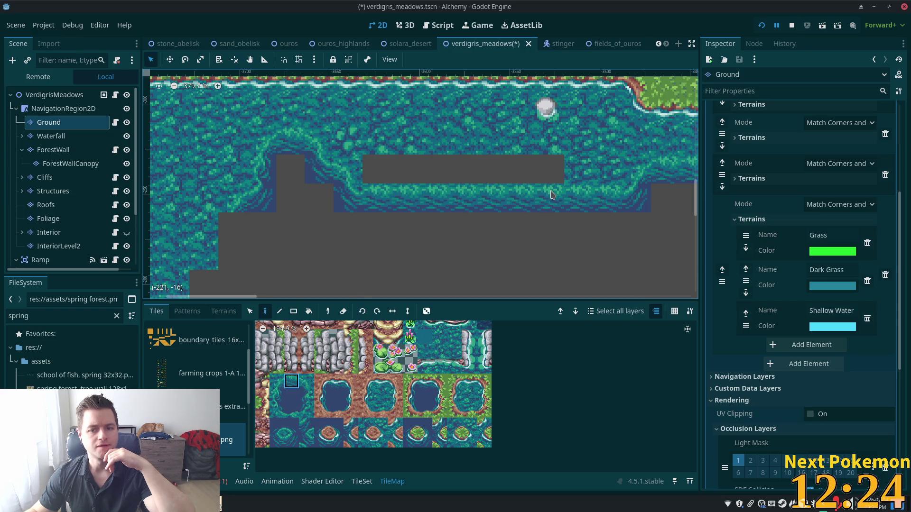
Fill the grey row beside the shoreline with water terrain
{"action": "left_click", "coordinate": [223, 312]}
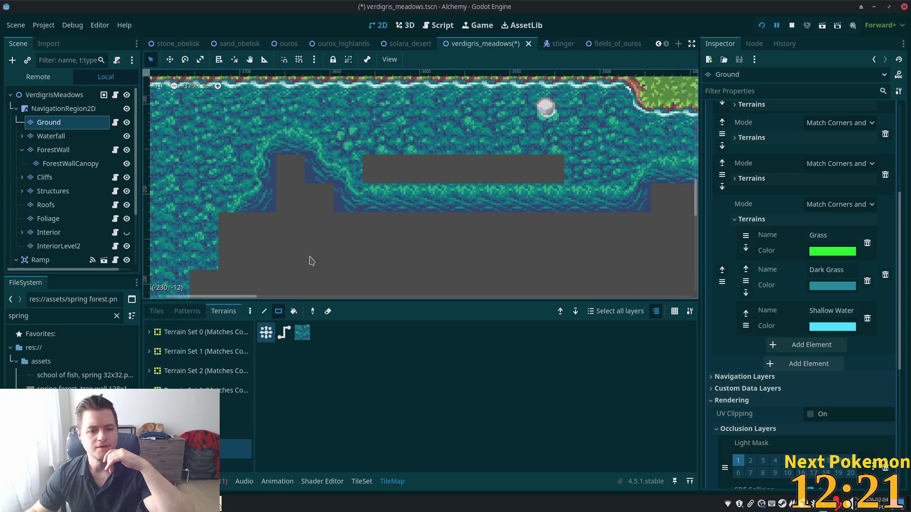
{"action": "left_click_drag", "start_coordinate": [373, 182], "coordinate": [546, 166]}
{"action": "scroll", "coordinate": [359, 174], "scroll_direction": "down", "scroll_amount": 2}
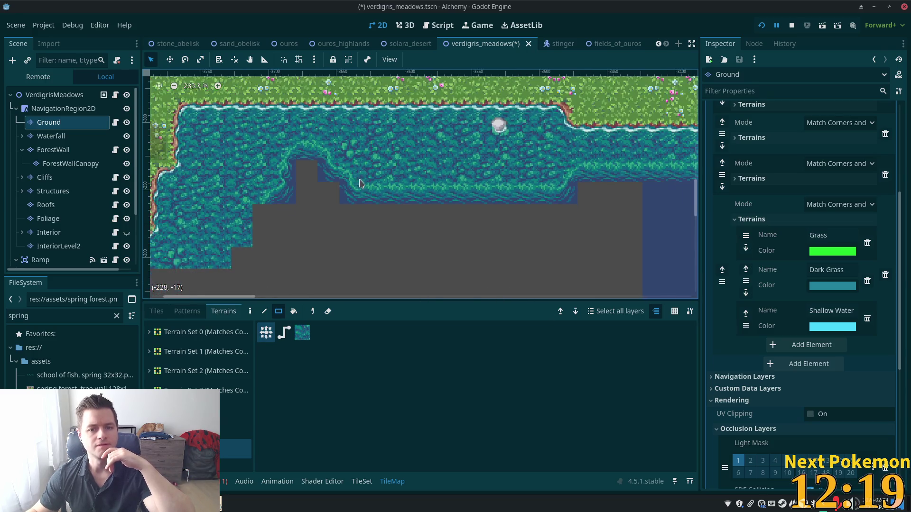
{"action": "mouse_move", "coordinate": [359, 174]}
{"action": "left_mouse_down"}
{"action": "mouse_move", "coordinate": [375, 144]}
{"action": "mouse_move", "coordinate": [423, 176]}
{"action": "left_mouse_up"}
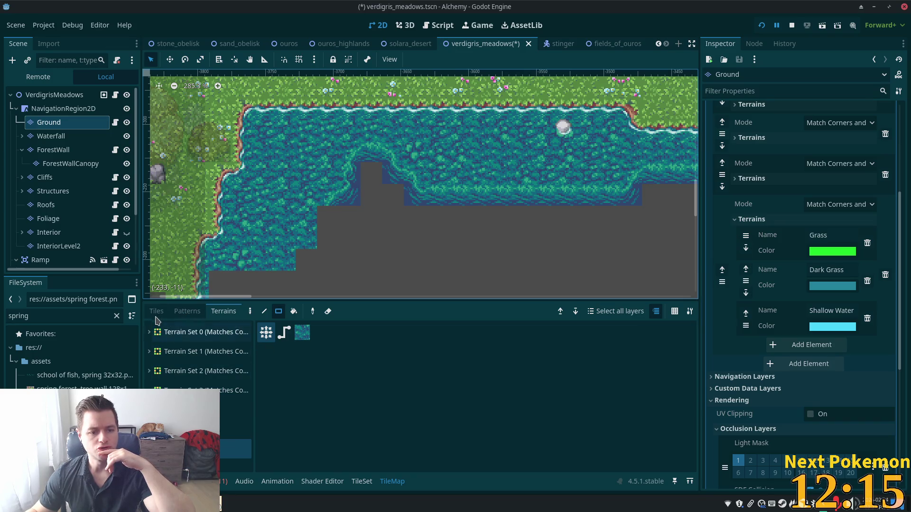
Place upper and lower water edge tiles into the empty grey cells on the western shore
{"action": "left_click", "coordinate": [156, 311]}
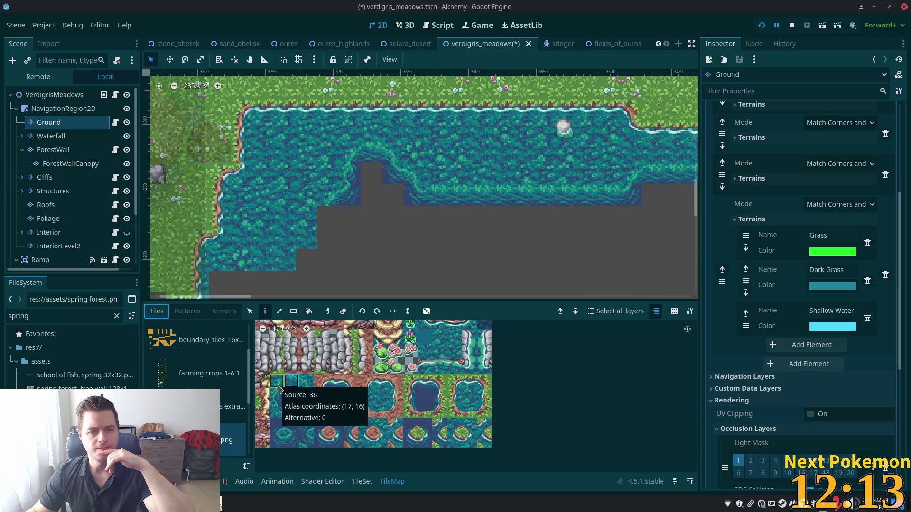
{"action": "left_click", "coordinate": [291, 441]}
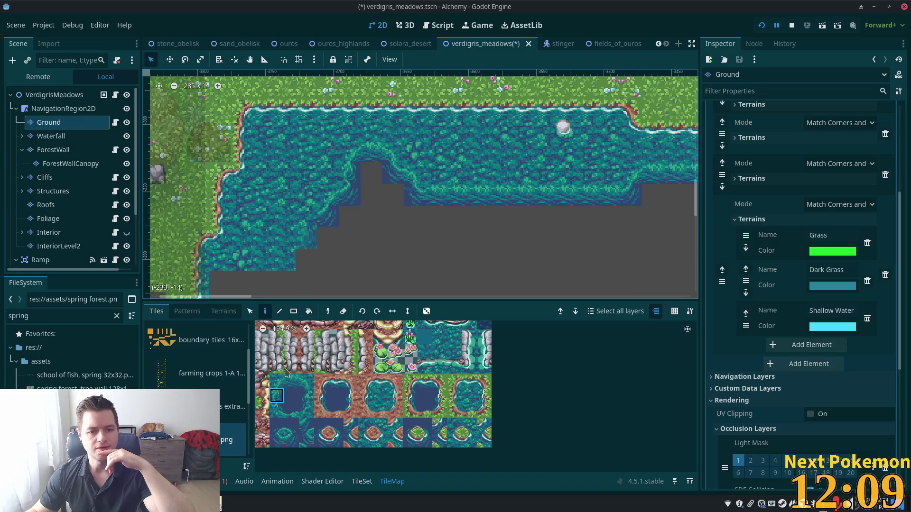
{"action": "left_click", "coordinate": [279, 382]}
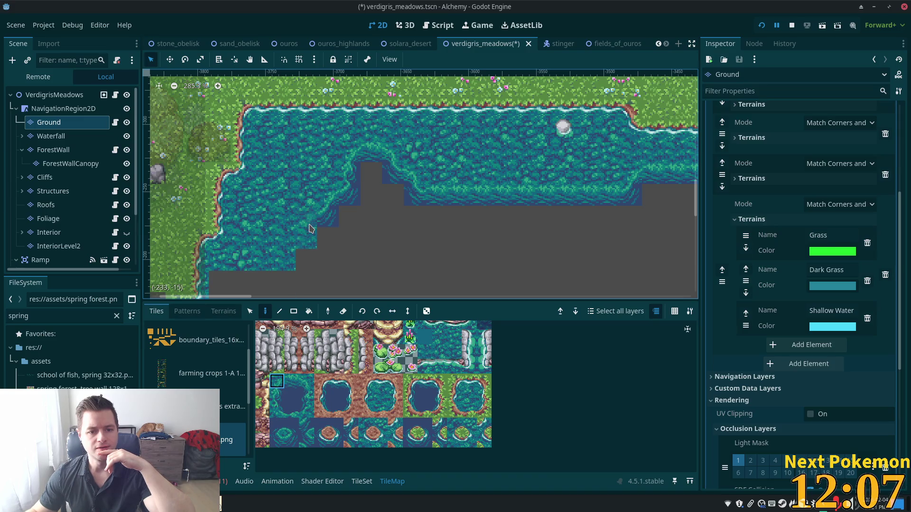
{"action": "left_click", "coordinate": [279, 396]}
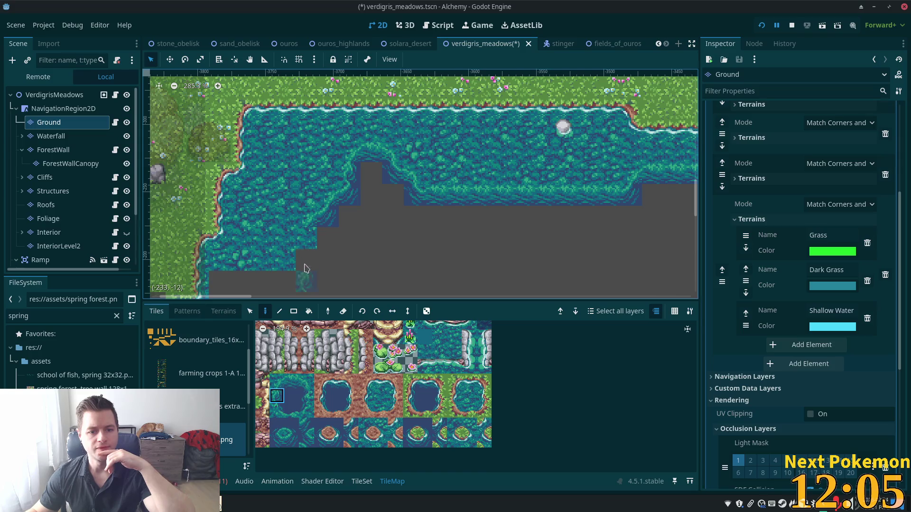
{"action": "left_click", "coordinate": [307, 256]}
{"action": "left_click", "coordinate": [277, 381]}
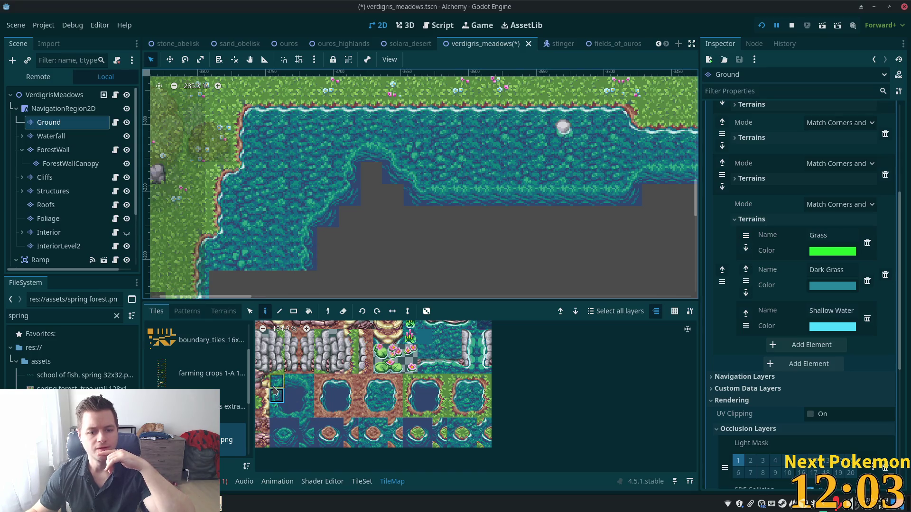
{"action": "left_click", "coordinate": [292, 292]}
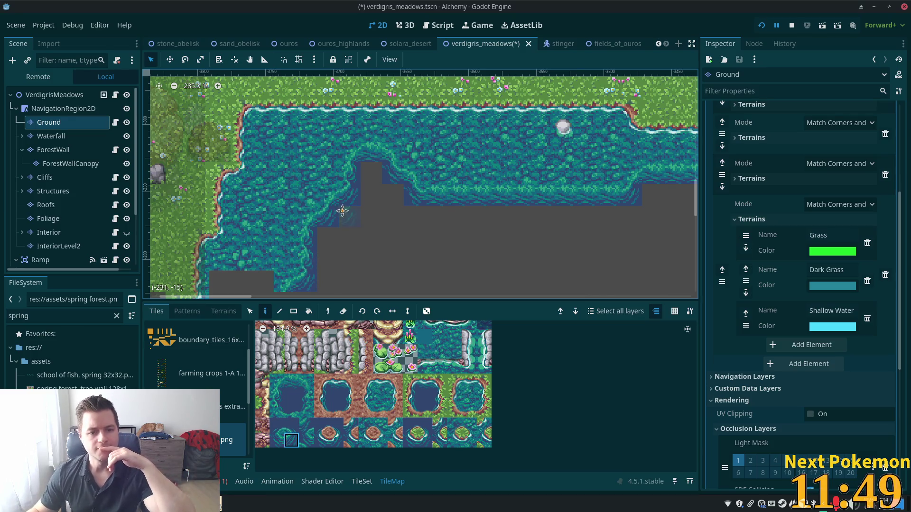
Fill the remaining empty shoreline cells with water edge tiles
{"action": "scroll", "coordinate": [342, 206], "scroll_direction": "down", "scroll_amount": 3}
{"action": "scroll", "coordinate": [342, 205], "scroll_direction": "left", "scroll_amount": 2}
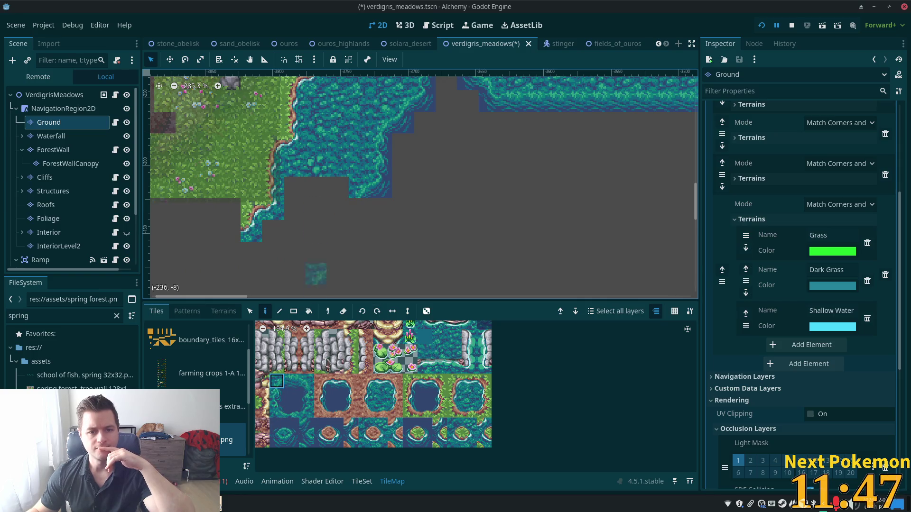
{"action": "left_click", "coordinate": [361, 208]}
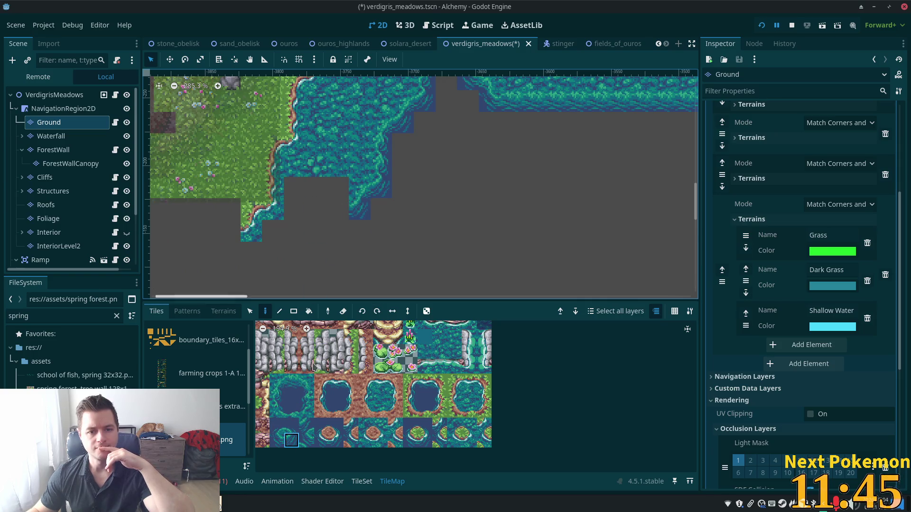
{"action": "left_click", "coordinate": [292, 381]}
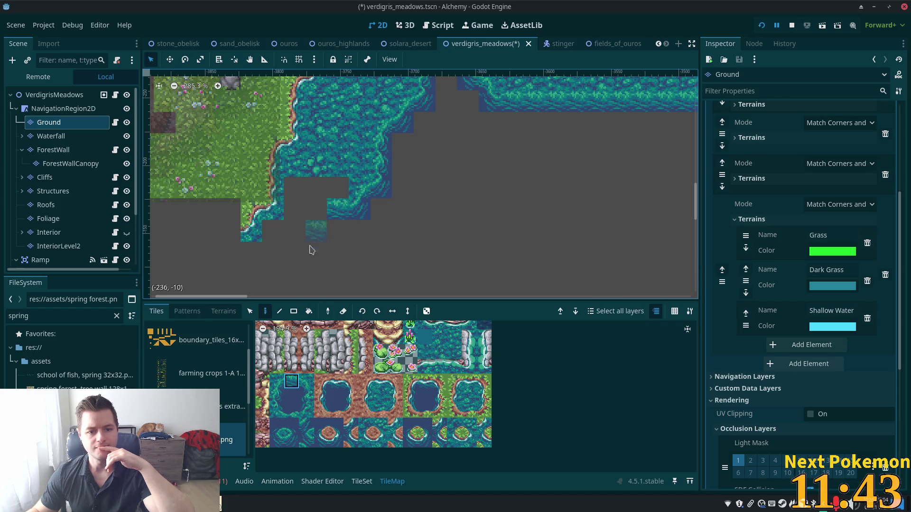
{"action": "left_click", "coordinate": [277, 381]}
{"action": "left_click", "coordinate": [325, 212]}
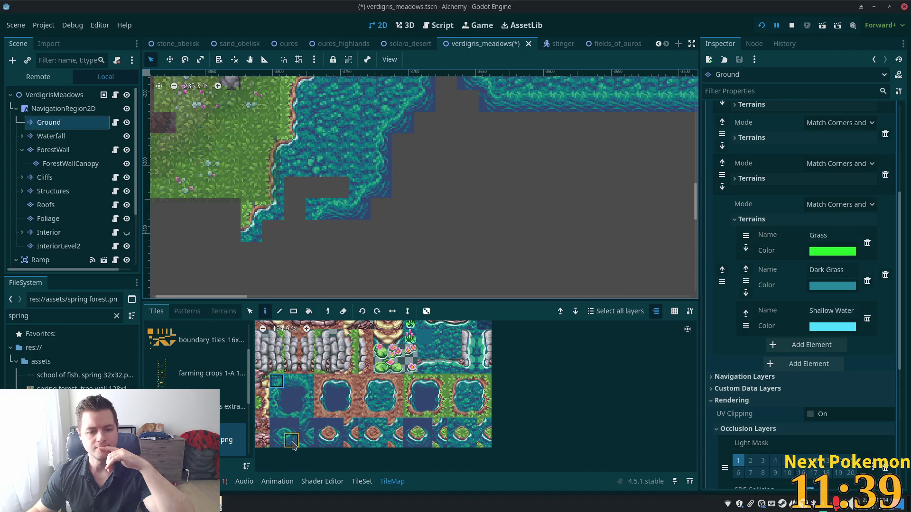
{"action": "left_click", "coordinate": [304, 228]}
{"action": "left_click", "coordinate": [313, 235]}
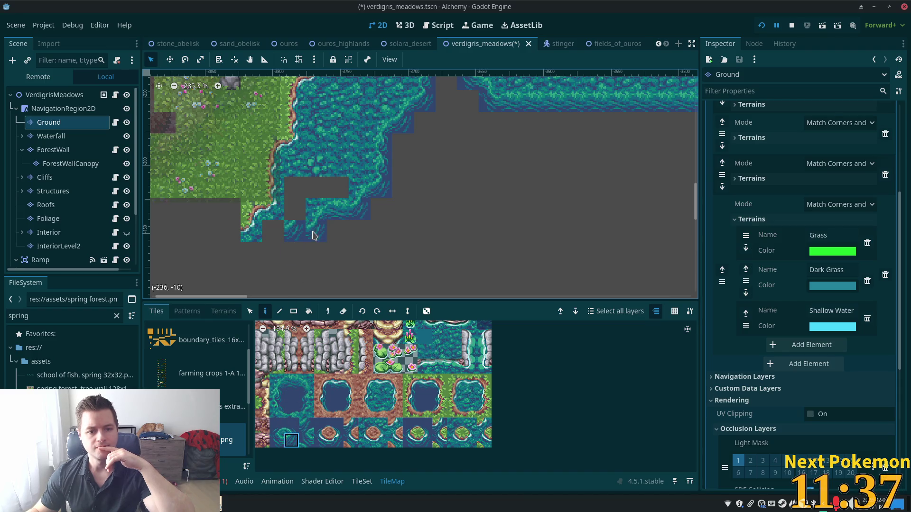
{"action": "left_click", "coordinate": [287, 385]}
{"action": "left_click", "coordinate": [274, 232]}
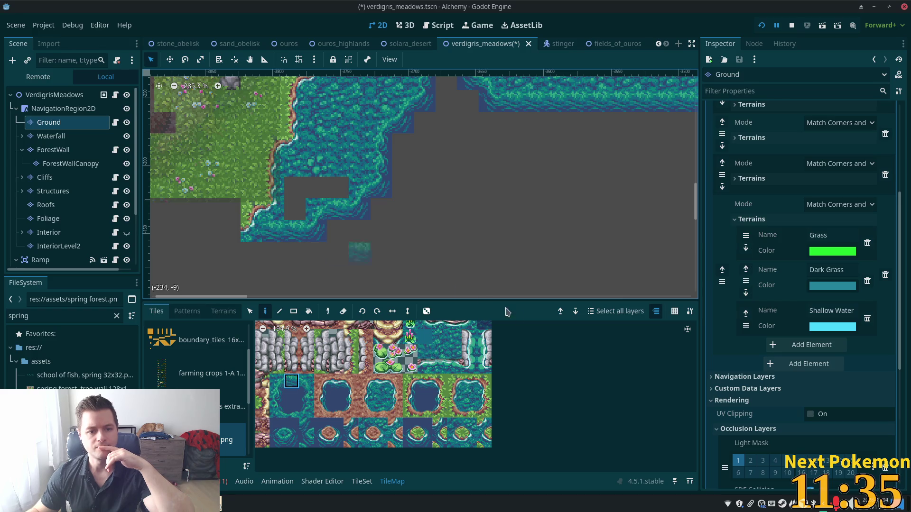
Close the last grey gap and bottom-left cell with water terrain
{"action": "left_click", "coordinate": [222, 312]}
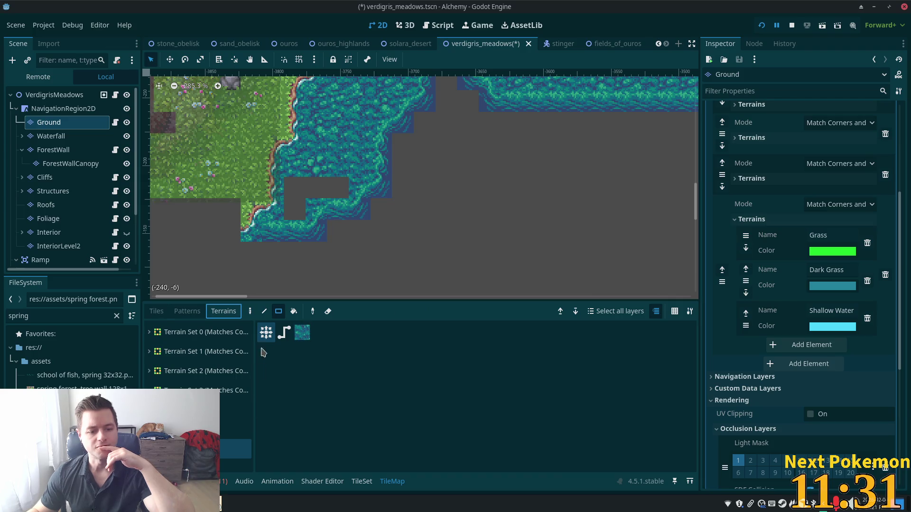
{"action": "left_click_drag", "start_coordinate": [338, 187], "coordinate": [292, 188]}
{"action": "left_click", "coordinate": [295, 209]}
{"action": "scroll", "coordinate": [509, 180], "scroll_direction": "down", "scroll_amount": 4}
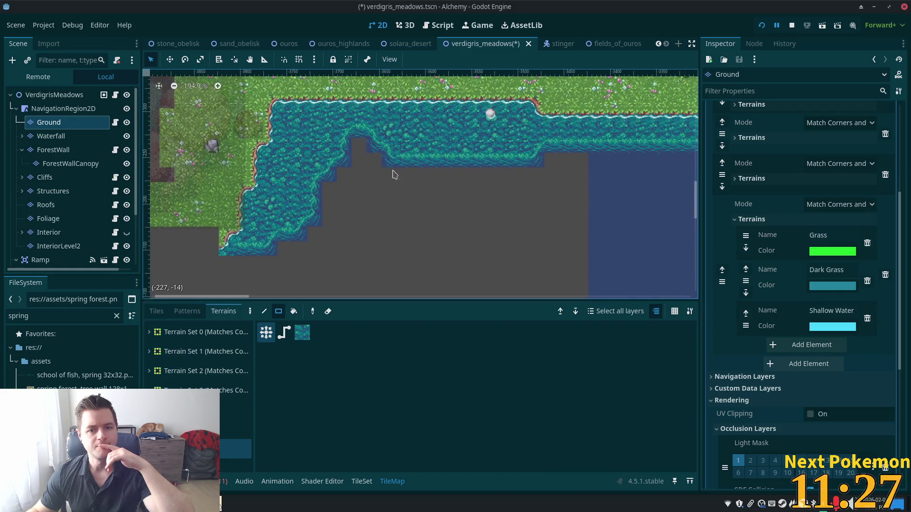
{"action": "left_click", "coordinate": [156, 311]}
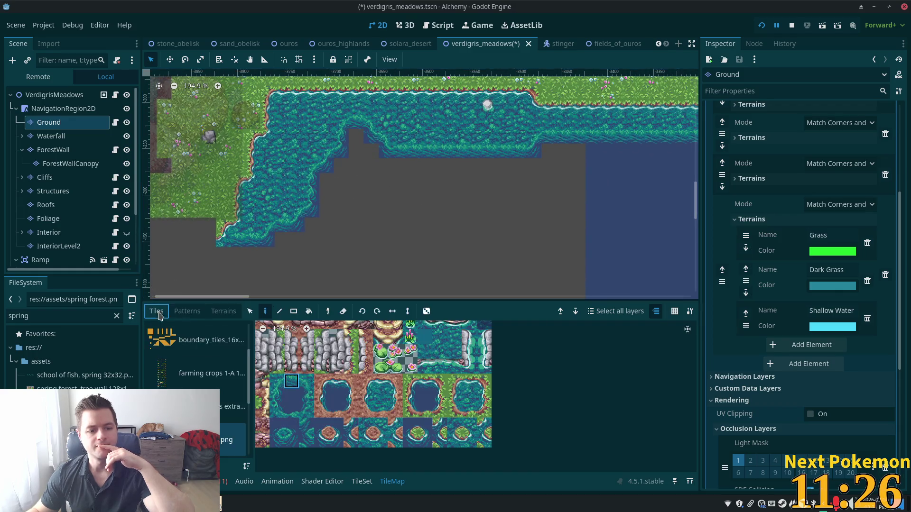
Cover the stepped grey area beside the western shore with deep-water tile rectangles
{"action": "left_click", "coordinate": [425, 396]}
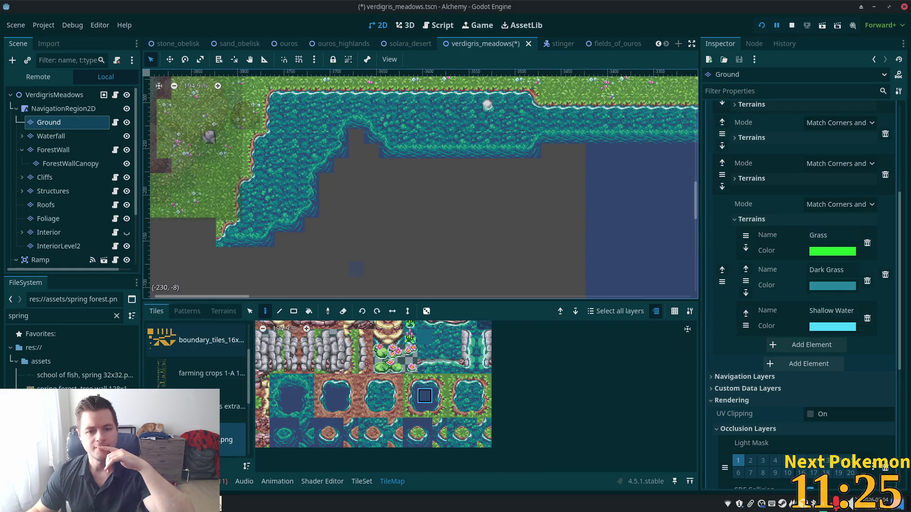
{"action": "left_click", "coordinate": [294, 311]}
{"action": "left_click_drag", "start_coordinate": [357, 134], "coordinate": [357, 250]}
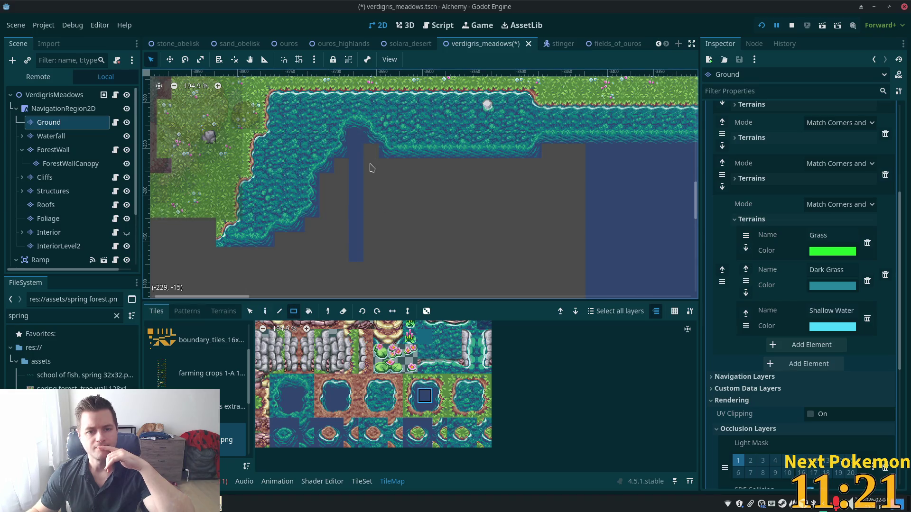
{"action": "left_click_drag", "start_coordinate": [594, 221], "coordinate": [579, 270]}
{"action": "left_click_drag", "start_coordinate": [572, 150], "coordinate": [550, 158]}
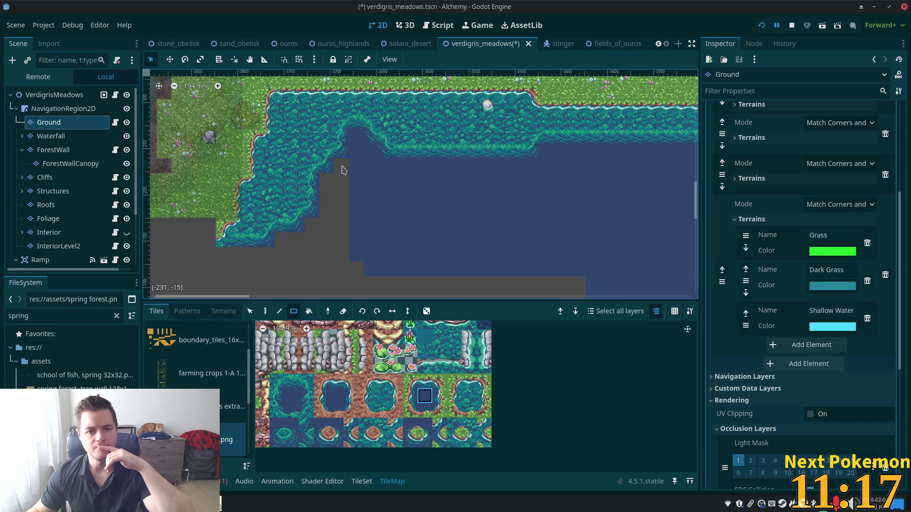
{"action": "left_click_drag", "start_coordinate": [343, 164], "coordinate": [332, 270]}
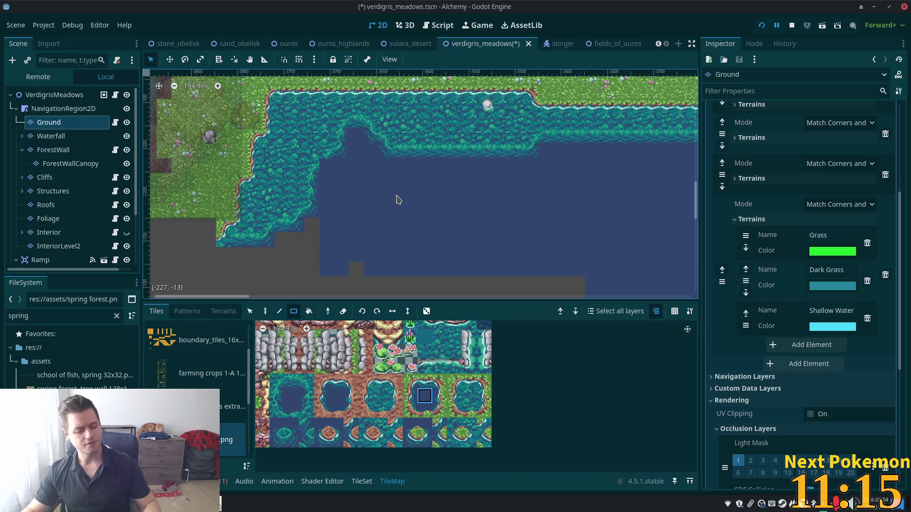
{"action": "mouse_move", "coordinate": [341, 166]}
{"action": "left_mouse_down"}
{"action": "mouse_move", "coordinate": [341, 256]}
{"action": "mouse_move", "coordinate": [265, 268]}
{"action": "left_mouse_up"}
{"action": "mouse_move", "coordinate": [322, 261]}
{"action": "left_mouse_down"}
{"action": "mouse_move", "coordinate": [280, 254]}
{"action": "mouse_move", "coordinate": [186, 270]}
{"action": "left_mouse_up"}
{"action": "left_click", "coordinate": [230, 269]}
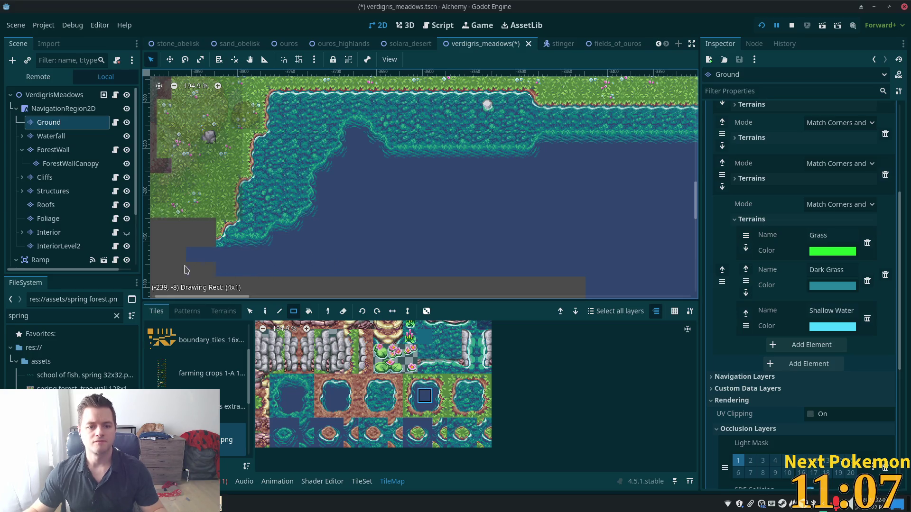
{"action": "scroll", "coordinate": [414, 230], "scroll_direction": "up", "scroll_amount": 5}
{"action": "scroll", "coordinate": [415, 230], "scroll_direction": "right", "scroll_amount": 3}
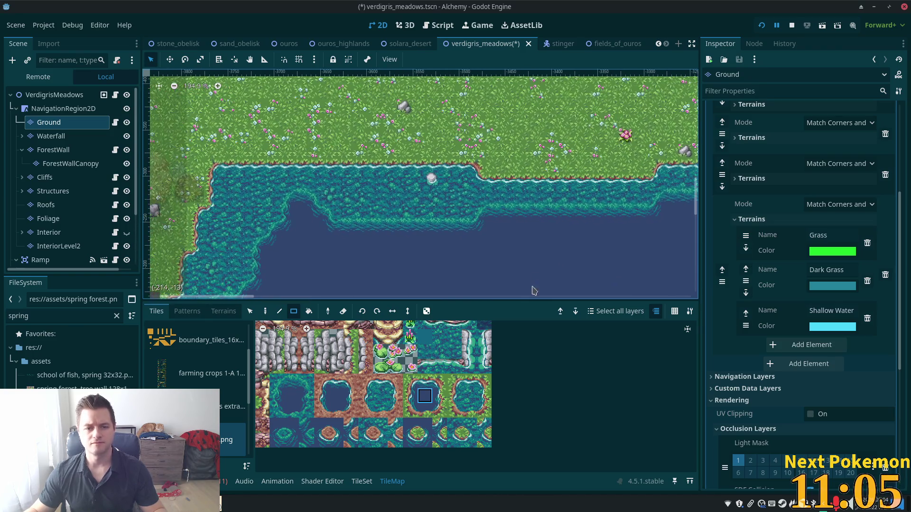
Place a large grey rock in the lake's shallow water on the Foliage layer
{"action": "scroll", "coordinate": [460, 389], "scroll_direction": "down", "scroll_amount": 5}
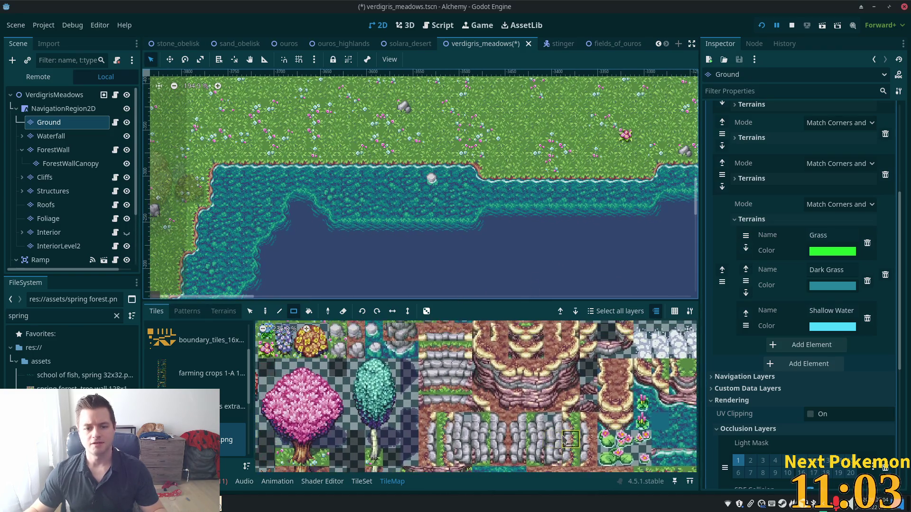
{"action": "scroll", "coordinate": [460, 389], "scroll_direction": "up", "scroll_amount": 6}
{"action": "scroll", "coordinate": [460, 389], "scroll_direction": "left", "scroll_amount": 2}
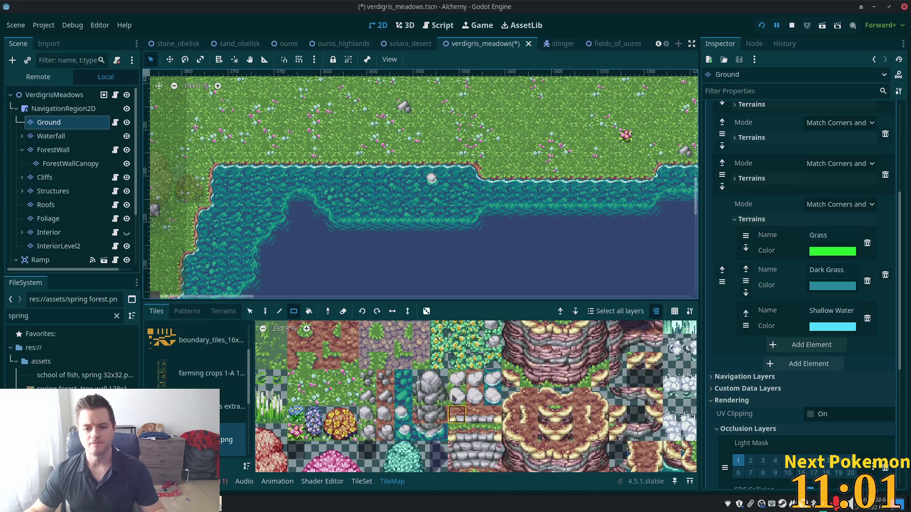
{"action": "left_click_drag", "start_coordinate": [442, 437], "coordinate": [422, 435]}
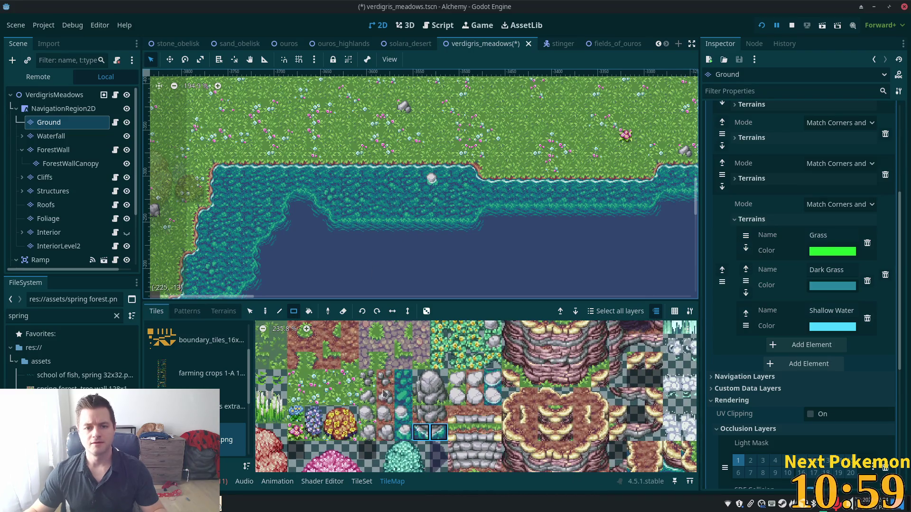
{"action": "left_click", "coordinate": [266, 311]}
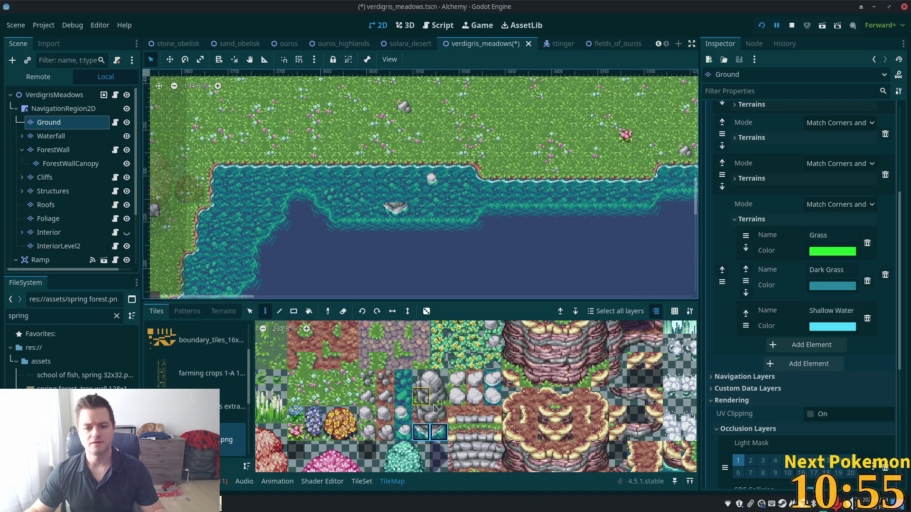
{"action": "left_click", "coordinate": [438, 380]}
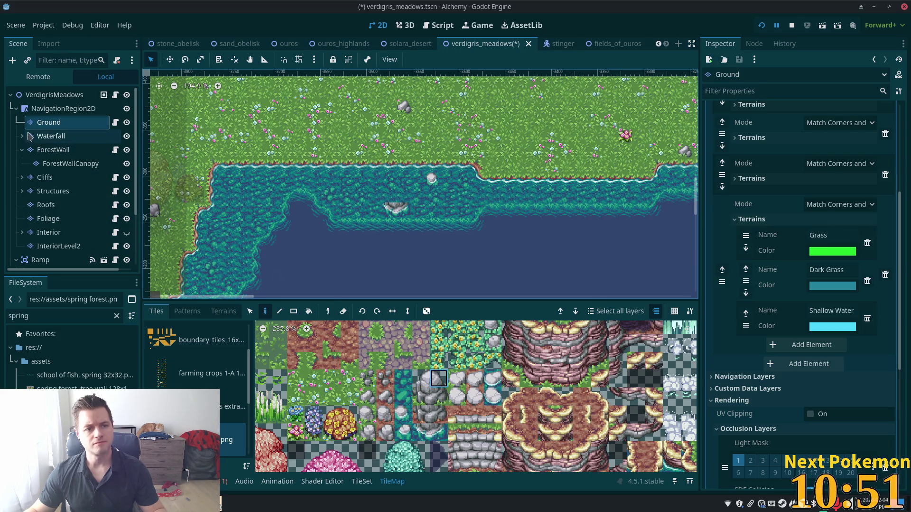
{"action": "scroll", "coordinate": [375, 209], "scroll_direction": "up", "scroll_amount": 5}
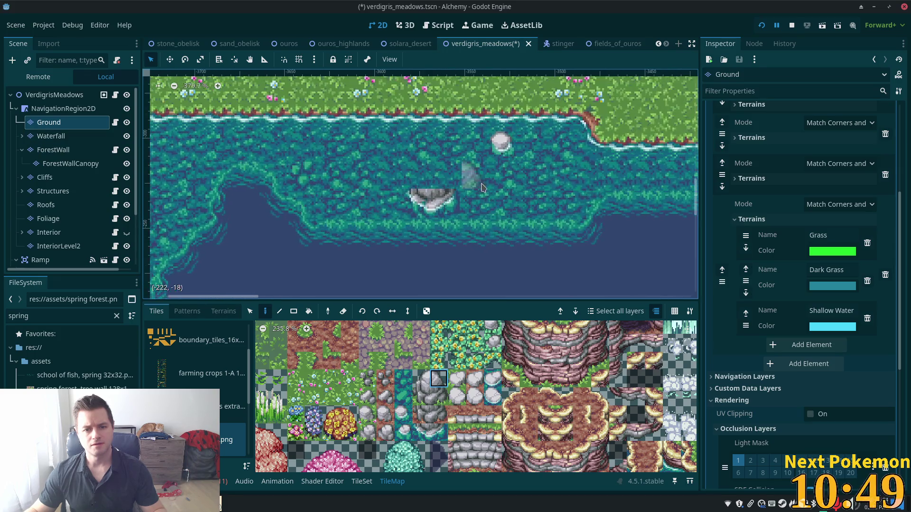
{"action": "left_click", "coordinate": [48, 218]}
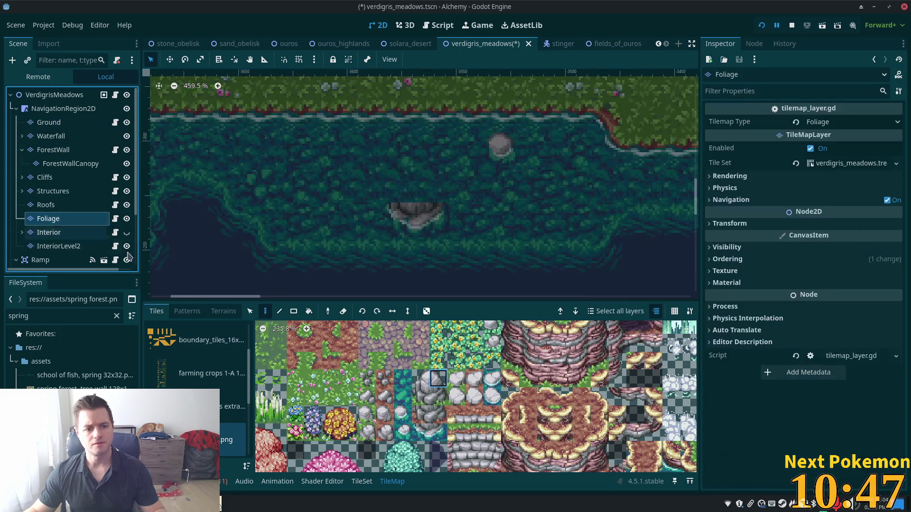
{"action": "left_click", "coordinate": [417, 199]}
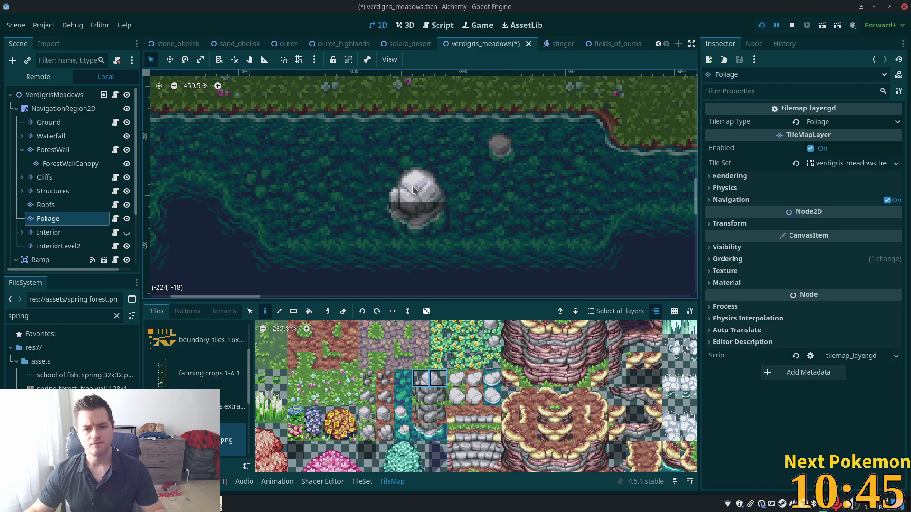
{"action": "left_click", "coordinate": [53, 94]}
Bring the pink trees on the left into view and save the verdigris_meadows scene
{"action": "scroll", "coordinate": [533, 269], "scroll_direction": "down", "scroll_amount": 4}
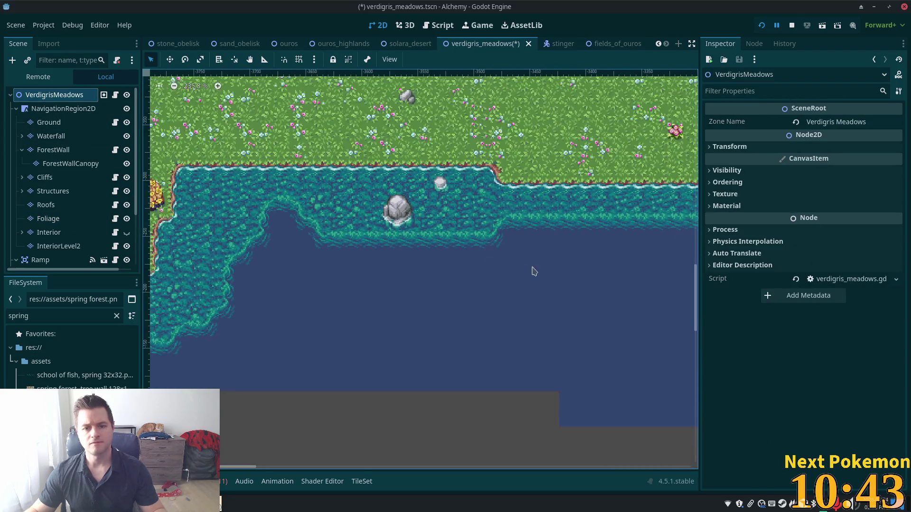
{"action": "scroll", "coordinate": [462, 265], "scroll_direction": "down", "scroll_amount": 3}
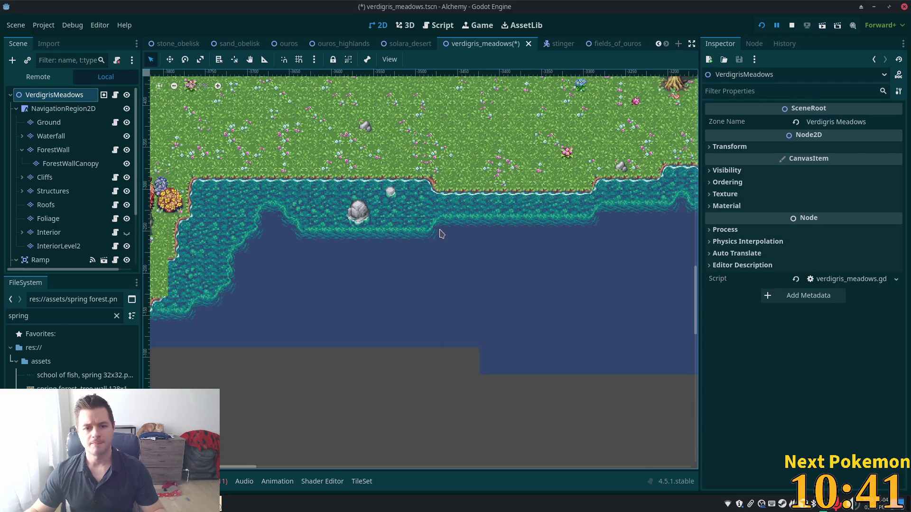
{"action": "scroll", "coordinate": [200, 262], "scroll_direction": "down", "scroll_amount": 1}
{"action": "left_click_drag", "start_coordinate": [161, 200], "coordinate": [367, 245]}
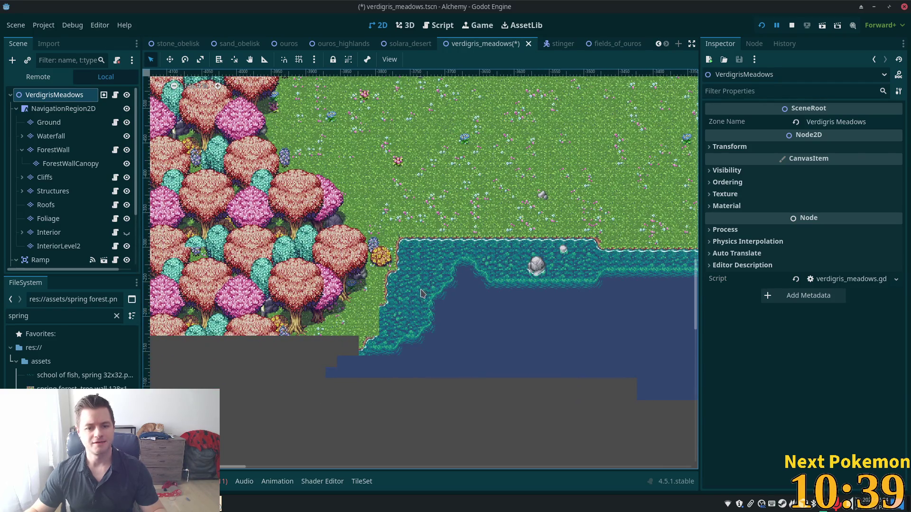
{"action": "key", "text": "ctrl+s"}
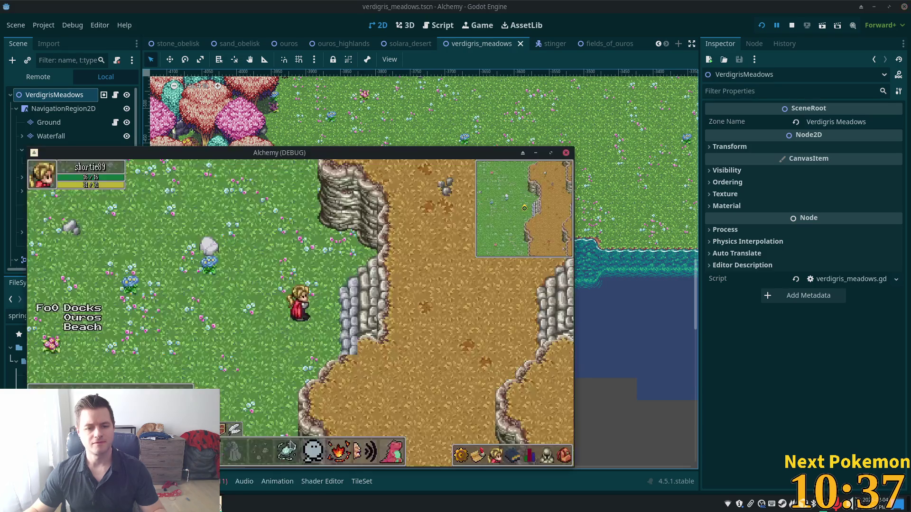
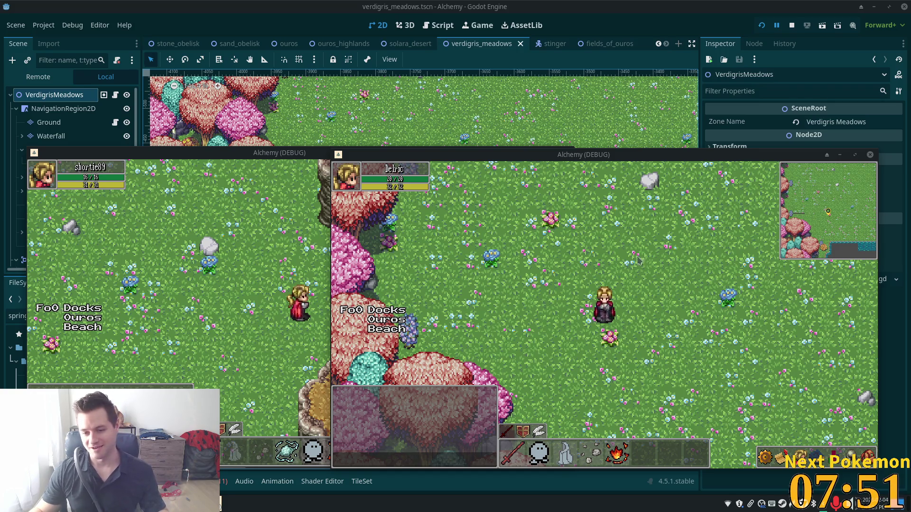
In the right game window, walk the character up-left and then north into the tree wall, then go back to the editor
{"action": "left_click", "coordinate": [636, 151]}
{"action": "key", "text": "w"}
{"action": "key", "text": "a"}
{"action": "key", "text": "w"}
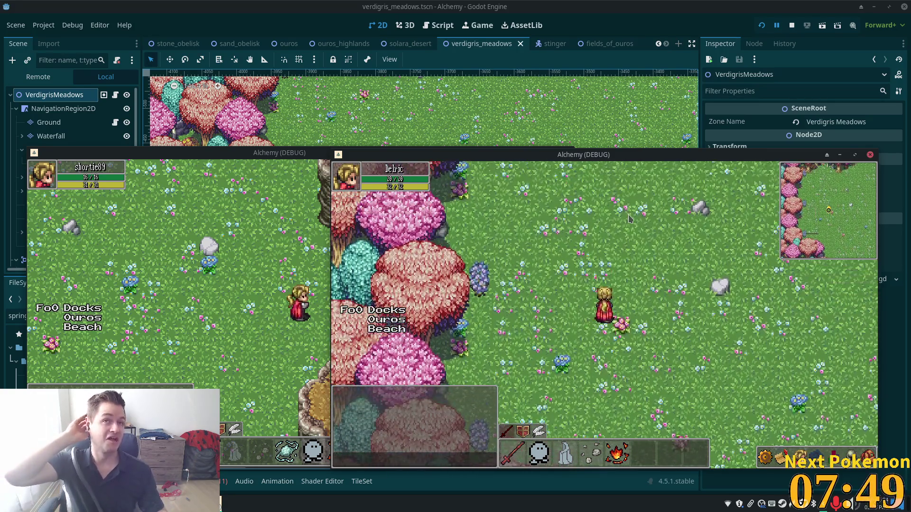
{"action": "key", "text": "w"}
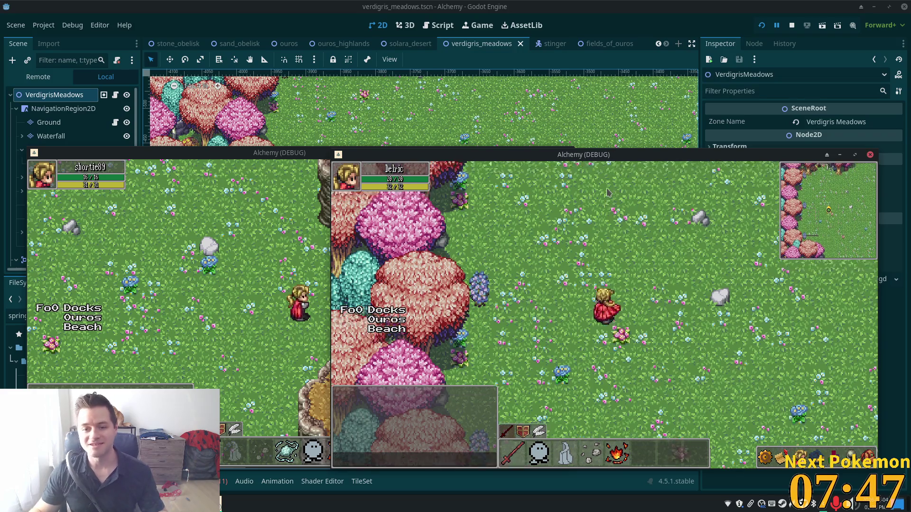
{"action": "key", "text": "w"}
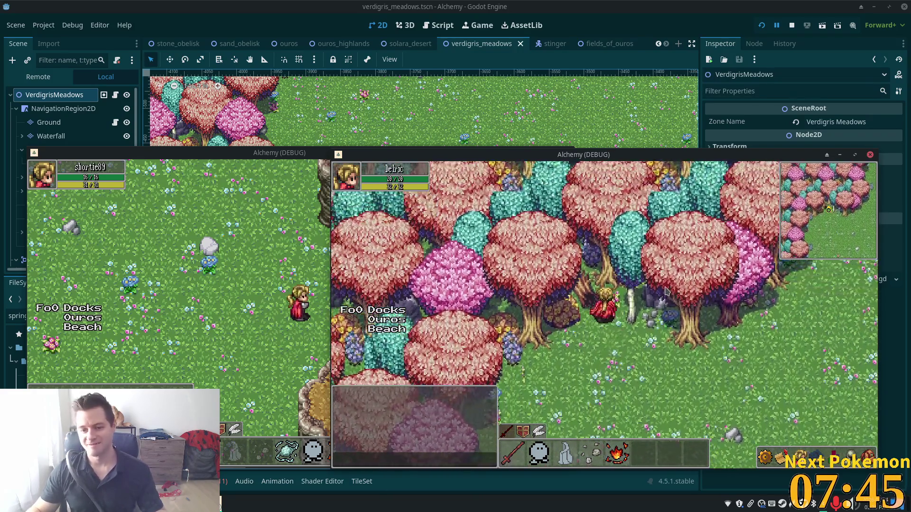
{"action": "key", "text": "w"}
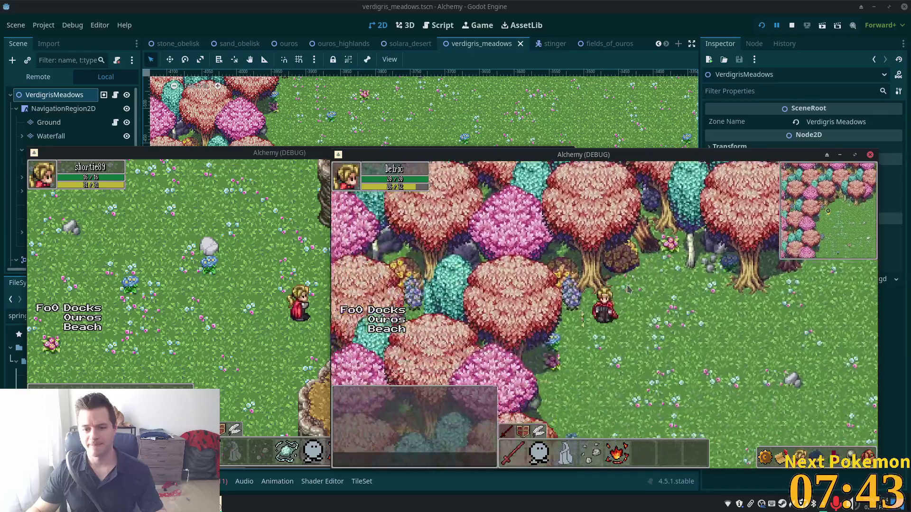
{"action": "left_click", "coordinate": [623, 5]}
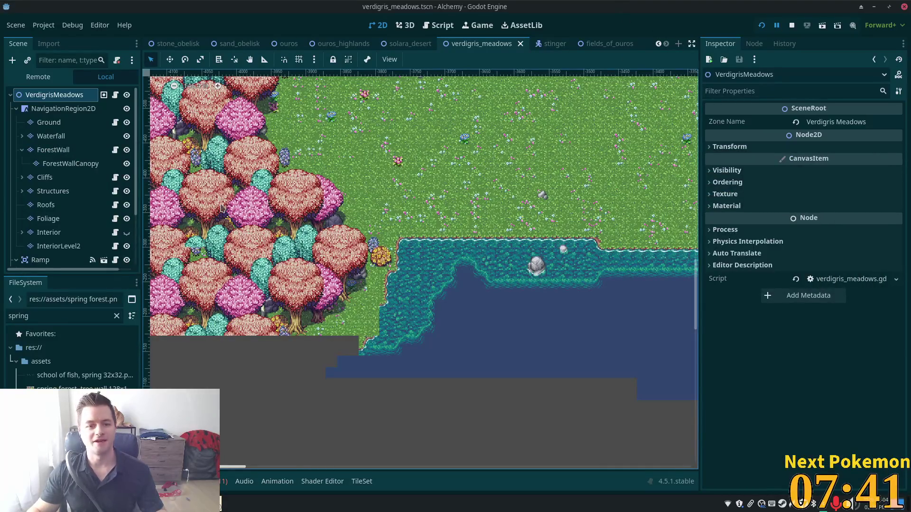
Select the ForestWall layer and choose its tree wall tile source
{"action": "scroll", "coordinate": [332, 143], "scroll_direction": "up", "scroll_amount": 3}
{"action": "left_click", "coordinate": [56, 164]}
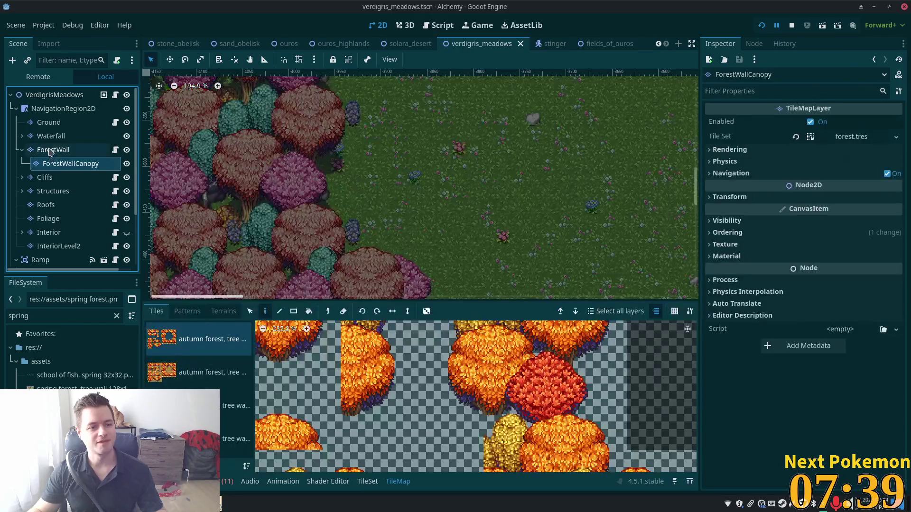
{"action": "left_click", "coordinate": [53, 149]}
{"action": "left_click", "coordinate": [236, 405]}
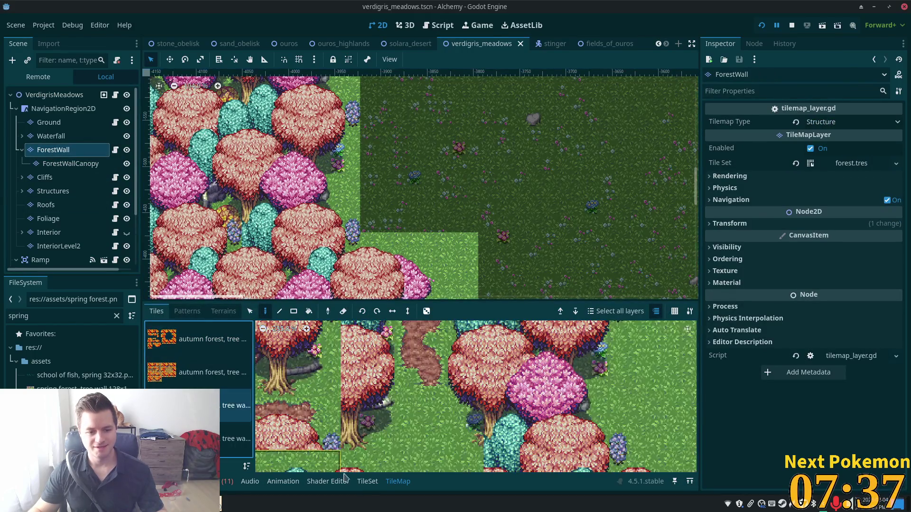
In the TileSet editor, select tree tile (3,1) and expand its physics settings
{"action": "left_click", "coordinate": [368, 482]}
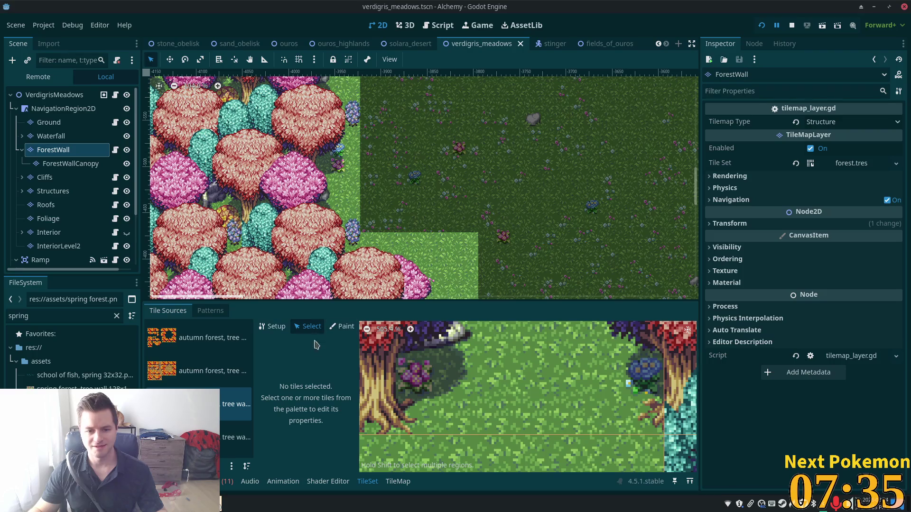
{"action": "scroll", "coordinate": [464, 400], "scroll_direction": "down", "scroll_amount": 5}
{"action": "scroll", "coordinate": [464, 400], "scroll_direction": "down", "scroll_amount": 6}
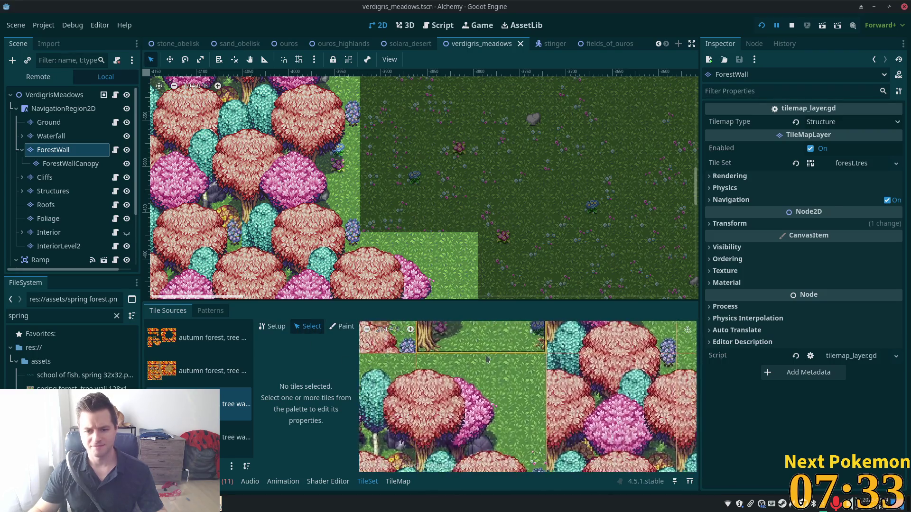
{"action": "left_click", "coordinate": [473, 390]}
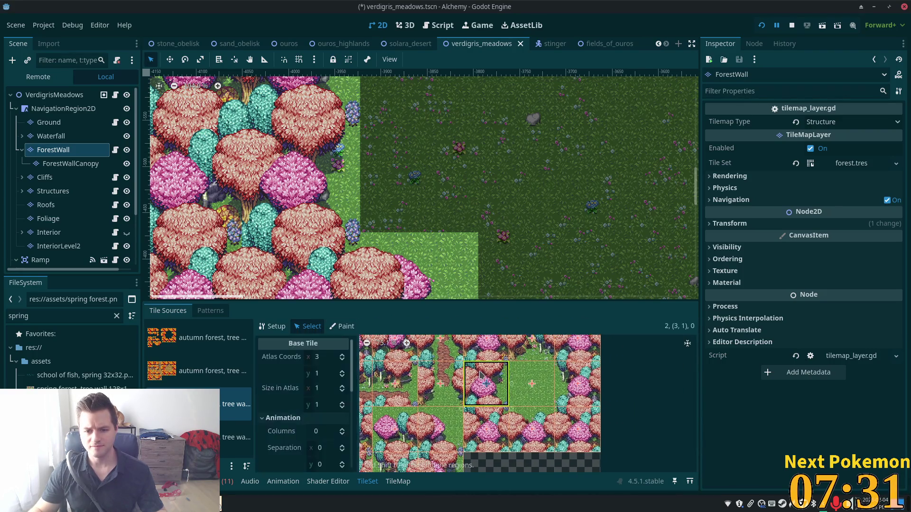
{"action": "scroll", "coordinate": [493, 413], "scroll_direction": "up", "scroll_amount": 2}
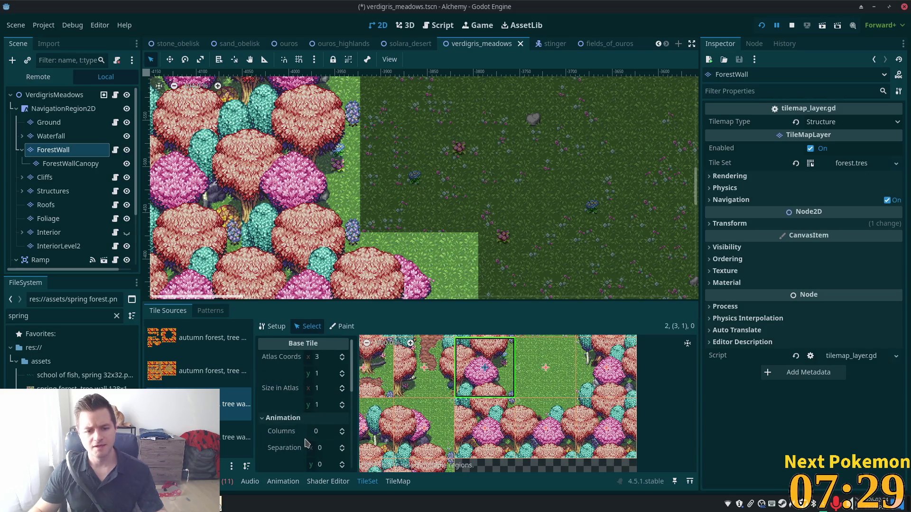
{"action": "scroll", "coordinate": [309, 427], "scroll_direction": "down", "scroll_amount": 10}
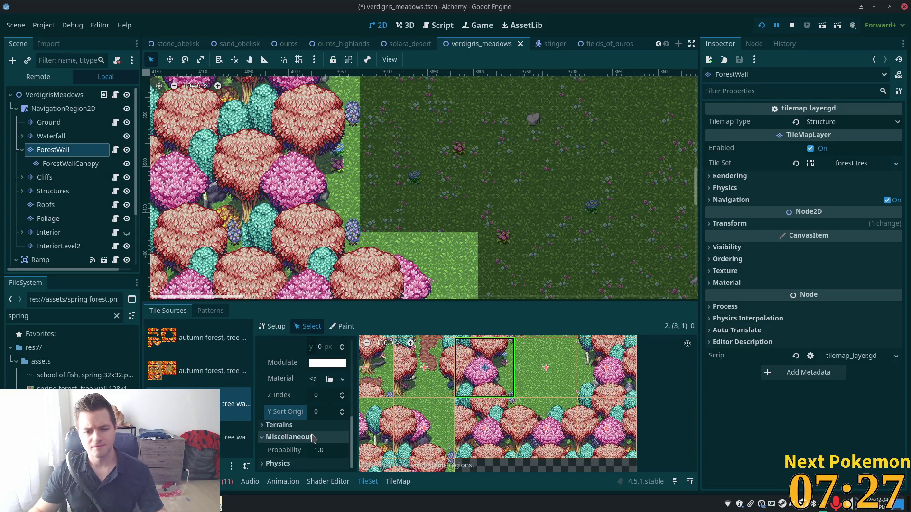
{"action": "left_click", "coordinate": [280, 464]}
Give tree tile (3,0) a full-square collision polygon
{"action": "scroll", "coordinate": [313, 441], "scroll_direction": "down", "scroll_amount": 4}
{"action": "scroll", "coordinate": [318, 437], "scroll_direction": "down", "scroll_amount": 3}
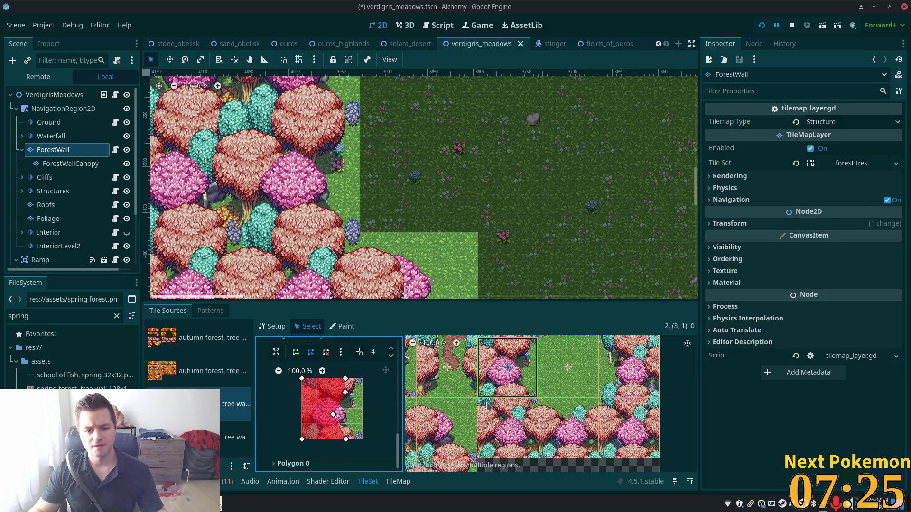
{"action": "scroll", "coordinate": [545, 380], "scroll_direction": "up", "scroll_amount": 2}
{"action": "scroll", "coordinate": [546, 380], "scroll_direction": "right", "scroll_amount": 2}
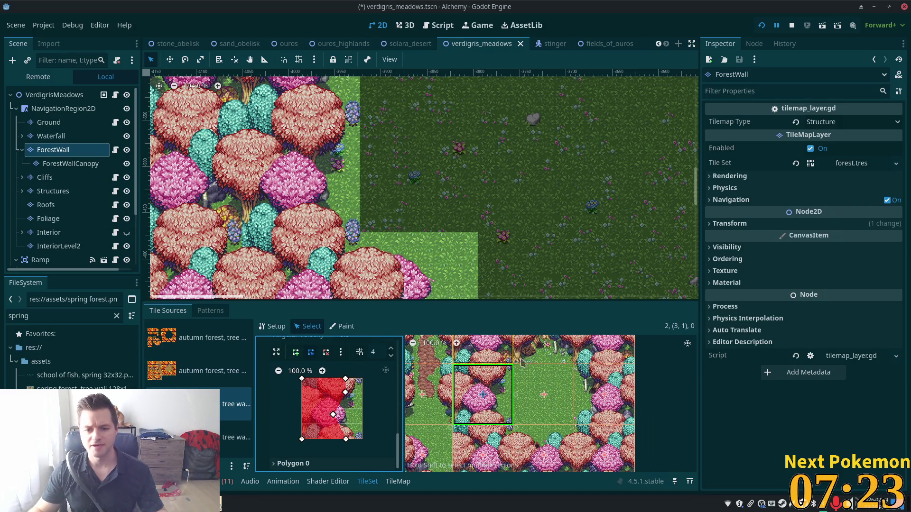
{"action": "scroll", "coordinate": [513, 368], "scroll_direction": "right", "scroll_amount": 1}
{"action": "scroll", "coordinate": [505, 370], "scroll_direction": "right", "scroll_amount": 1}
{"action": "scroll", "coordinate": [518, 404], "scroll_direction": "up", "scroll_amount": 1}
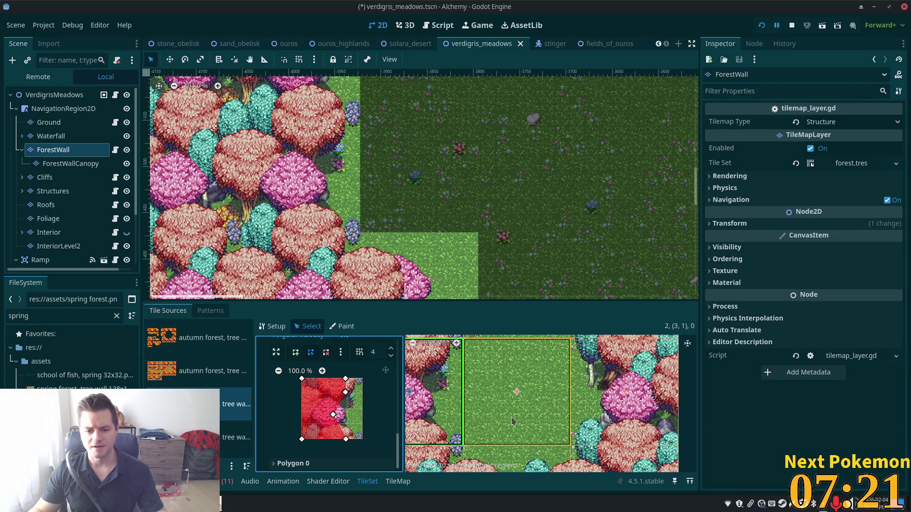
{"action": "scroll", "coordinate": [525, 420], "scroll_direction": "down", "scroll_amount": 1}
{"action": "left_click", "coordinate": [446, 353]}
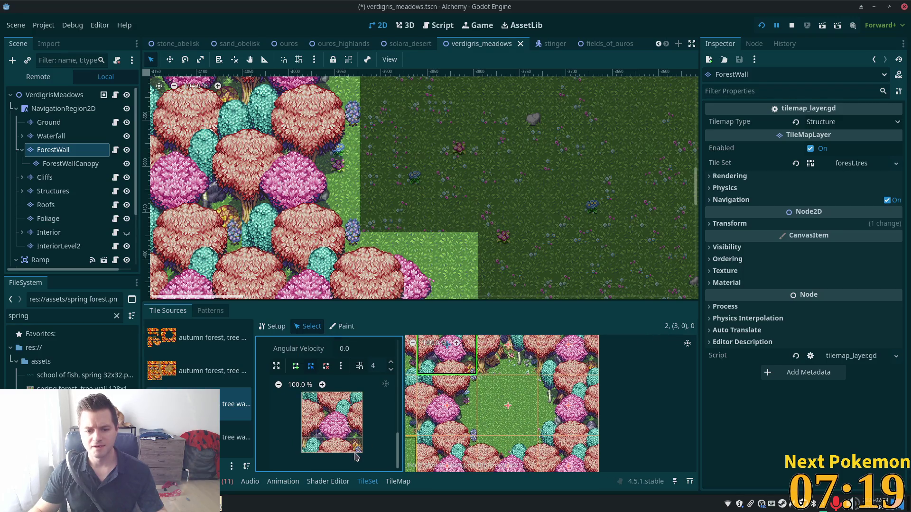
{"action": "left_click", "coordinate": [446, 355]}
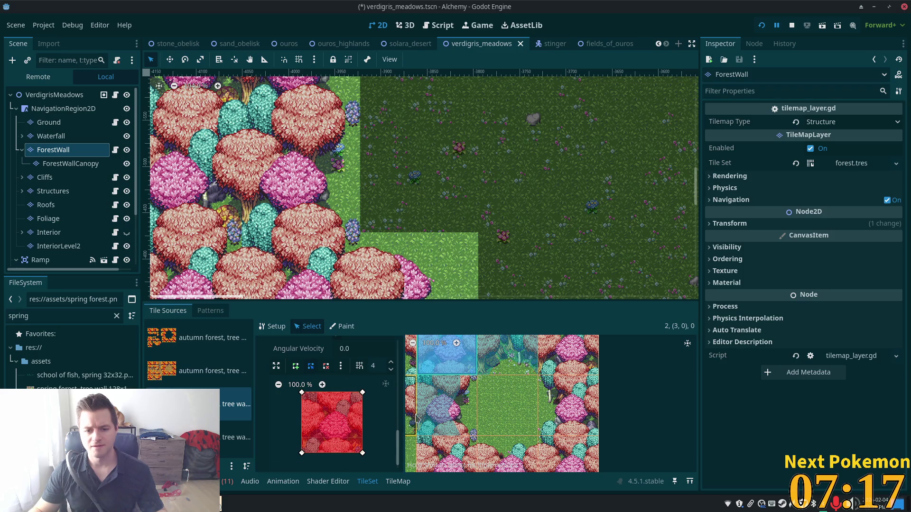
Select tile (4,2) and draw a custom collision polygon across its left and right edges
{"action": "left_click", "coordinate": [559, 354]}
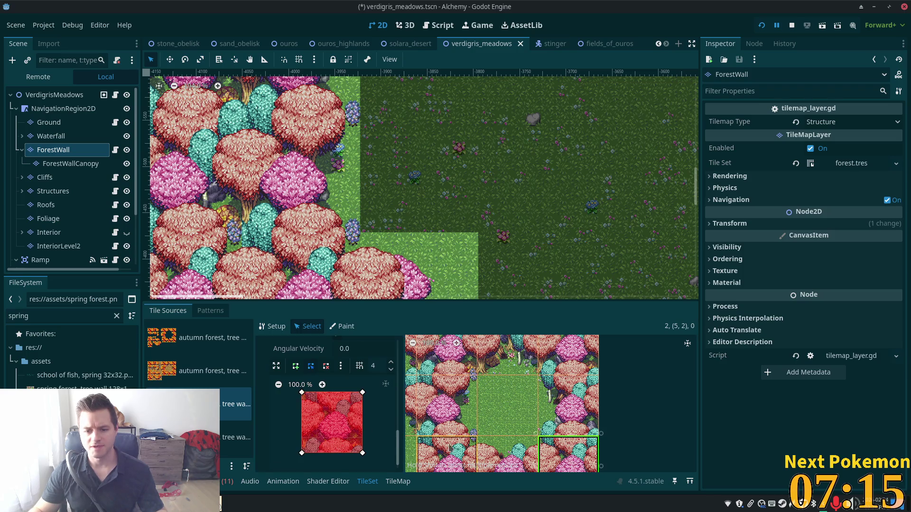
{"action": "left_click", "coordinate": [493, 457]}
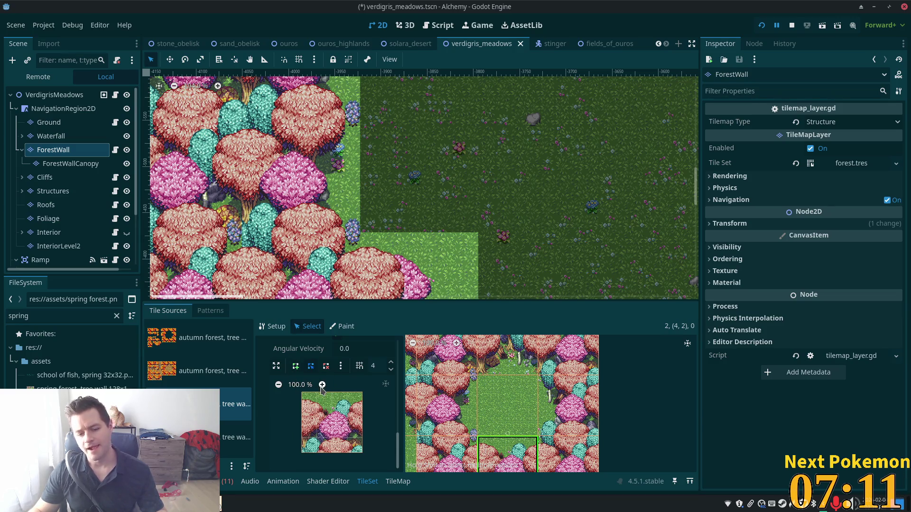
{"action": "scroll", "coordinate": [332, 403], "scroll_direction": "up", "scroll_amount": 1}
{"action": "scroll", "coordinate": [351, 424], "scroll_direction": "down", "scroll_amount": 1}
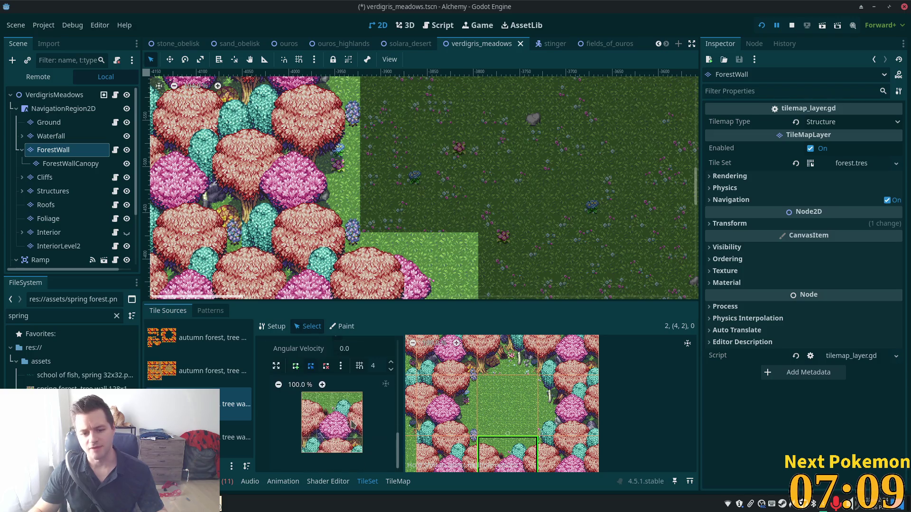
{"action": "scroll", "coordinate": [380, 429], "scroll_direction": "up", "scroll_amount": 1}
{"action": "scroll", "coordinate": [380, 427], "scroll_direction": "down", "scroll_amount": 1}
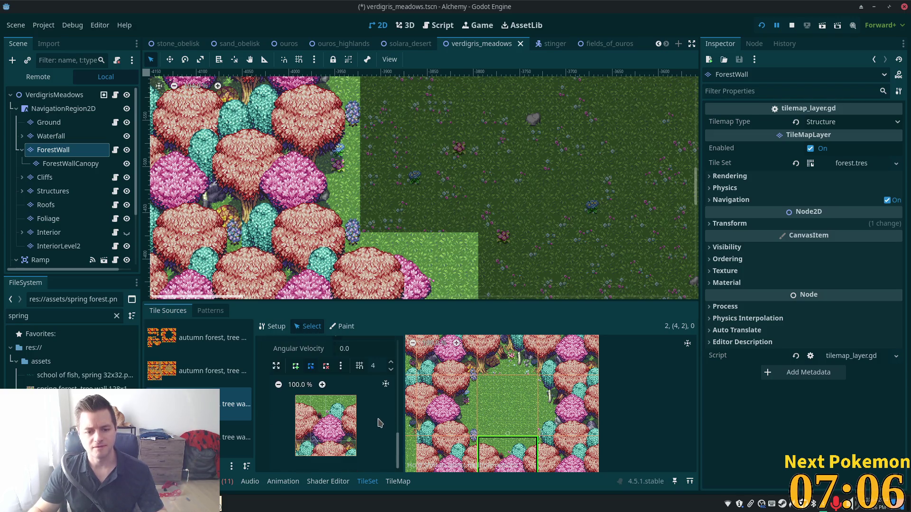
{"action": "left_click", "coordinate": [297, 369]}
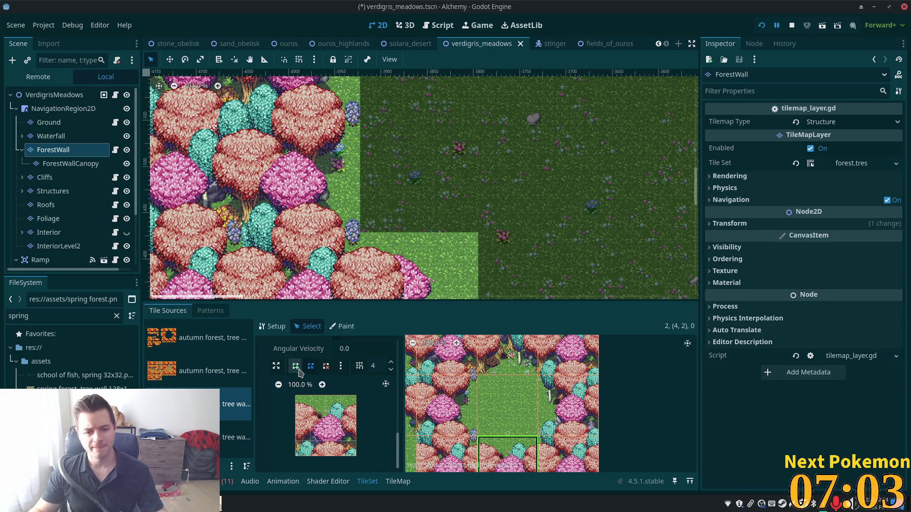
{"action": "left_click", "coordinate": [296, 411]}
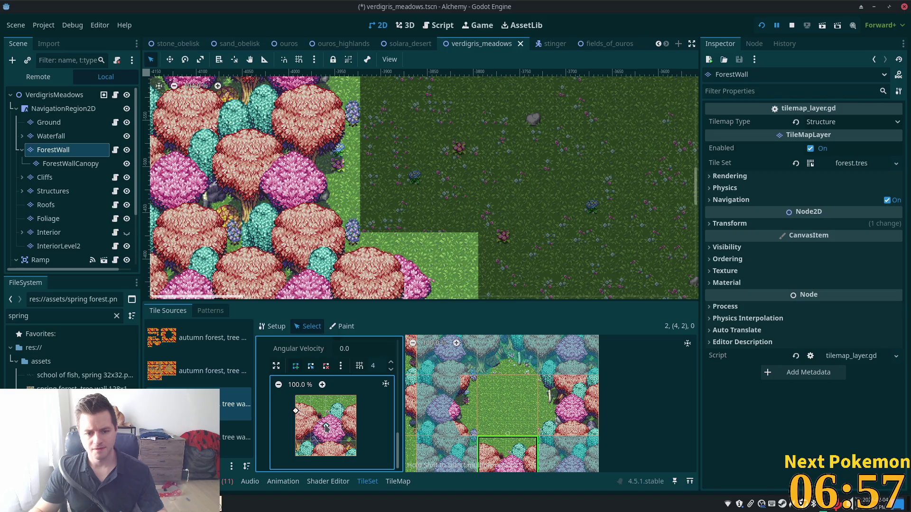
{"action": "left_click", "coordinate": [356, 411]}
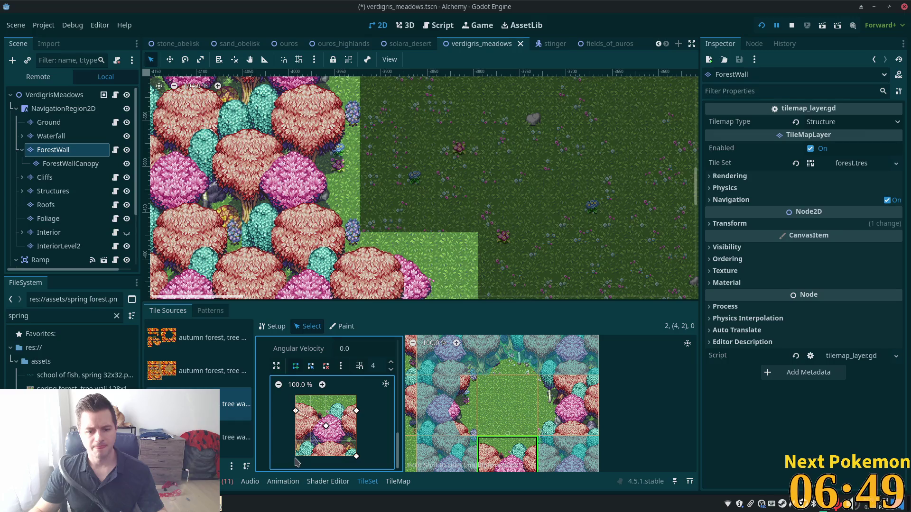
Draw a collision polygon over the tree area of tile (5,1)
{"action": "left_click", "coordinate": [575, 420]}
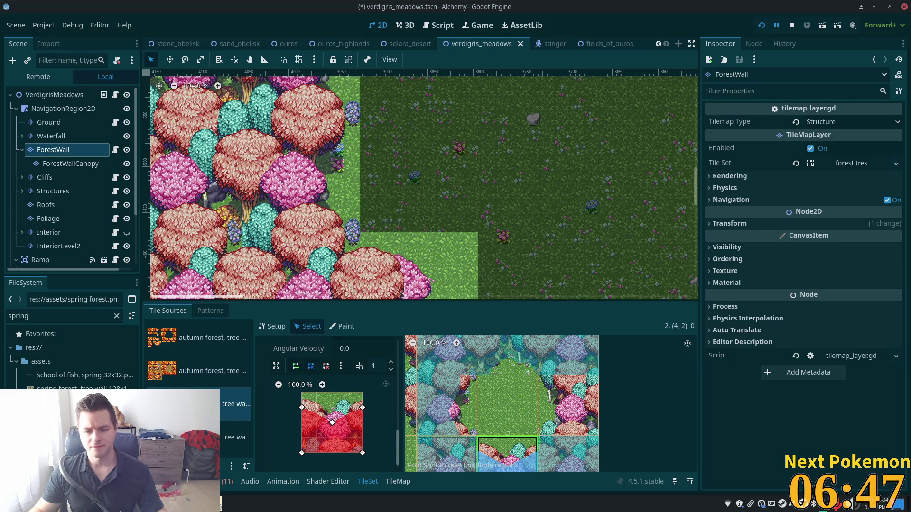
{"action": "left_click", "coordinate": [573, 414]}
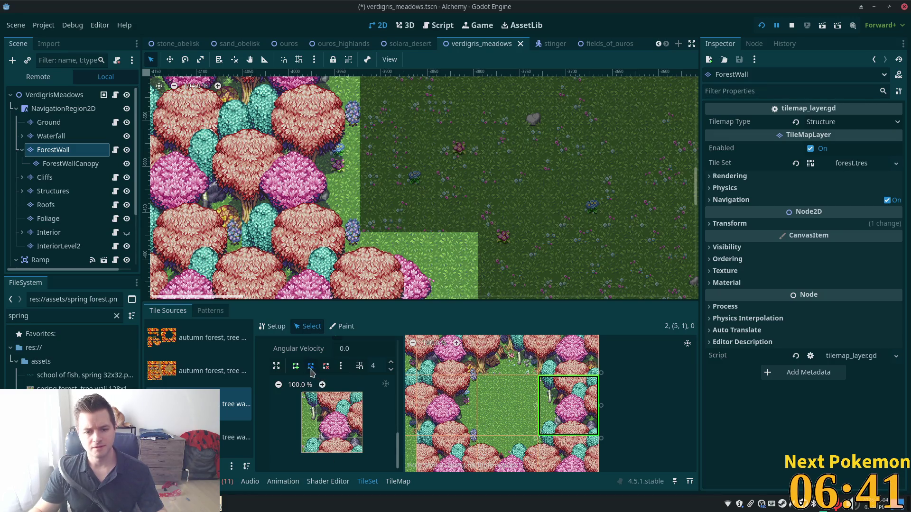
{"action": "left_click", "coordinate": [317, 391]}
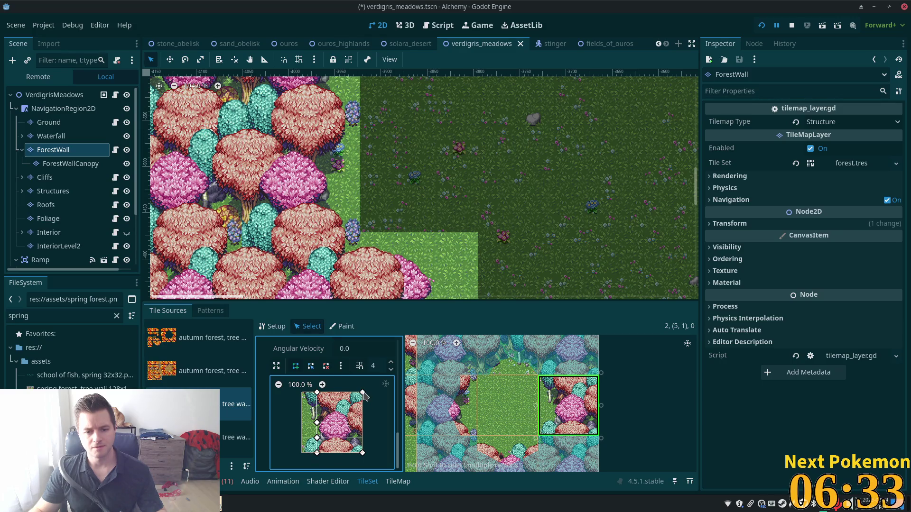
{"action": "left_click", "coordinate": [317, 394]}
Select the grass tile and save the map scene
{"action": "left_click", "coordinate": [526, 420]}
{"action": "key", "text": "ctrl+s"}
{"action": "scroll", "coordinate": [526, 420], "scroll_direction": "down", "scroll_amount": 3}
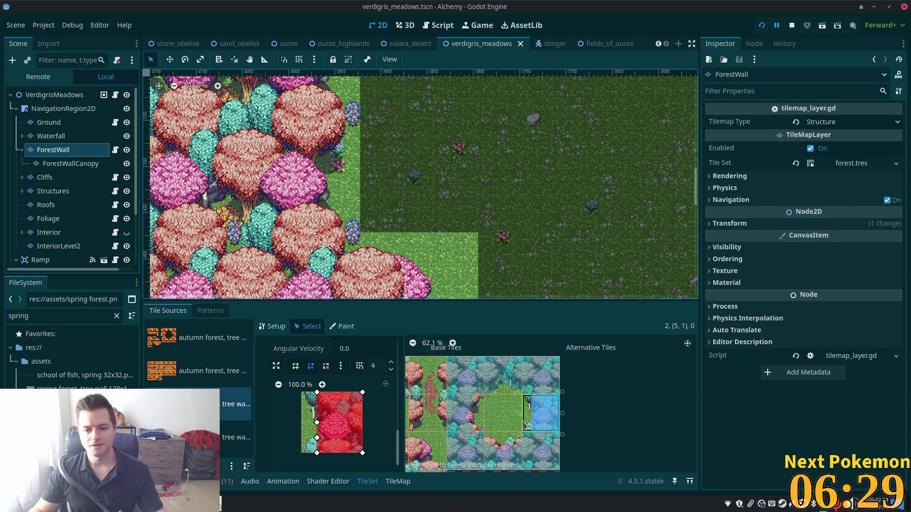
Draw a collision polygon from the bottom to the left edge of the pink tree tile
{"action": "left_click", "coordinate": [544, 412]}
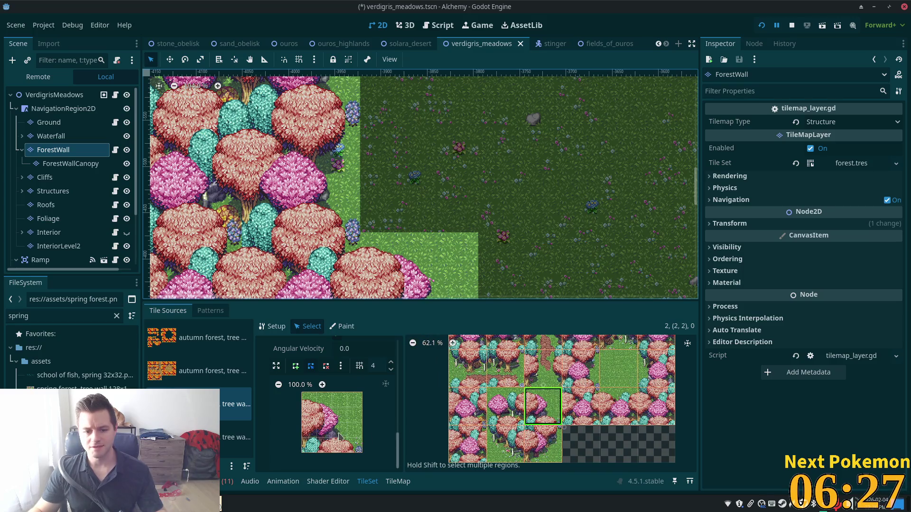
{"action": "scroll", "coordinate": [342, 408], "scroll_direction": "up", "scroll_amount": 3}
{"action": "scroll", "coordinate": [342, 408], "scroll_direction": "down", "scroll_amount": 2}
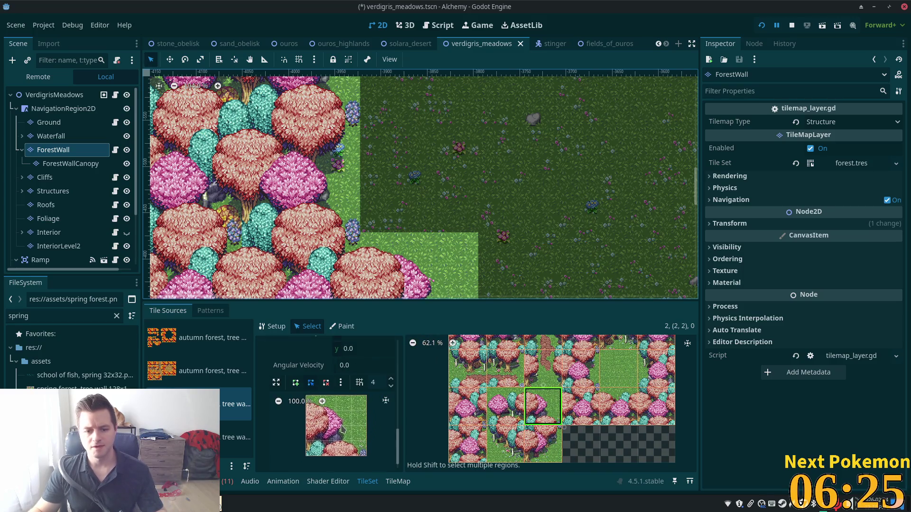
{"action": "left_click", "coordinate": [295, 382]}
{"action": "scroll", "coordinate": [351, 461], "scroll_direction": "down", "scroll_amount": 1}
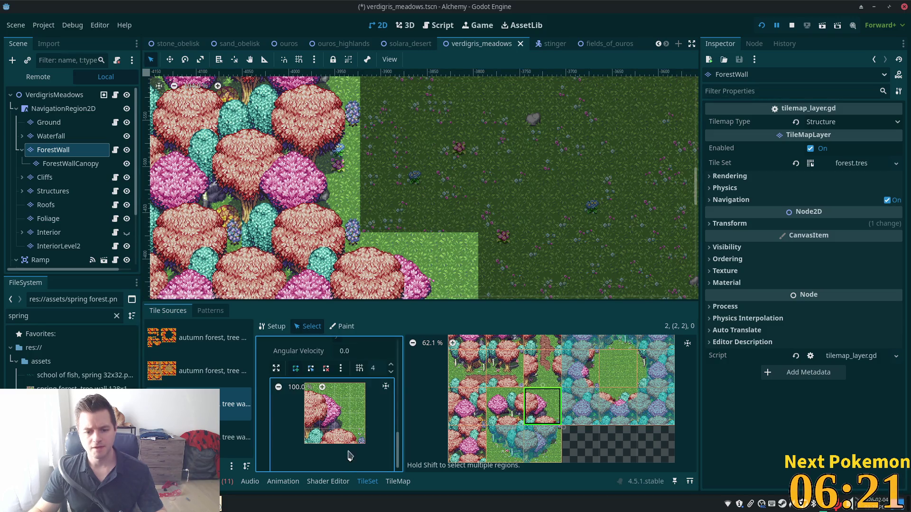
{"action": "left_click", "coordinate": [295, 368]}
{"action": "left_click", "coordinate": [350, 444]}
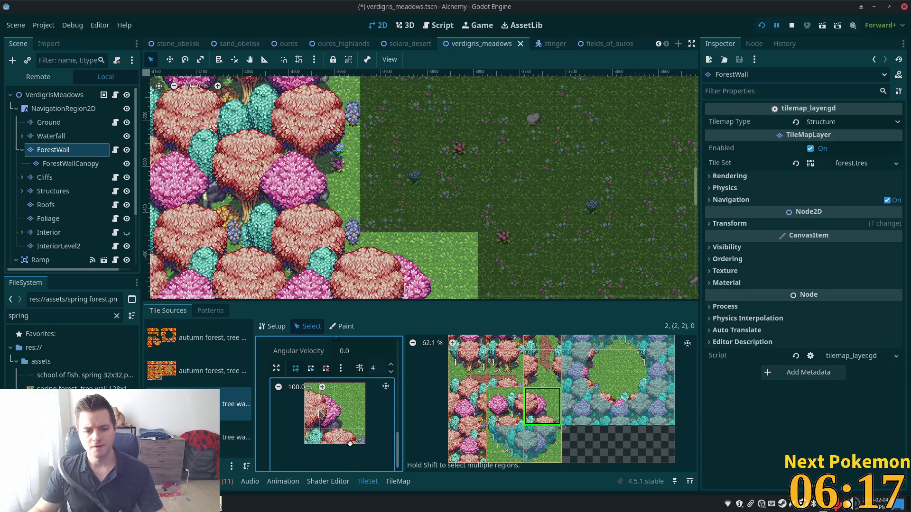
{"action": "left_click", "coordinate": [304, 399]}
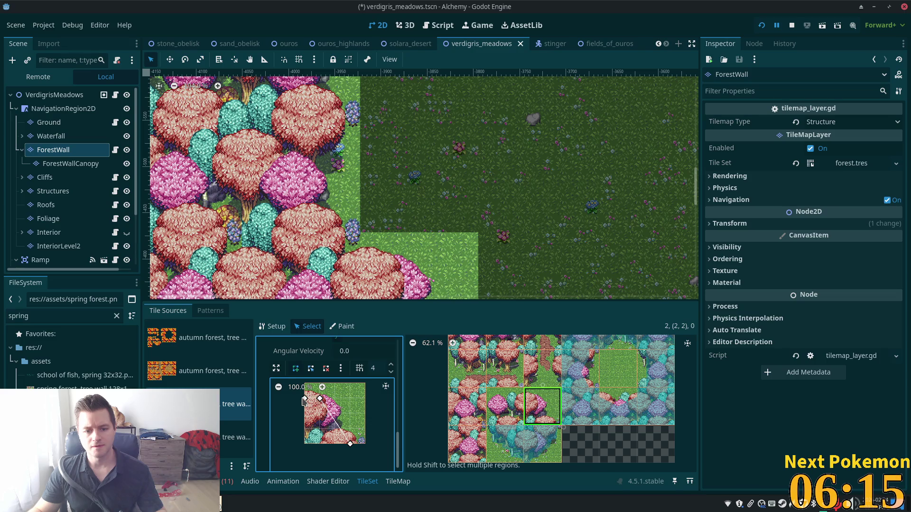
{"action": "left_click", "coordinate": [350, 444]}
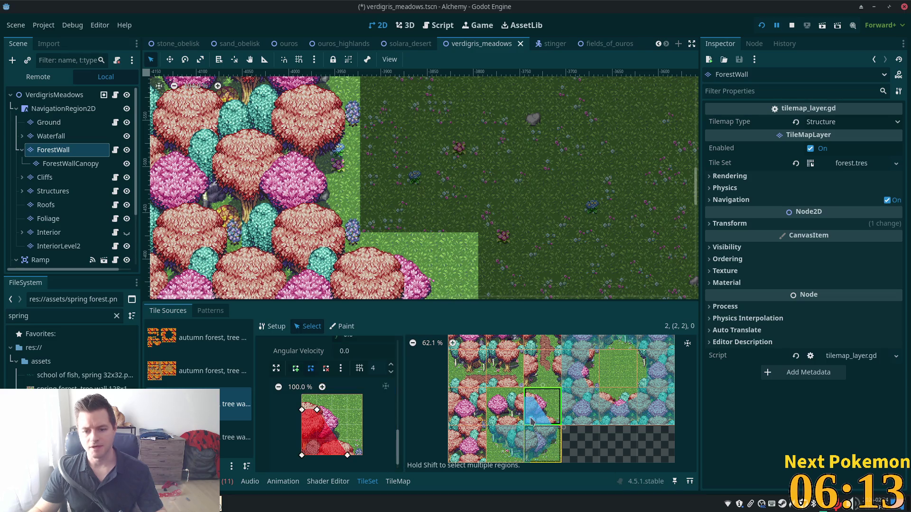
Give the next tree tile a collision polygon from its right edge to the bottom-right corner
{"action": "left_click", "coordinate": [490, 422]}
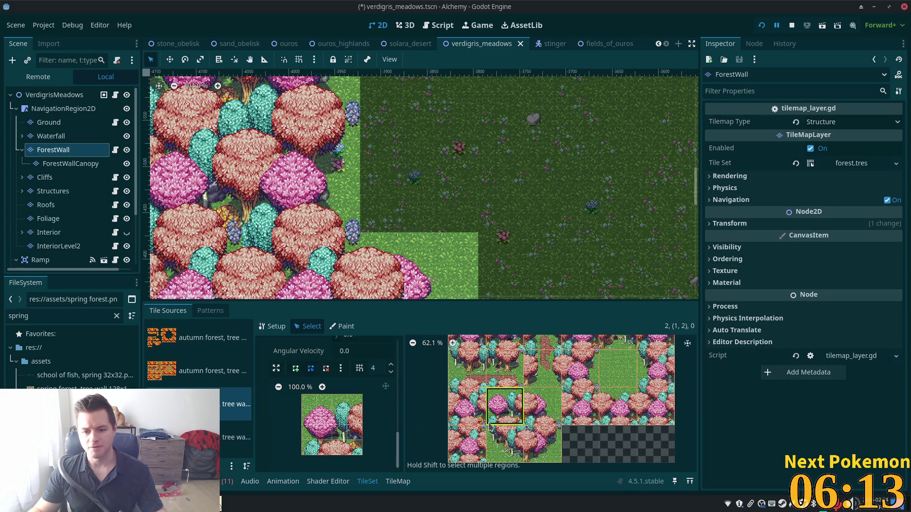
{"action": "left_click", "coordinate": [295, 368]}
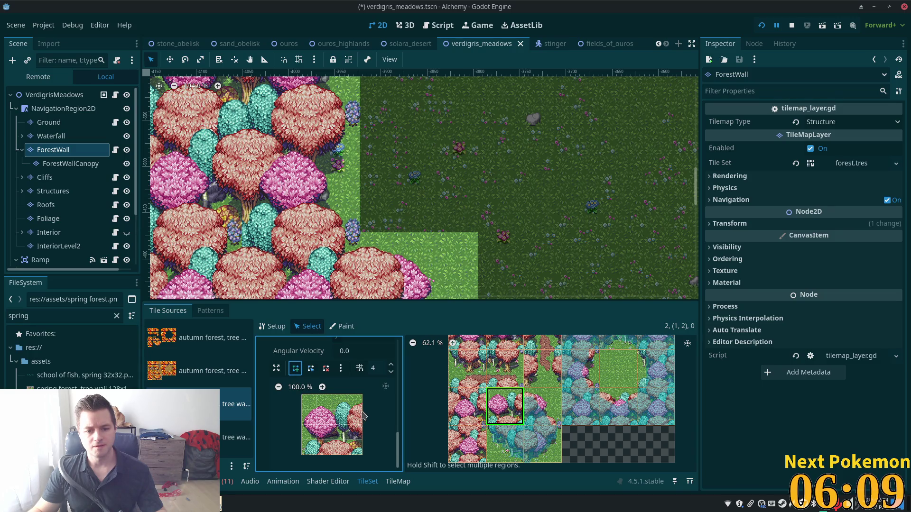
{"action": "left_click", "coordinate": [361, 414]}
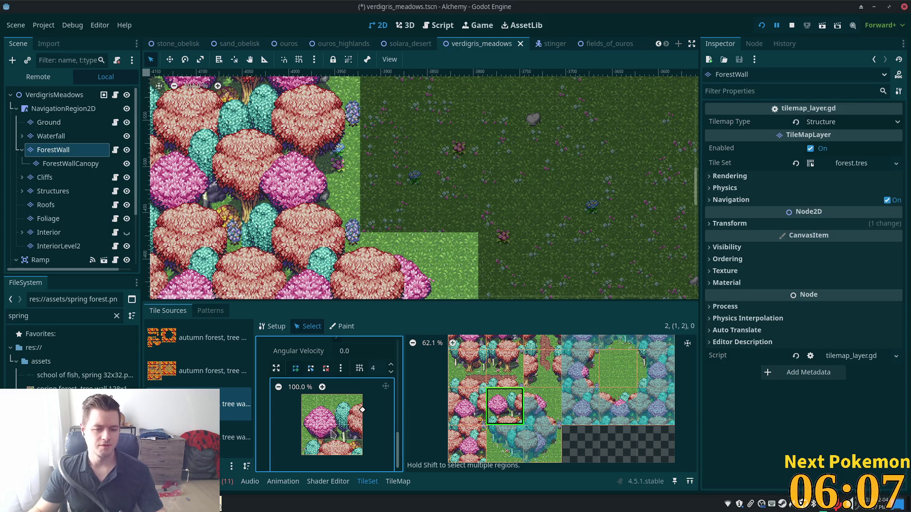
{"action": "left_click", "coordinate": [316, 425]}
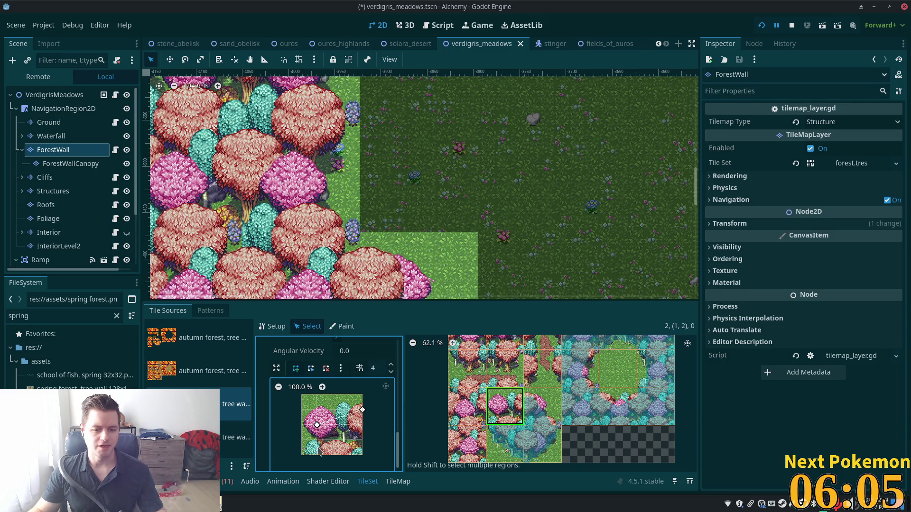
{"action": "left_click", "coordinate": [364, 456]}
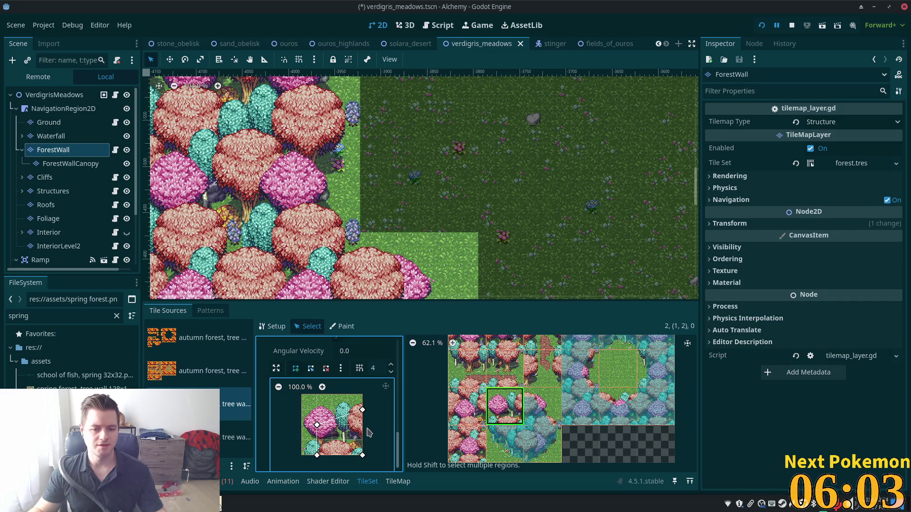
{"action": "left_click", "coordinate": [362, 410]}
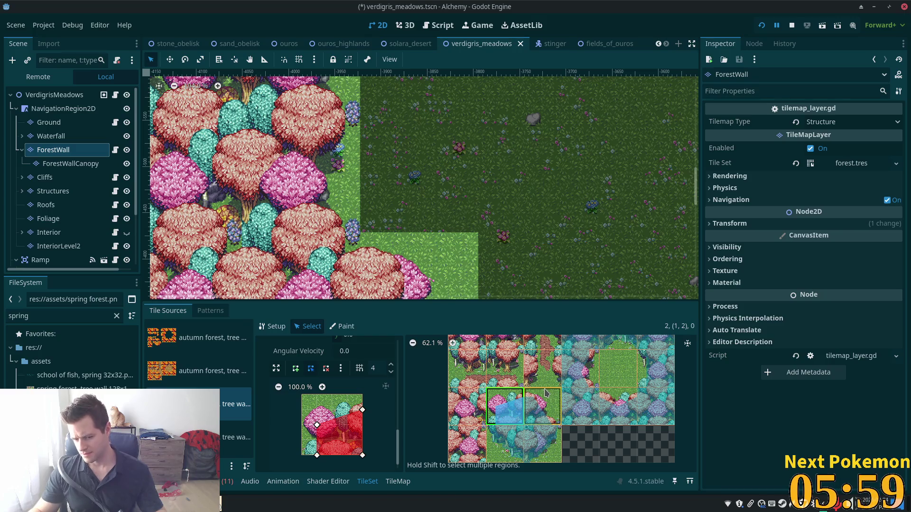
Select tile (1,1) and start its collision polygon from the top of the tile
{"action": "left_click", "coordinate": [467, 406]}
{"action": "left_click", "coordinate": [467, 444]}
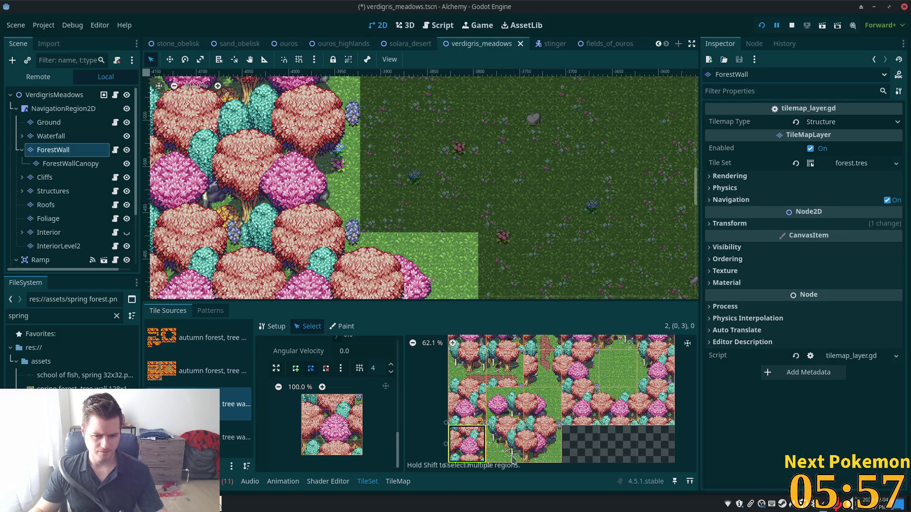
{"action": "scroll", "coordinate": [522, 413], "scroll_direction": "up", "scroll_amount": 3}
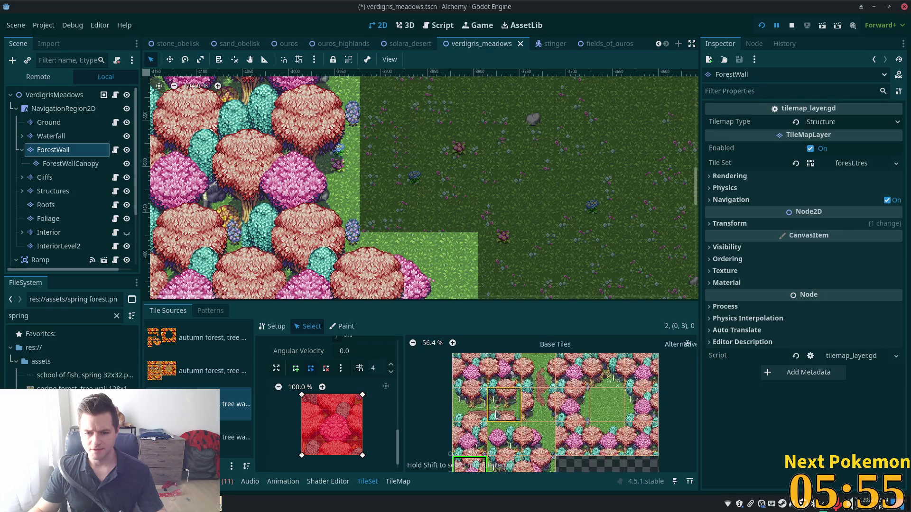
{"action": "left_click", "coordinate": [470, 356]}
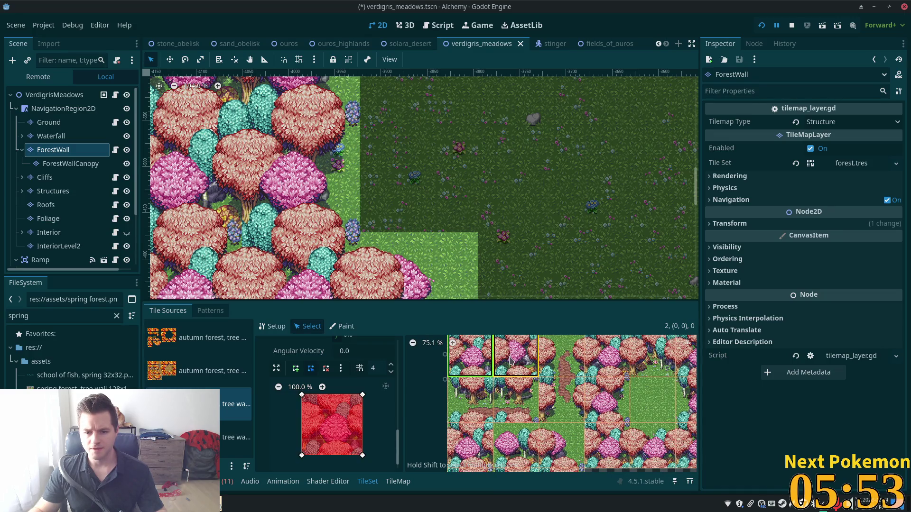
{"action": "left_click", "coordinate": [513, 411]}
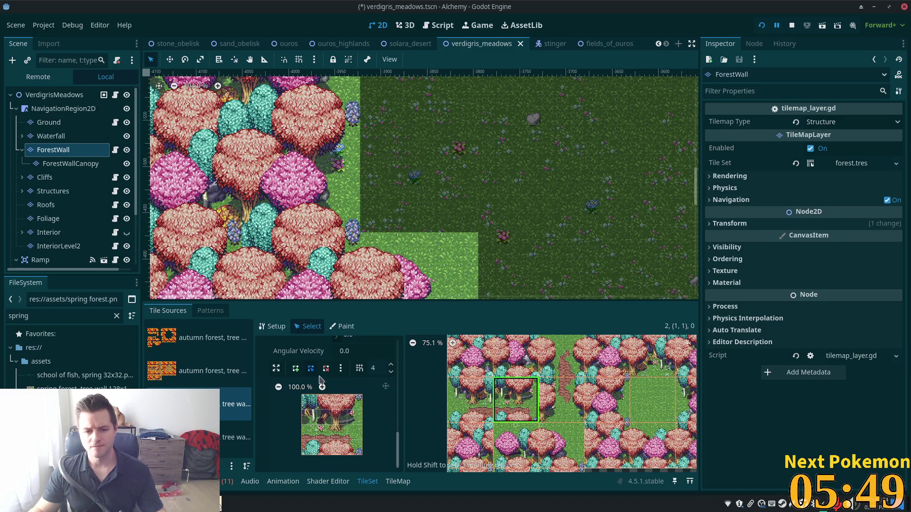
{"action": "left_click", "coordinate": [296, 370]}
{"action": "left_click", "coordinate": [348, 395]}
{"action": "left_click", "coordinate": [348, 425]}
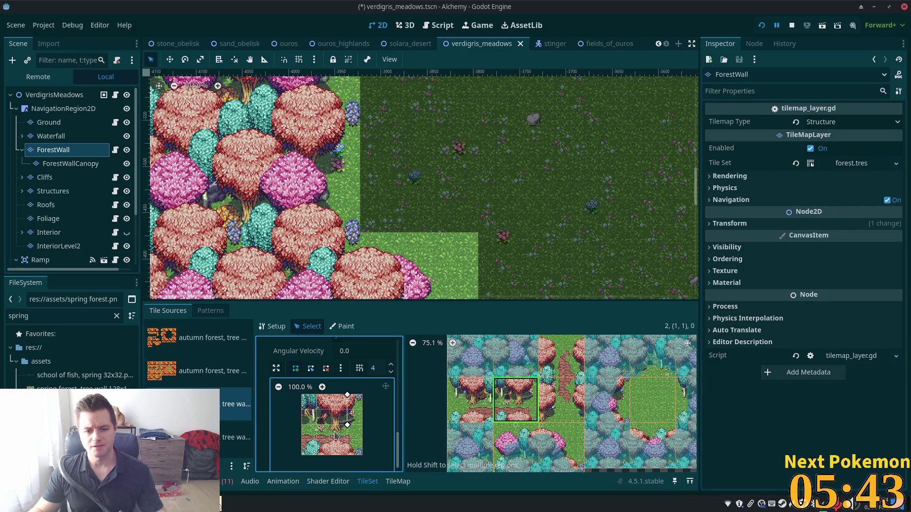
Raise the polygon grid snap to 7 and finish tile (1,1)'s polygon along the trunk base
{"action": "left_click", "coordinate": [391, 366]}
{"action": "left_click", "coordinate": [391, 366]}
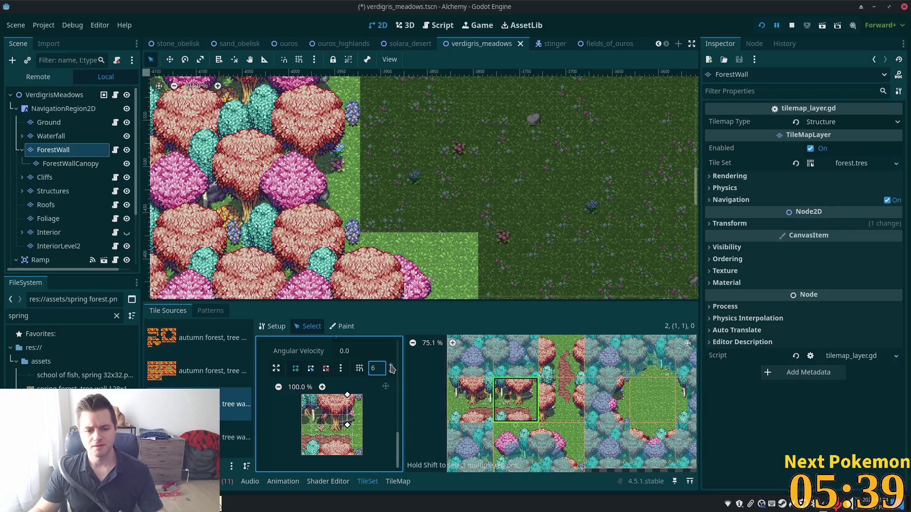
{"action": "left_click", "coordinate": [391, 364]}
{"action": "left_click", "coordinate": [336, 429]}
{"action": "left_click", "coordinate": [327, 428]}
{"action": "left_click", "coordinate": [310, 421]}
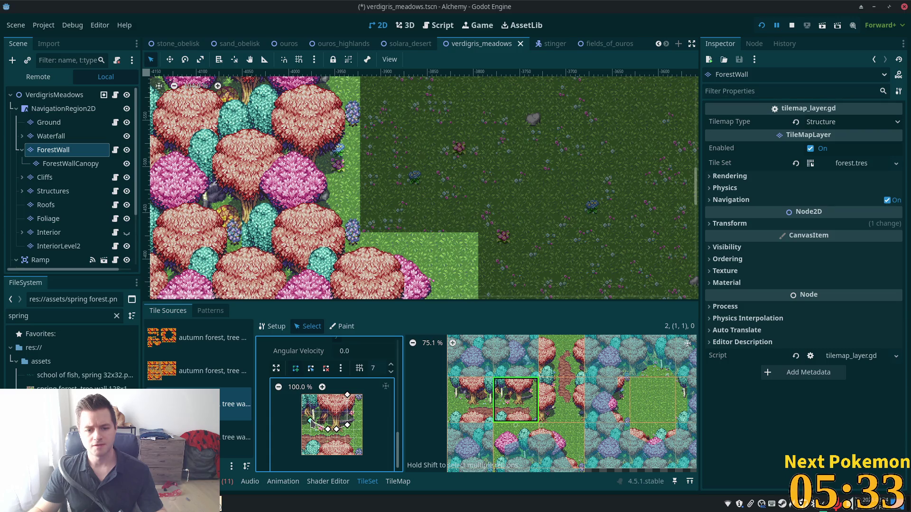
{"action": "left_click", "coordinate": [302, 395]}
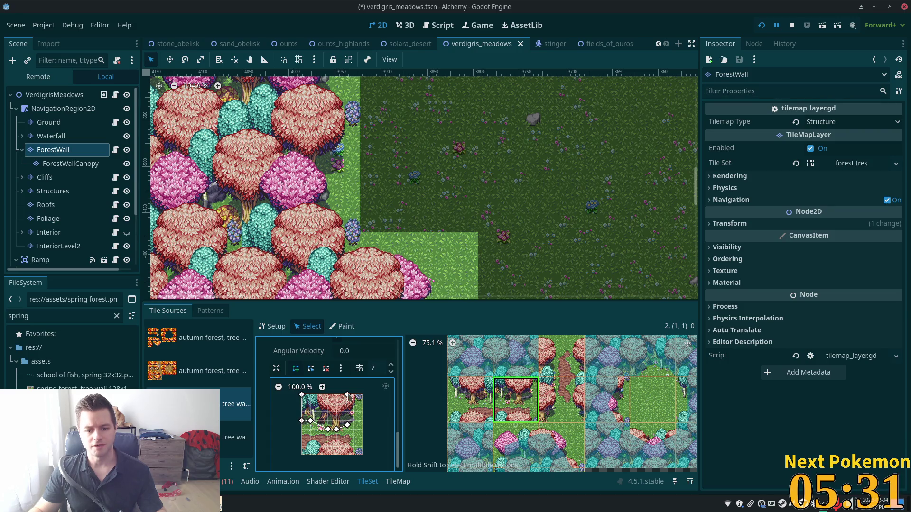
{"action": "left_click", "coordinate": [347, 394]}
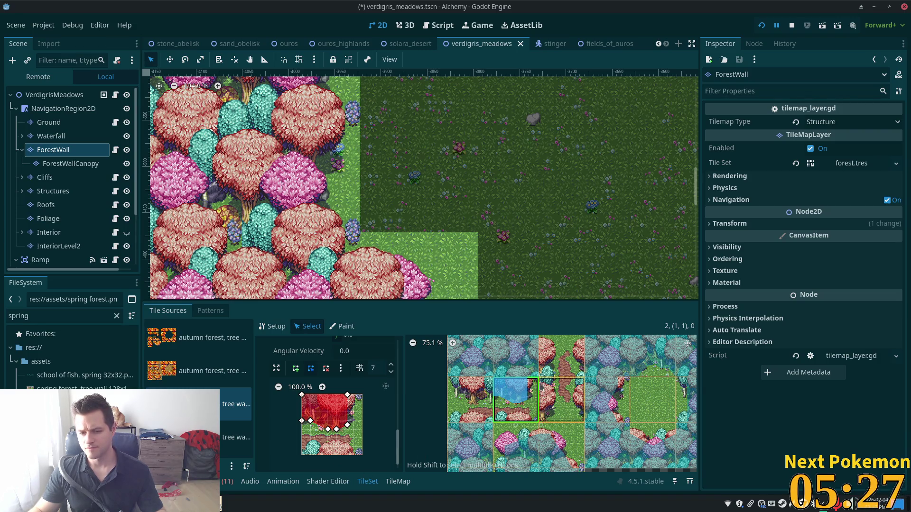
Draw a collision polygon over the upper tree area of tile (0,1)
{"action": "left_click", "coordinate": [531, 370]}
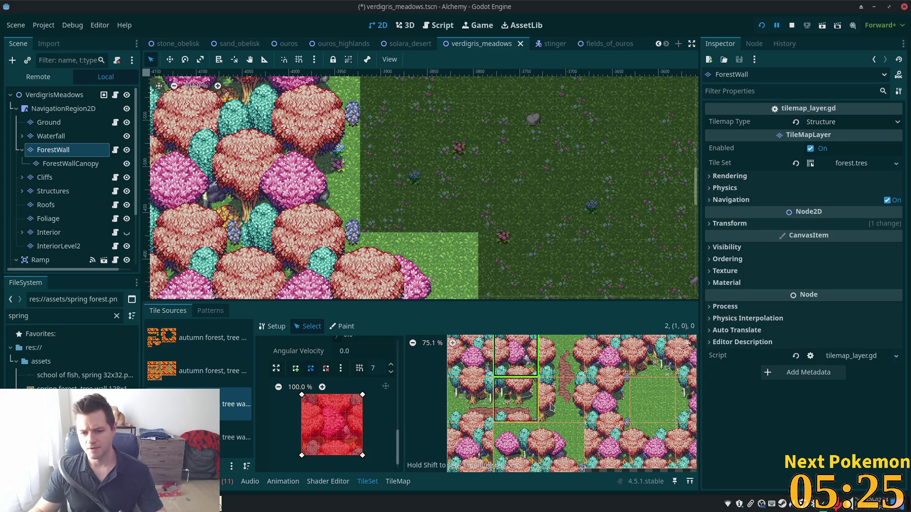
{"action": "left_click", "coordinate": [522, 443]}
{"action": "left_click", "coordinate": [552, 453]}
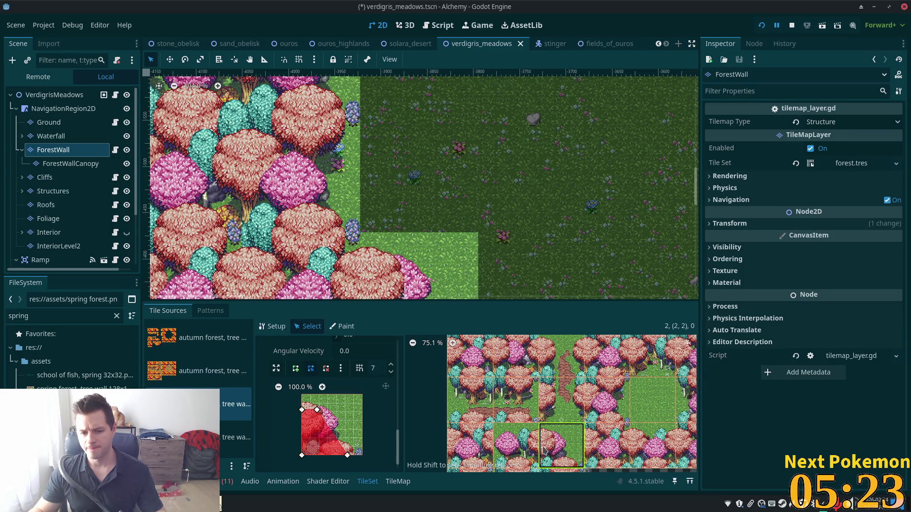
{"action": "left_click", "coordinate": [469, 391]}
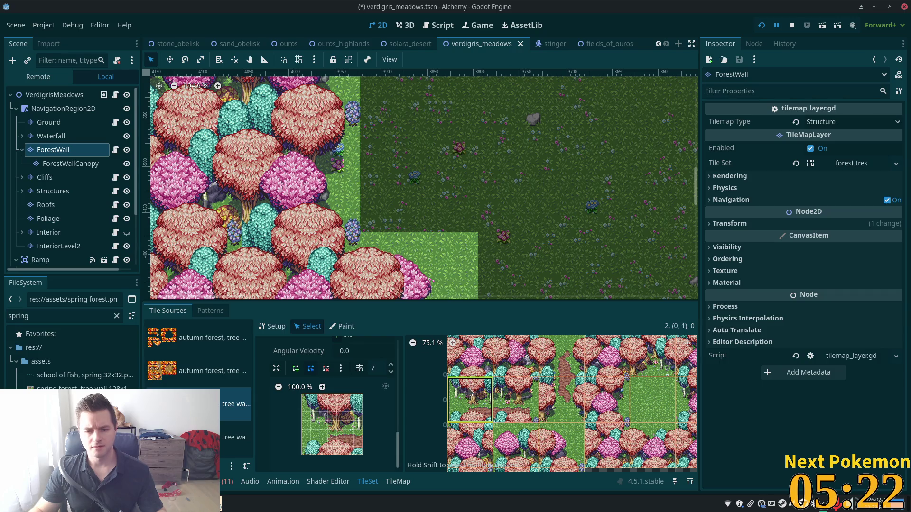
{"action": "left_click", "coordinate": [295, 368]}
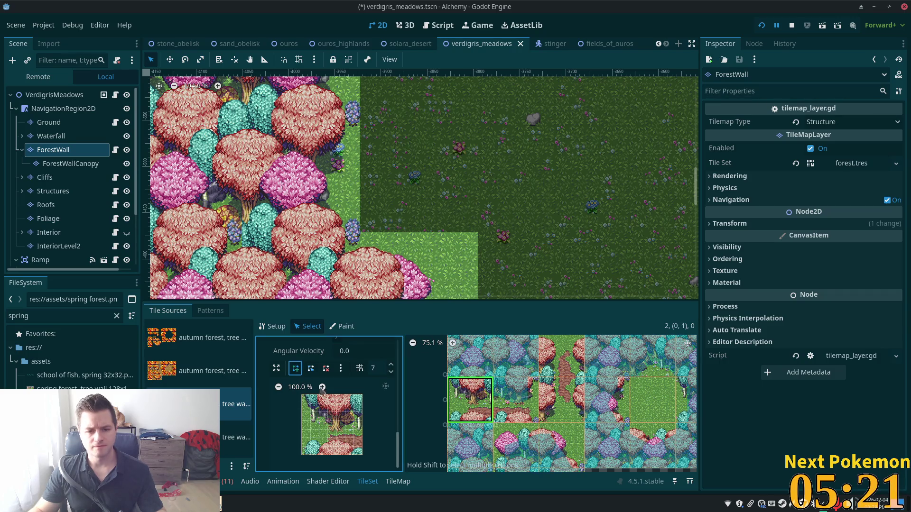
{"action": "left_click", "coordinate": [345, 430]}
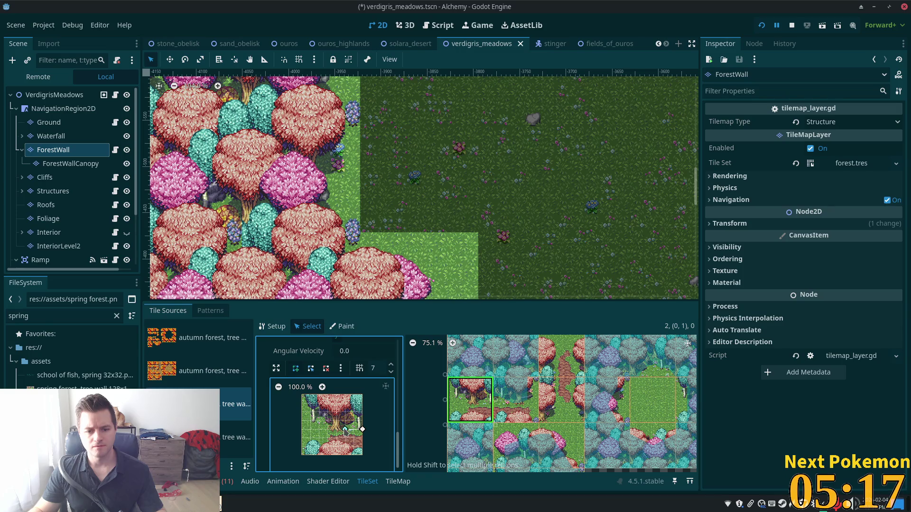
{"action": "left_click", "coordinate": [328, 429]}
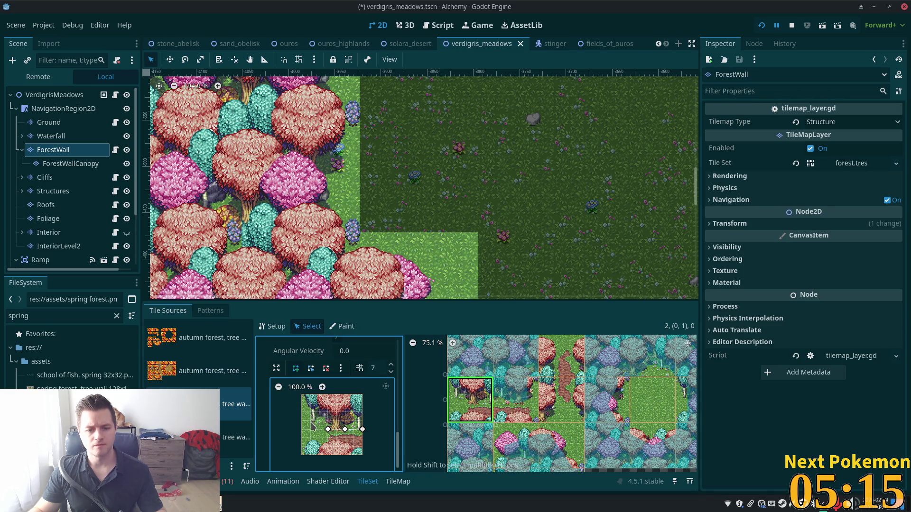
{"action": "left_click", "coordinate": [362, 396]}
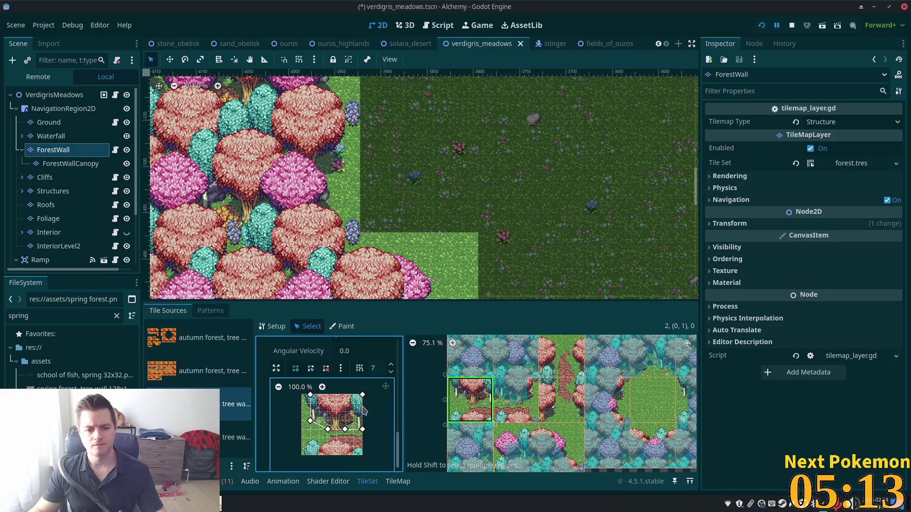
{"action": "left_click", "coordinate": [363, 430]}
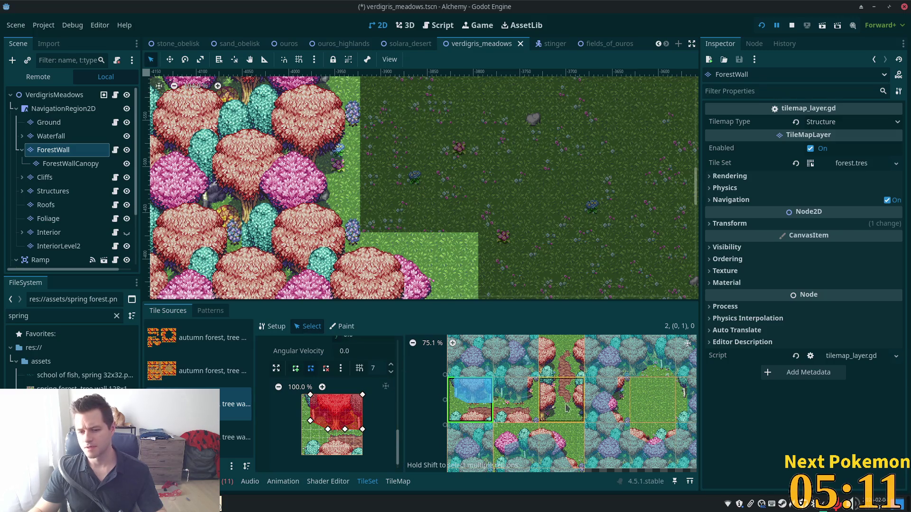
{"action": "left_click_drag", "start_coordinate": [569, 407], "coordinate": [550, 368]}
{"action": "left_click", "coordinate": [515, 374]}
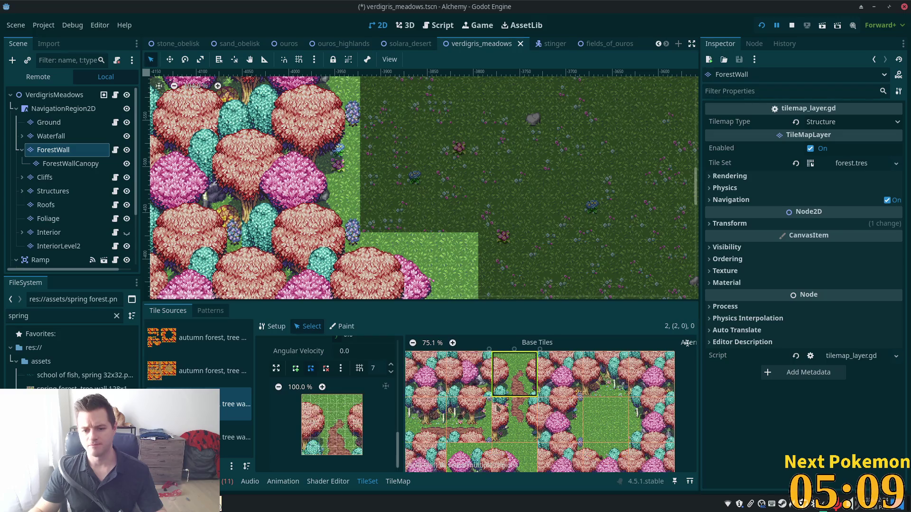
Draw left-edge and right-edge collision polygons on tree-wall tile (2,0)
{"action": "left_click", "coordinate": [295, 369]}
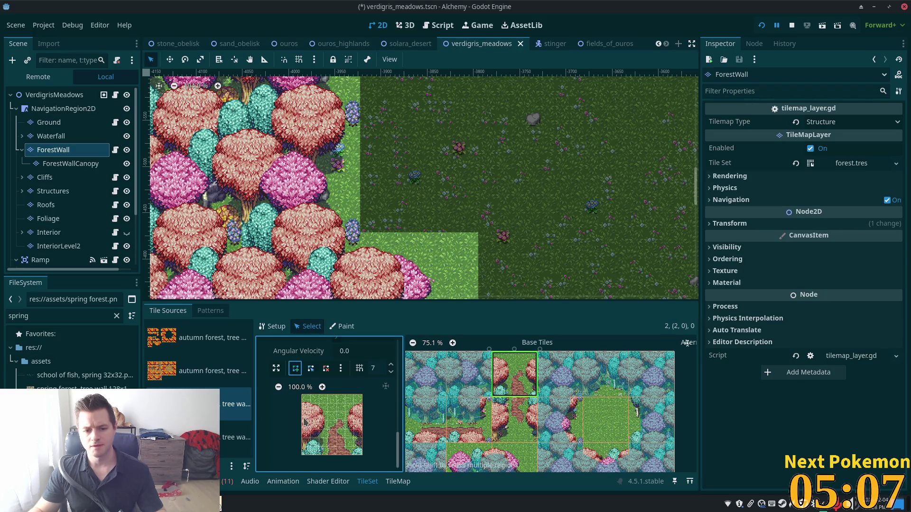
{"action": "left_click", "coordinate": [302, 413]}
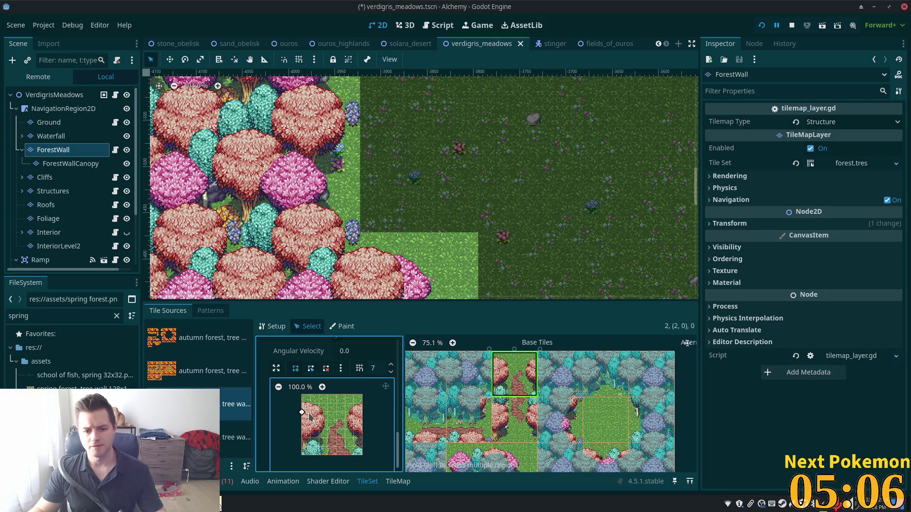
{"action": "left_click", "coordinate": [311, 456]}
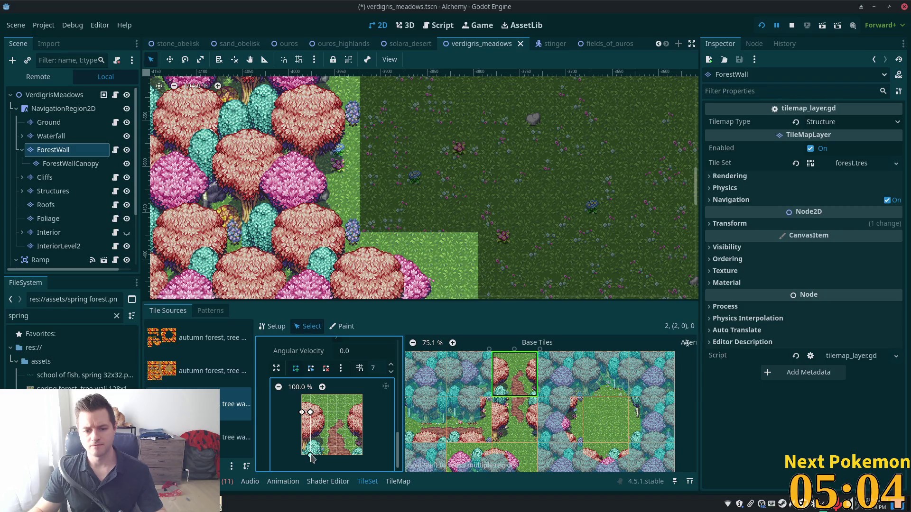
{"action": "left_click", "coordinate": [302, 413]}
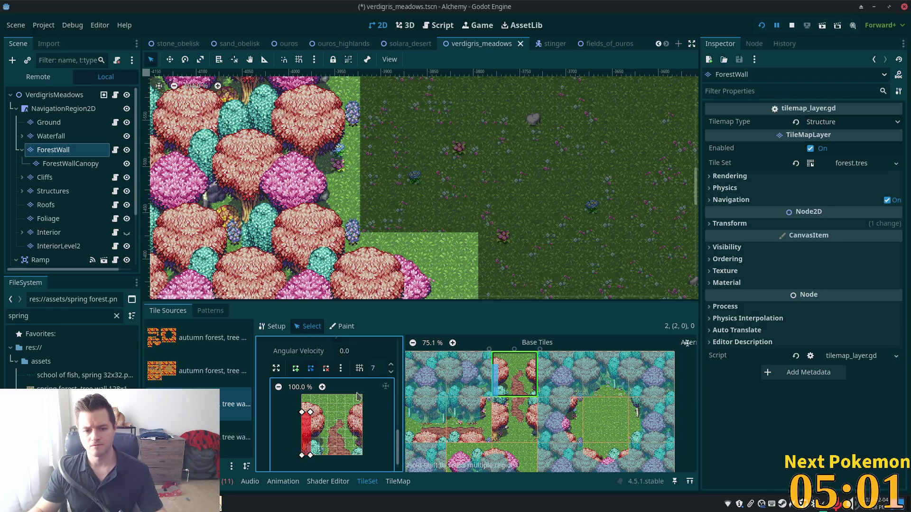
{"action": "left_click", "coordinate": [295, 369]}
{"action": "left_click", "coordinate": [354, 412]}
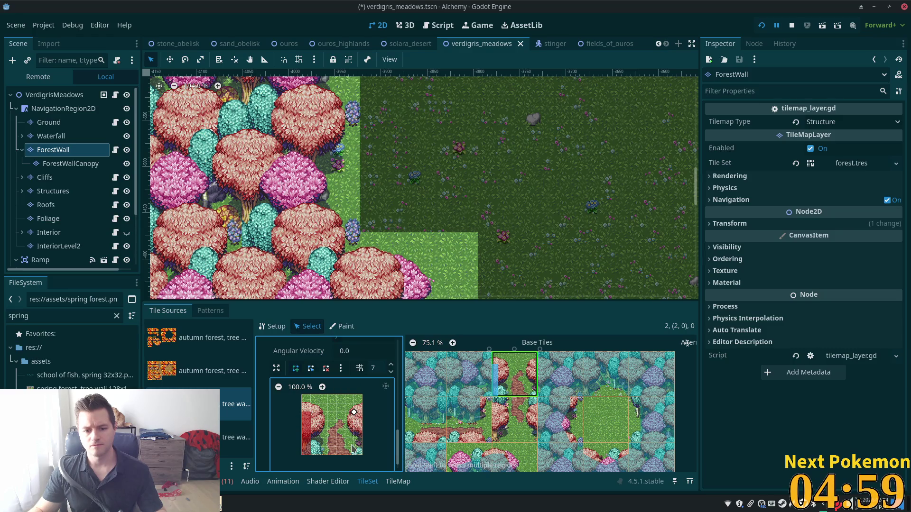
{"action": "left_click", "coordinate": [362, 456]}
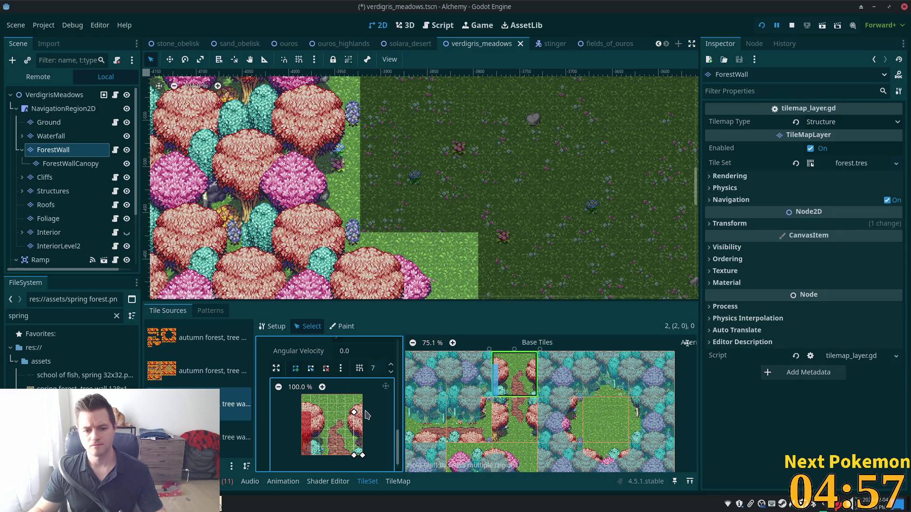
Add collision strips along the left and right edges of tile (2,1)
{"action": "left_click", "coordinate": [514, 420]}
{"action": "left_click", "coordinate": [295, 369]}
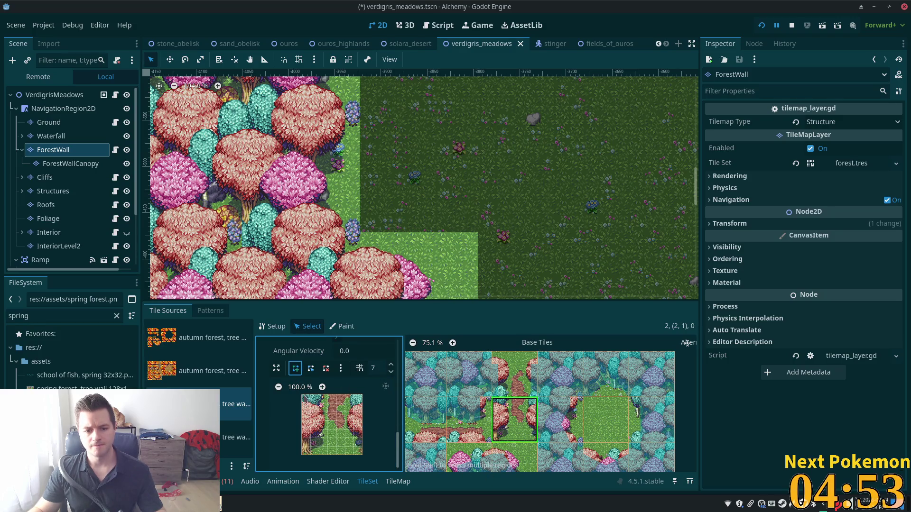
{"action": "left_click", "coordinate": [311, 396]}
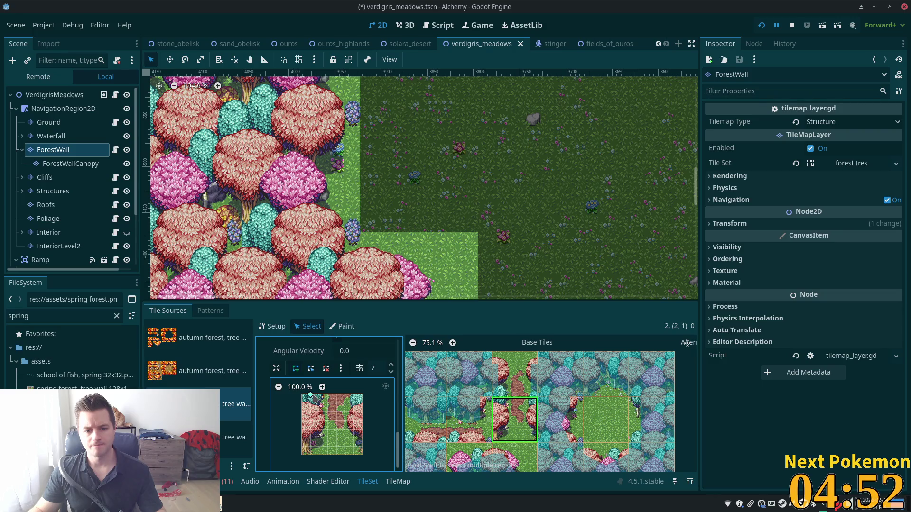
{"action": "left_click", "coordinate": [310, 456]}
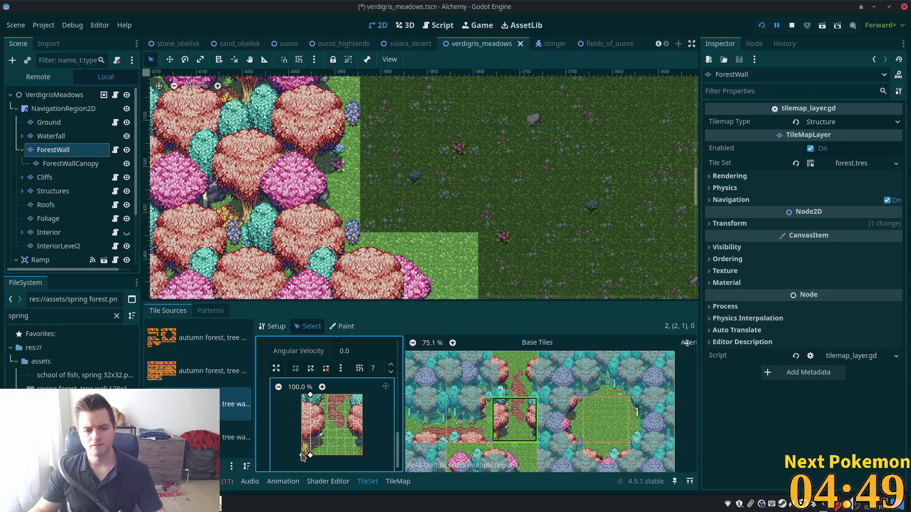
{"action": "left_click", "coordinate": [302, 396]}
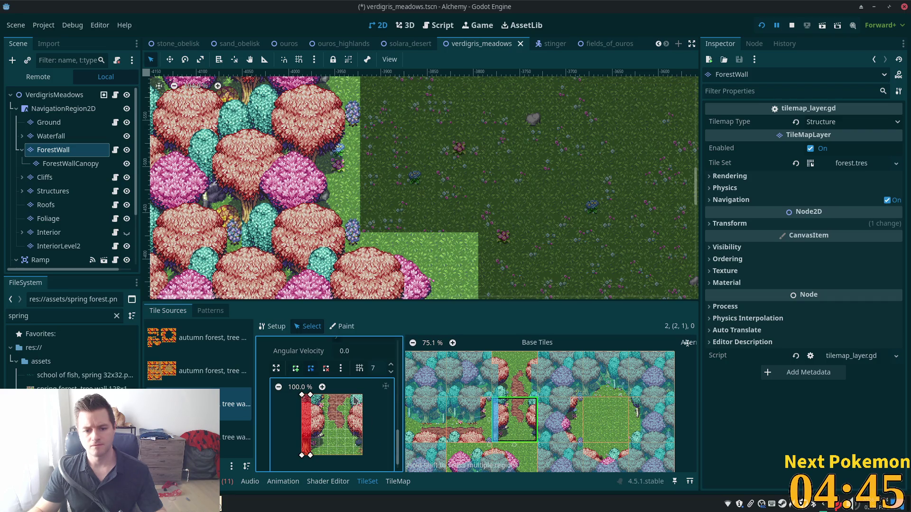
{"action": "left_click", "coordinate": [295, 369]}
{"action": "left_click", "coordinate": [353, 395]}
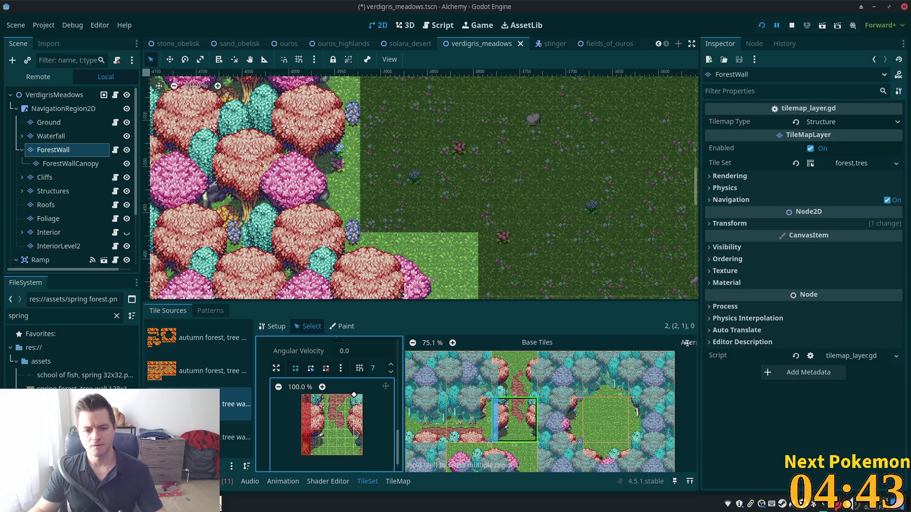
{"action": "left_click", "coordinate": [354, 437]}
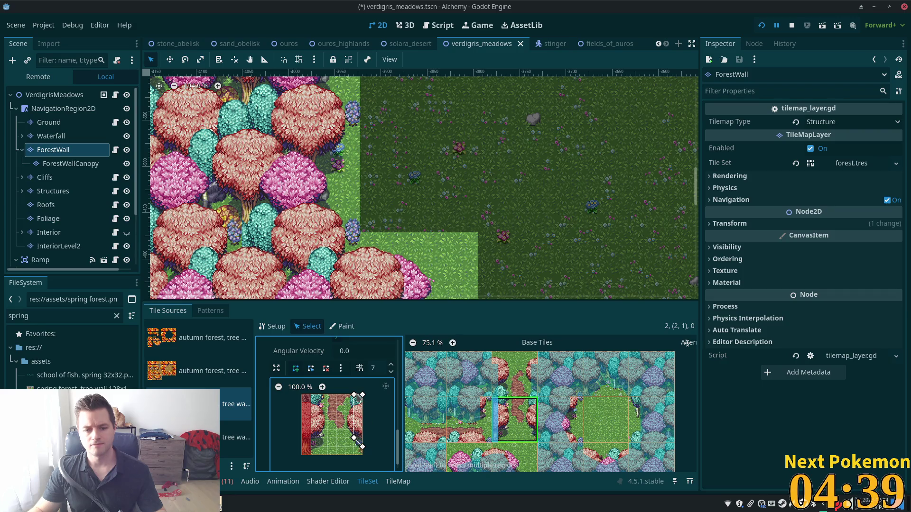
{"action": "left_click", "coordinate": [362, 395]}
Save the verdigris_meadows scene and run the game
{"action": "scroll", "coordinate": [609, 431], "scroll_direction": "down", "scroll_amount": 1}
{"action": "scroll", "coordinate": [587, 367], "scroll_direction": "down", "scroll_amount": 1}
{"action": "key", "text": "ctrl+s"}
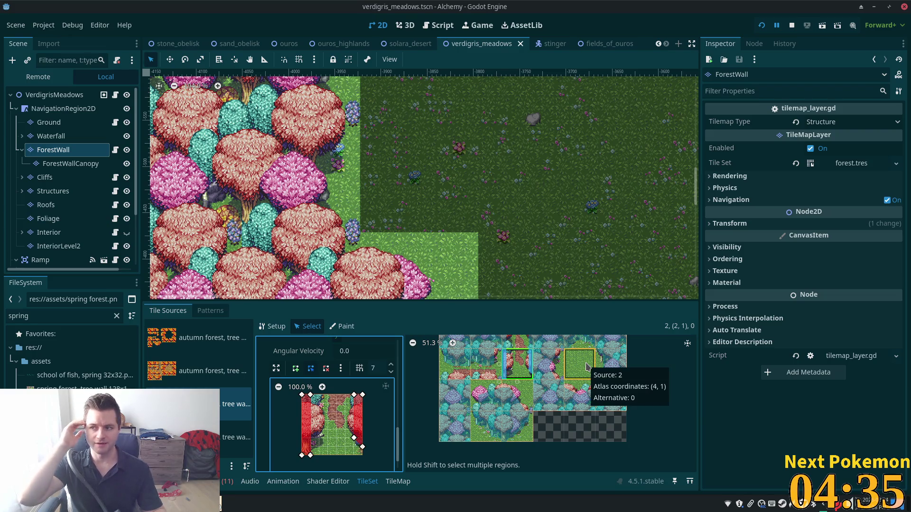
{"action": "left_click", "coordinate": [763, 27]}
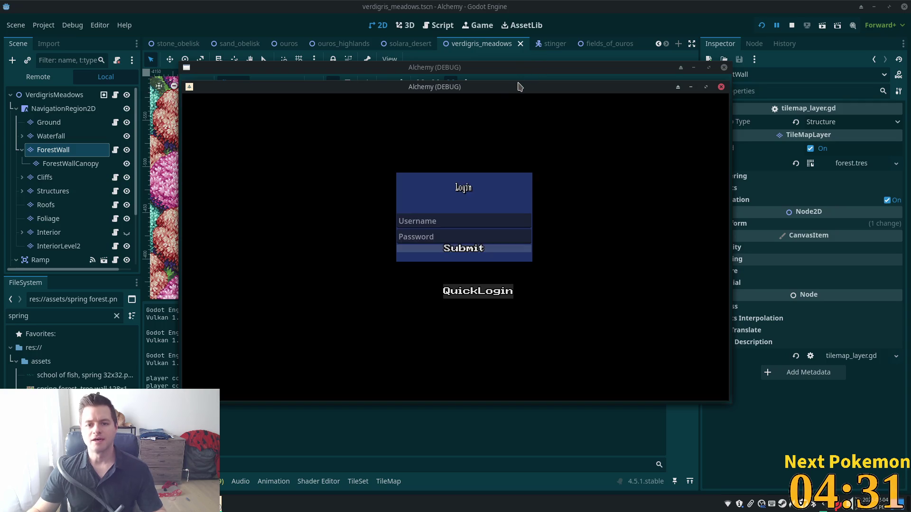
Arrange the two Alchemy (DEBUG) windows side by side, test the forest wall, then stop with F8
{"action": "left_click_drag", "start_coordinate": [517, 91], "coordinate": [377, 130]}
{"action": "left_click_drag", "start_coordinate": [408, 91], "coordinate": [571, 151]}
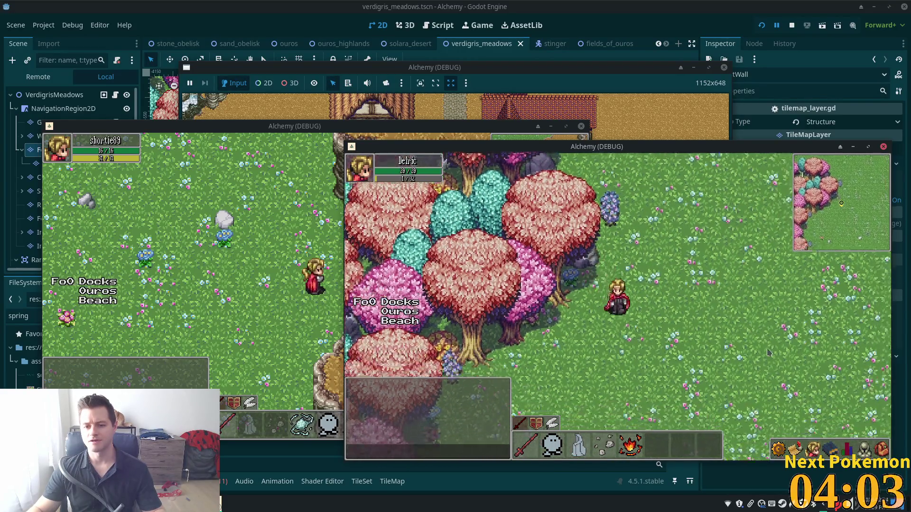
{"action": "key", "text": "F8"}
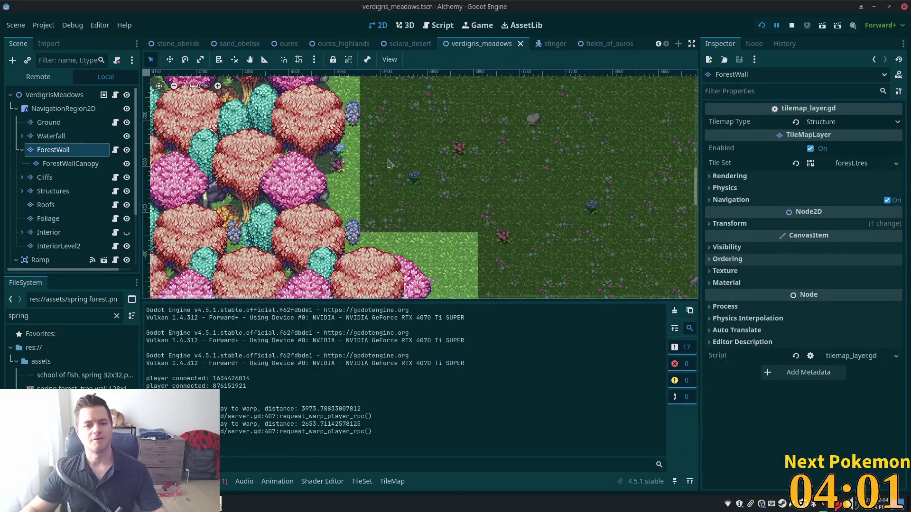
Select the ForestWallCanopy layer and bring up the second tree wall tile atlas
{"action": "left_click", "coordinate": [70, 163]}
{"action": "scroll", "coordinate": [487, 281], "scroll_direction": "down", "scroll_amount": 2}
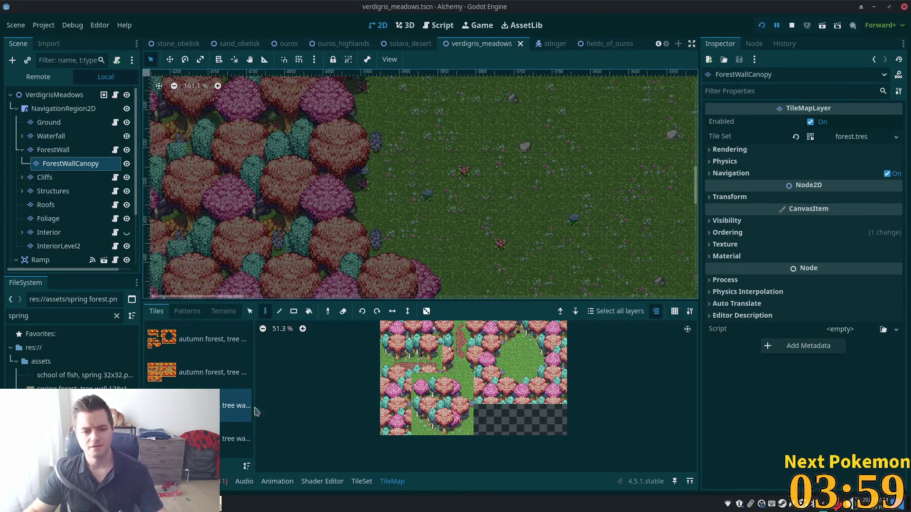
{"action": "left_click", "coordinate": [236, 438]}
{"action": "scroll", "coordinate": [379, 209], "scroll_direction": "right", "scroll_amount": 3}
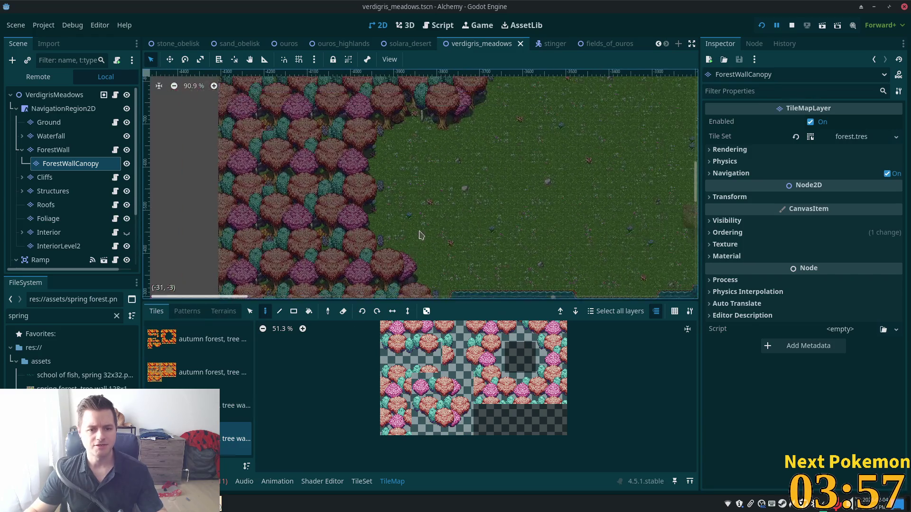
{"action": "scroll", "coordinate": [407, 171], "scroll_direction": "up", "scroll_amount": 5}
{"action": "scroll", "coordinate": [405, 177], "scroll_direction": "up", "scroll_amount": 1}
{"action": "scroll", "coordinate": [407, 177], "scroll_direction": "left", "scroll_amount": 5}
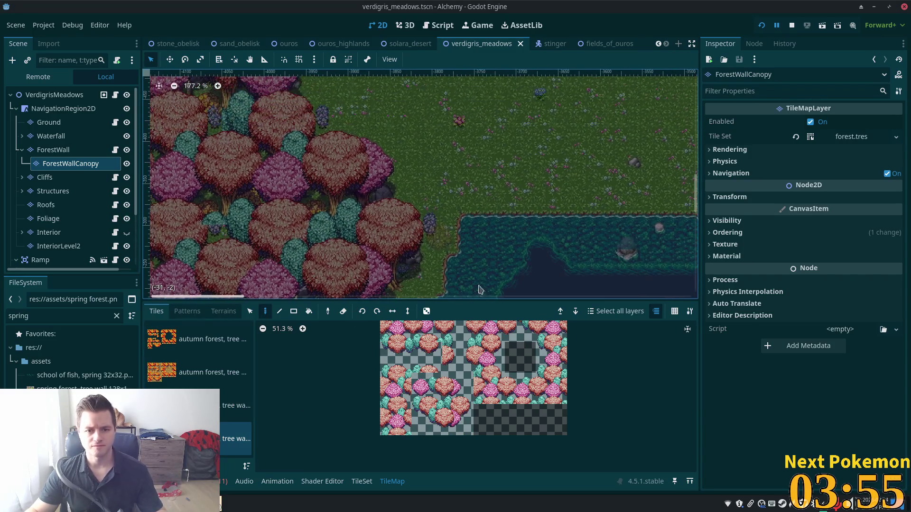
{"action": "scroll", "coordinate": [504, 265], "scroll_direction": "down", "scroll_amount": 1}
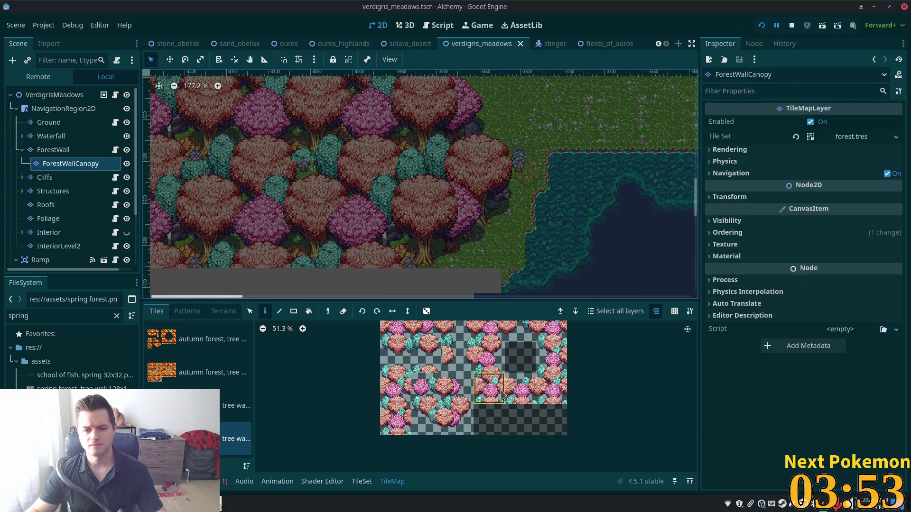
Paint a couple of canopy tiles onto the forest edge
{"action": "left_click", "coordinate": [457, 419]}
{"action": "left_click", "coordinate": [452, 187]}
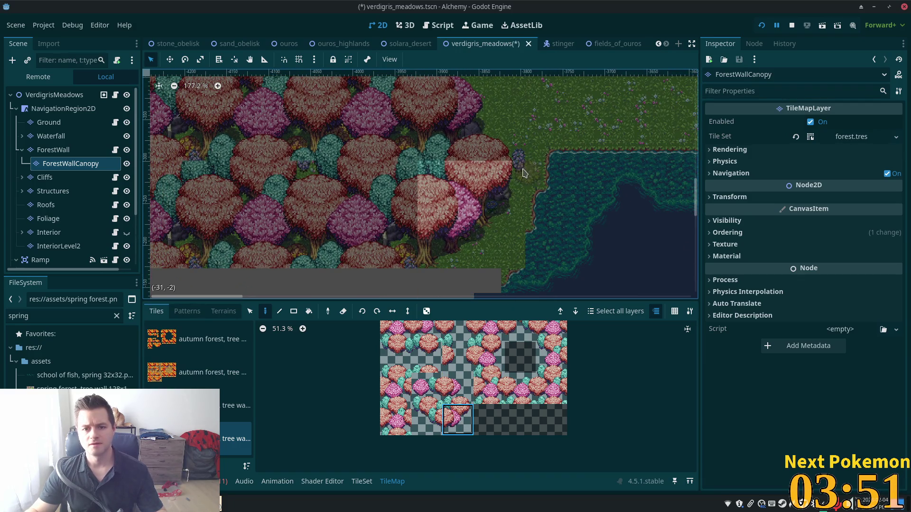
{"action": "scroll", "coordinate": [517, 200], "scroll_direction": "up", "scroll_amount": 5}
{"action": "left_click", "coordinate": [432, 229], "text": "ctrl"}
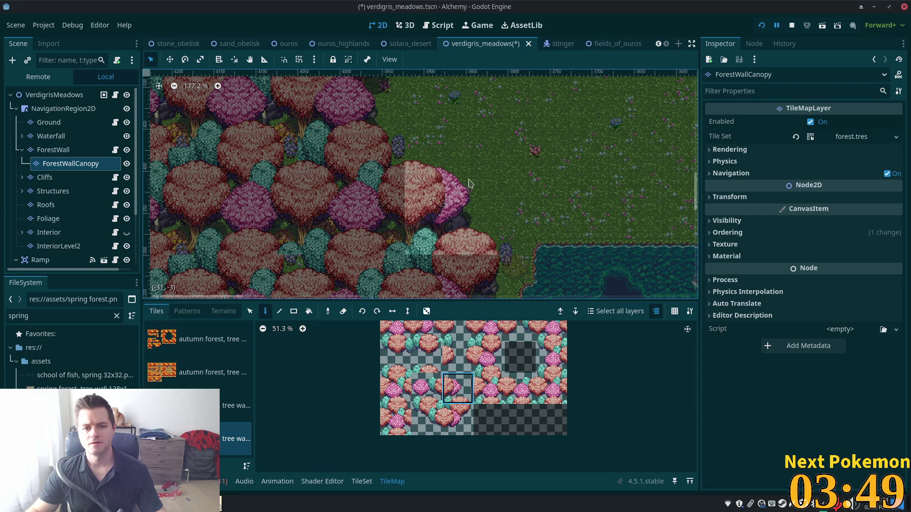
{"action": "scroll", "coordinate": [451, 256], "scroll_direction": "up", "scroll_amount": 4}
{"action": "scroll", "coordinate": [450, 256], "scroll_direction": "left", "scroll_amount": 3}
Pick the pink and teal tree canopy tiles and stamp them along the forest edge
{"action": "left_click", "coordinate": [467, 287], "text": "ctrl"}
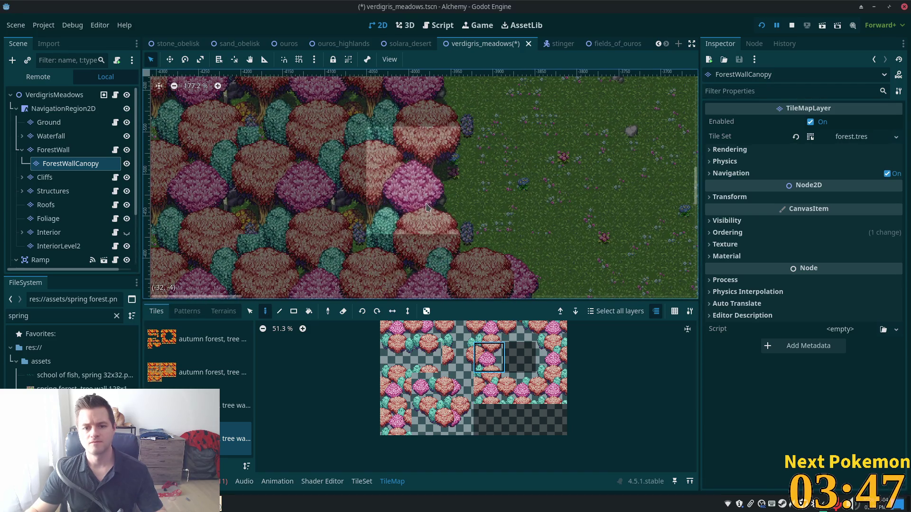
{"action": "left_click", "coordinate": [441, 260], "text": "ctrl"}
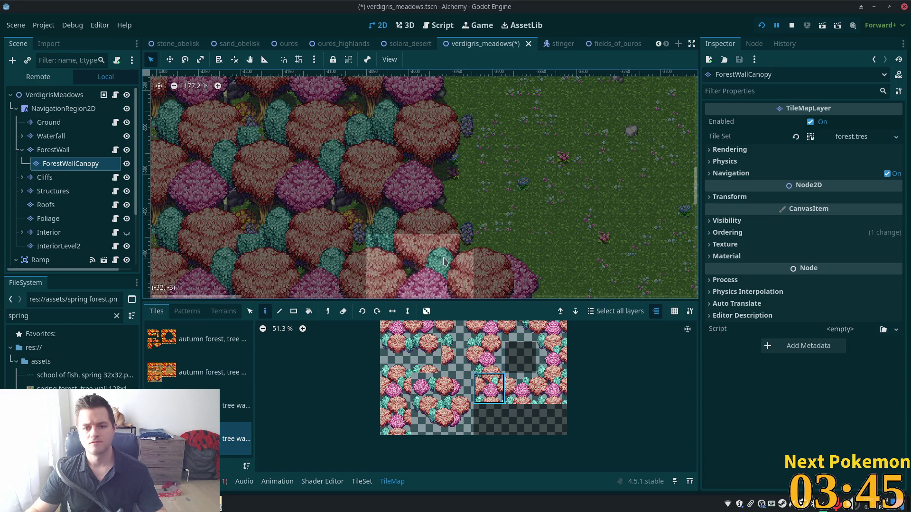
{"action": "scroll", "coordinate": [565, 190], "scroll_direction": "up", "scroll_amount": 4}
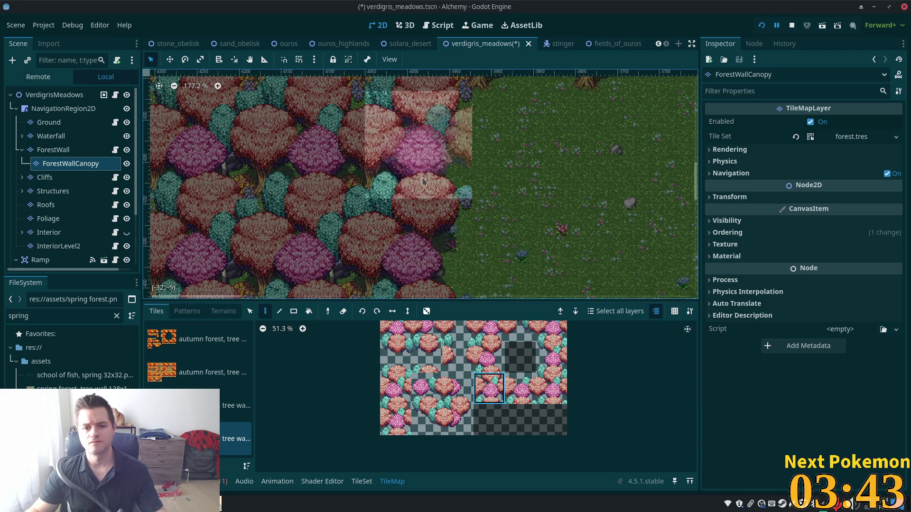
{"action": "left_click", "coordinate": [494, 355]}
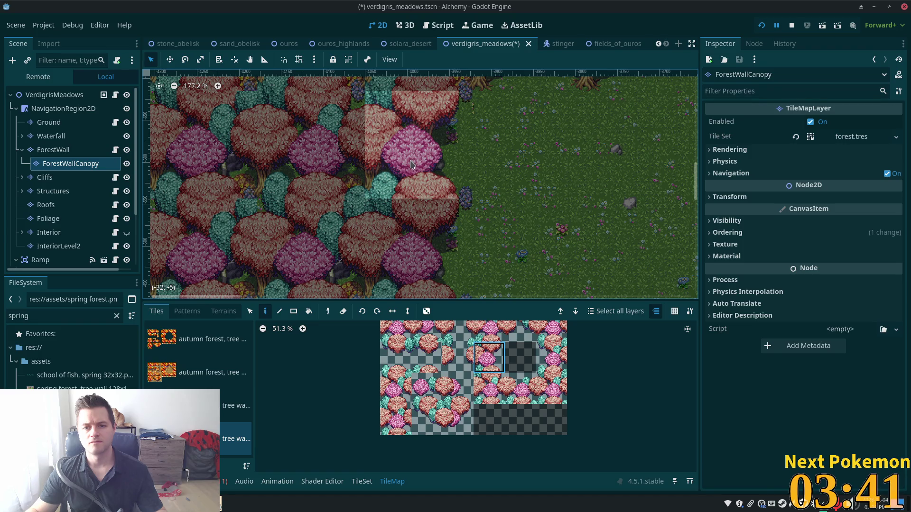
{"action": "scroll", "coordinate": [526, 141], "scroll_direction": "up", "scroll_amount": 5}
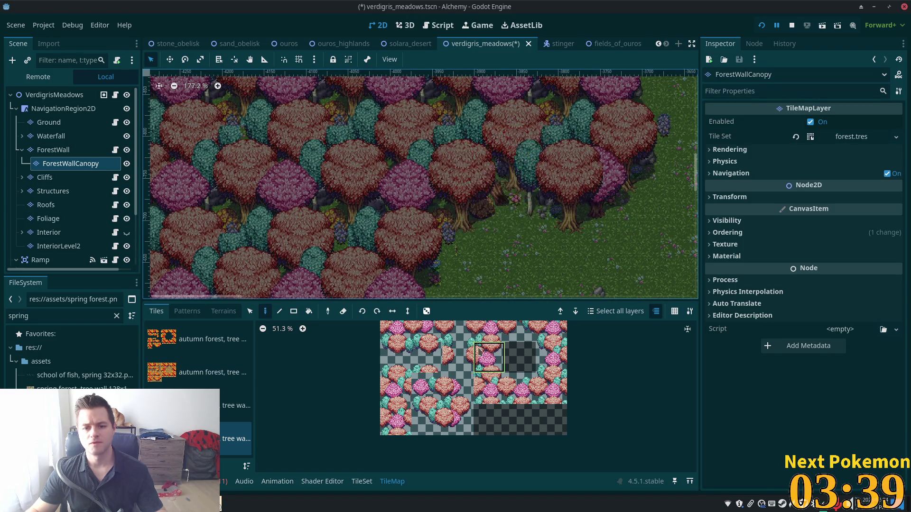
{"action": "left_click", "coordinate": [488, 327]}
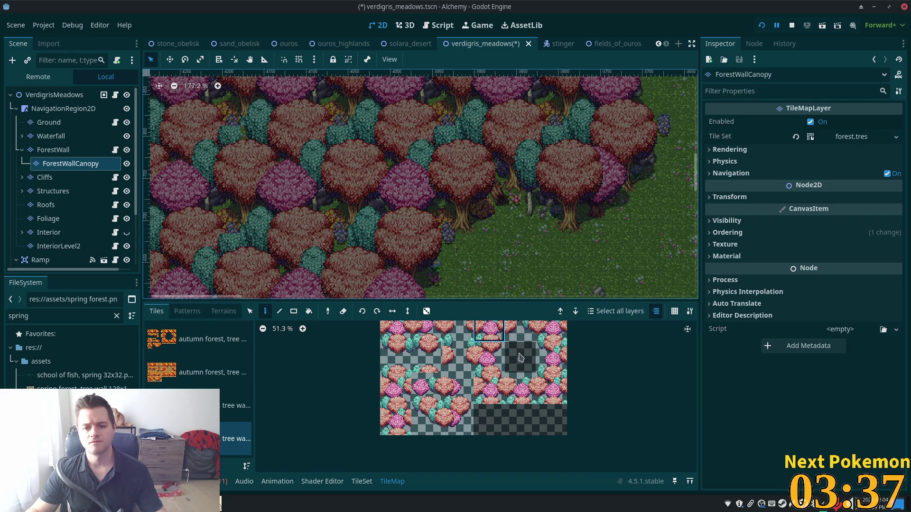
{"action": "left_click", "coordinate": [528, 330]}
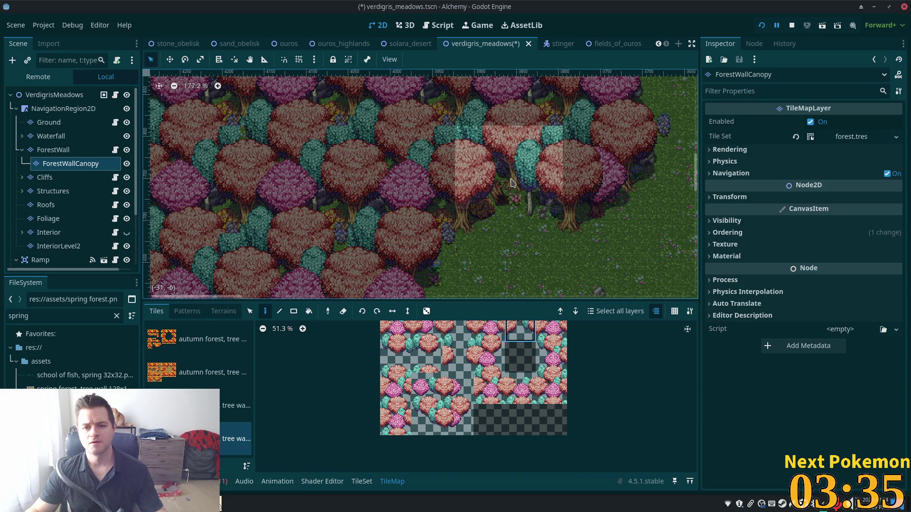
{"action": "left_click", "coordinate": [511, 183]}
{"action": "scroll", "coordinate": [512, 182], "scroll_direction": "right", "scroll_amount": 5}
{"action": "scroll", "coordinate": [512, 182], "scroll_direction": "up", "scroll_amount": 3}
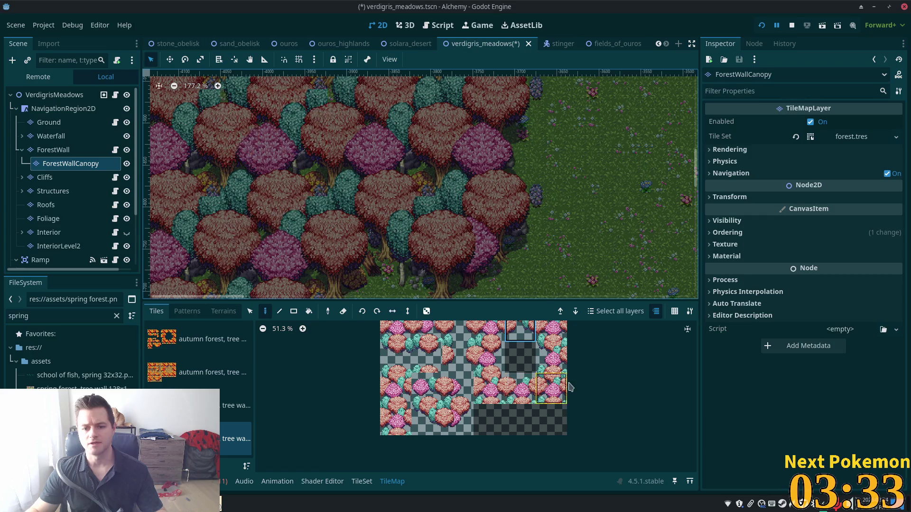
Select the lower-left canopy tile and its neighbouring tree tiles in the atlas
{"action": "left_click", "coordinate": [457, 419]}
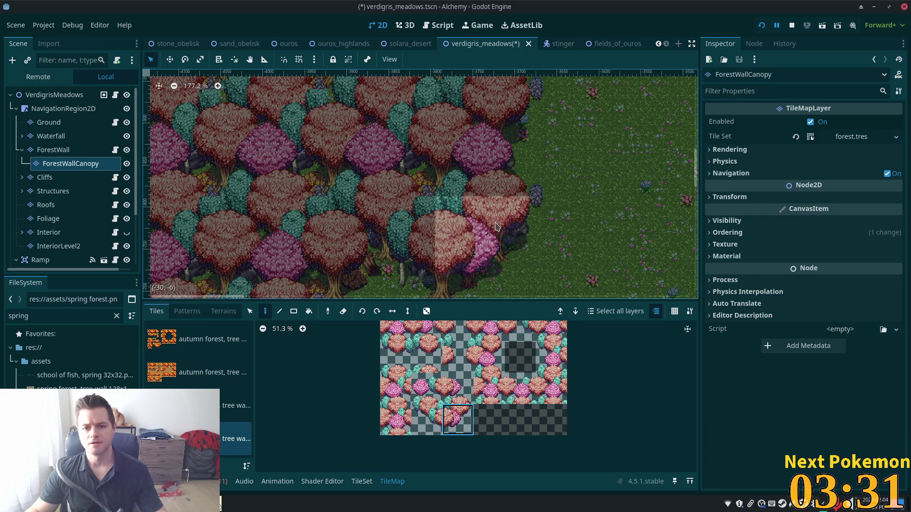
{"action": "scroll", "coordinate": [529, 261], "scroll_direction": "up", "scroll_amount": 2}
{"action": "scroll", "coordinate": [529, 262], "scroll_direction": "right", "scroll_amount": 1}
{"action": "scroll", "coordinate": [530, 261], "scroll_direction": "right", "scroll_amount": 1}
{"action": "left_click", "coordinate": [489, 357]}
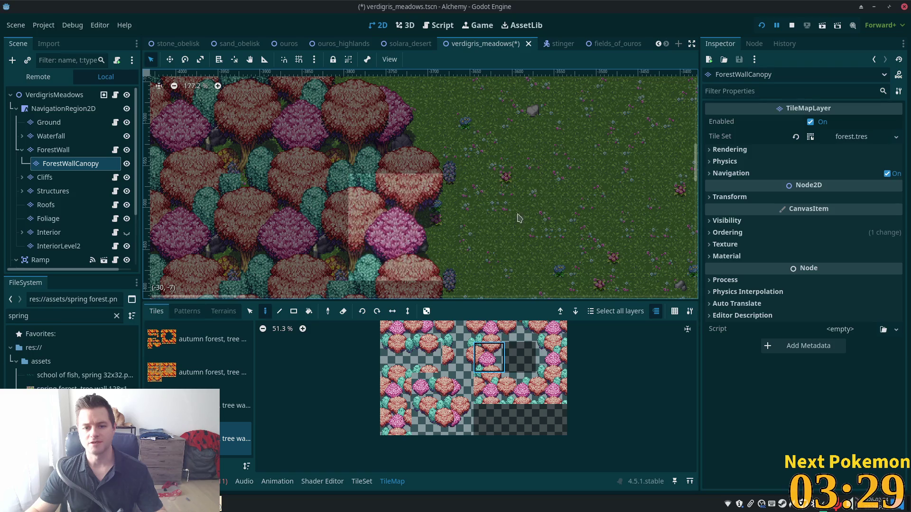
{"action": "scroll", "coordinate": [566, 77], "scroll_direction": "down", "scroll_amount": 3}
{"action": "scroll", "coordinate": [567, 77], "scroll_direction": "up", "scroll_amount": 2}
{"action": "left_click", "coordinate": [457, 388]}
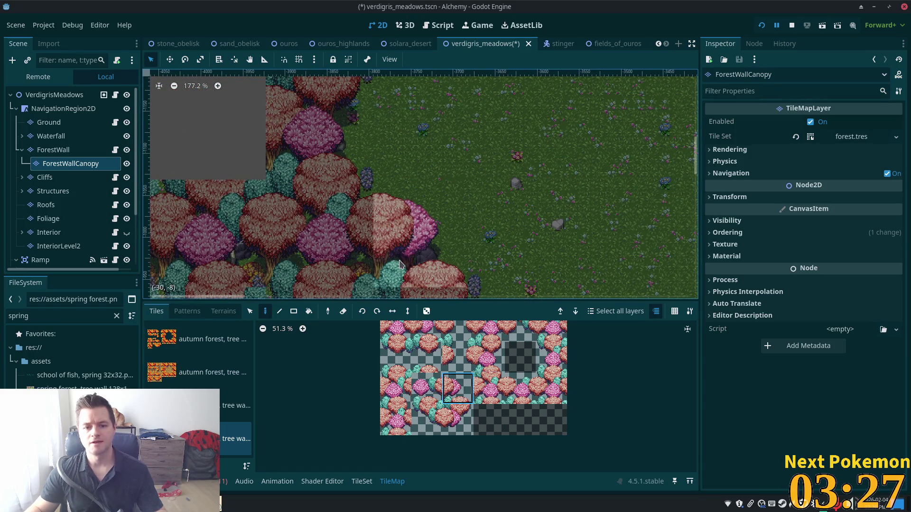
{"action": "scroll", "coordinate": [413, 146], "scroll_direction": "up", "scroll_amount": 1}
{"action": "scroll", "coordinate": [413, 147], "scroll_direction": "left", "scroll_amount": 2}
Compare alternate pink canopy tiles, settling back on the upper canopy tile
{"action": "left_click", "coordinate": [489, 357]}
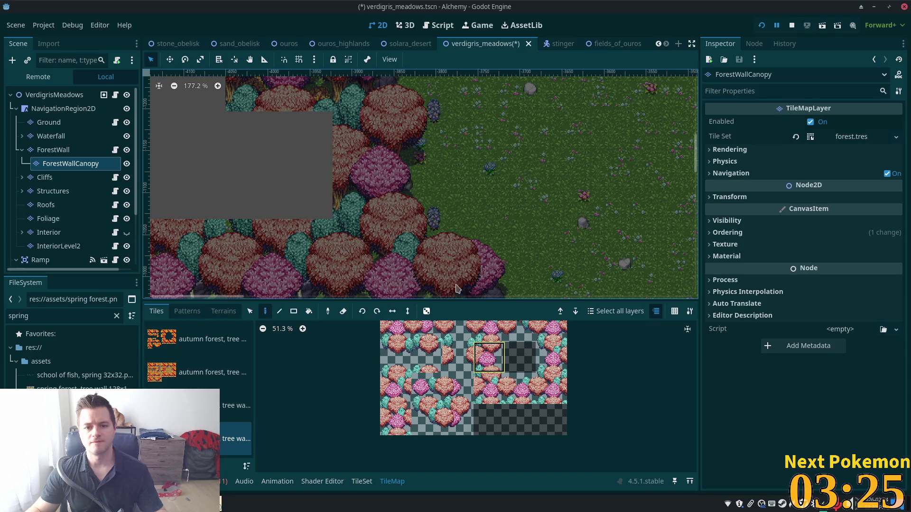
{"action": "scroll", "coordinate": [502, 240], "scroll_direction": "up", "scroll_amount": 5}
{"action": "scroll", "coordinate": [502, 240], "scroll_direction": "left", "scroll_amount": 2}
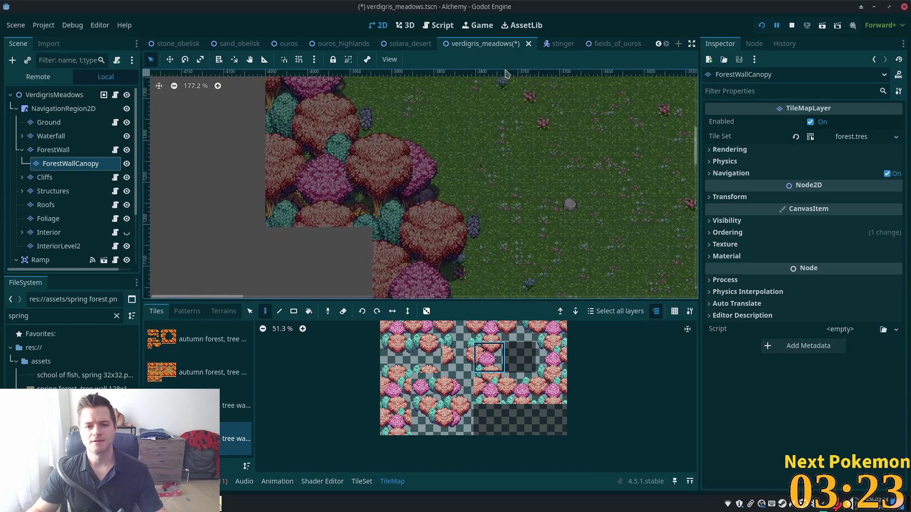
{"action": "left_click", "coordinate": [457, 388]}
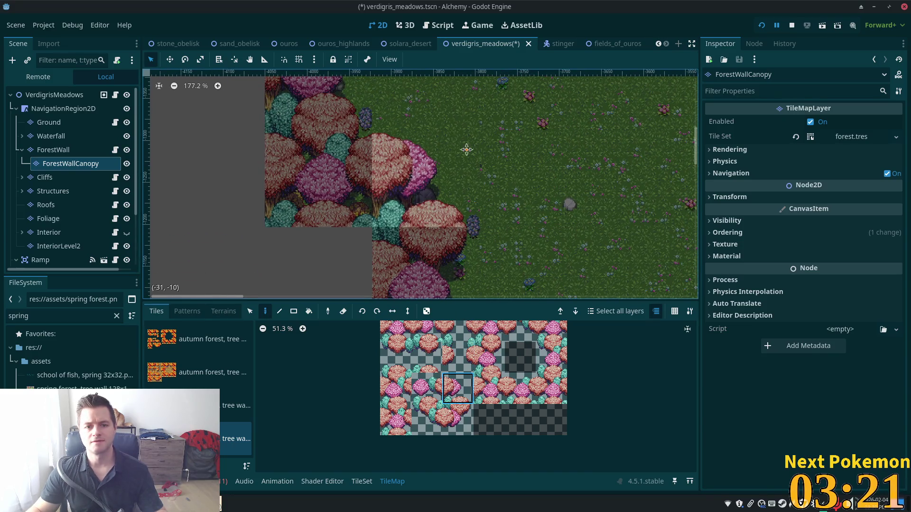
{"action": "scroll", "coordinate": [591, 287], "scroll_direction": "up", "scroll_amount": 6}
{"action": "scroll", "coordinate": [592, 287], "scroll_direction": "left", "scroll_amount": 7}
{"action": "left_click", "coordinate": [489, 357]}
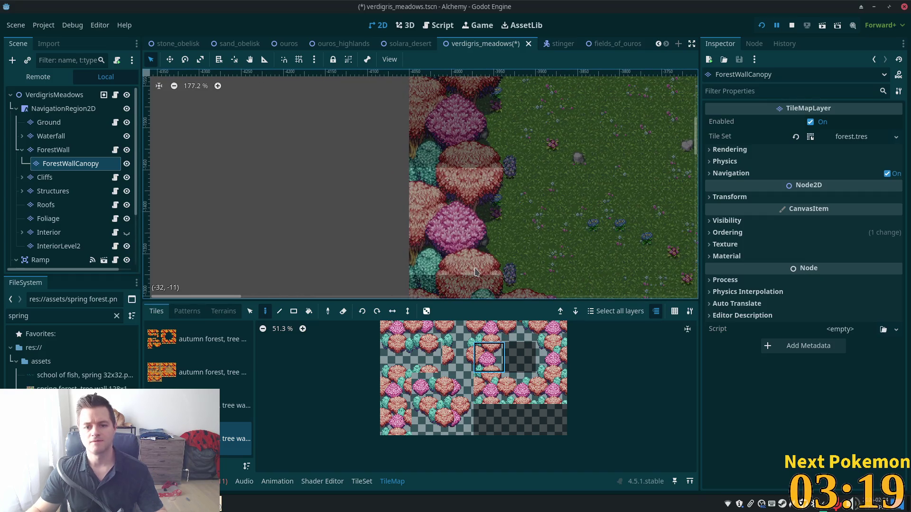
{"action": "left_click", "coordinate": [489, 388]}
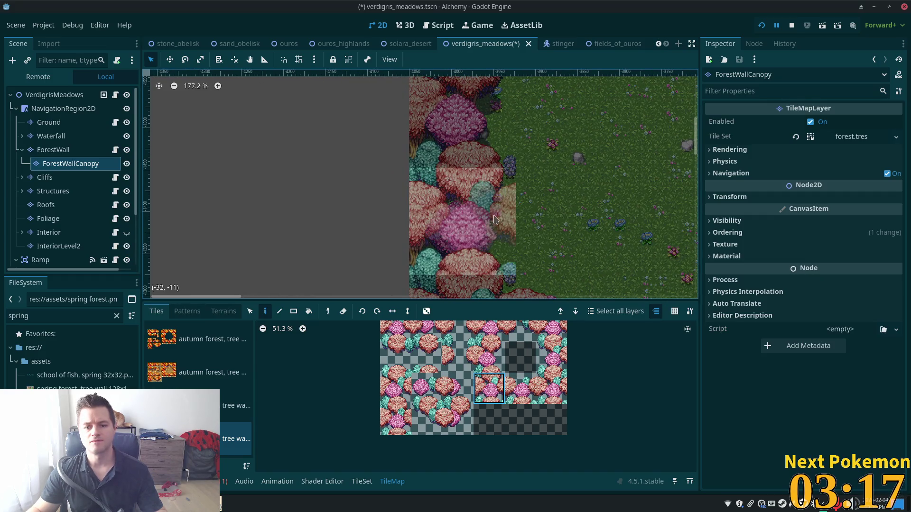
{"action": "scroll", "coordinate": [554, 106], "scroll_direction": "up", "scroll_amount": 3}
{"action": "left_click", "coordinate": [497, 364]}
{"action": "scroll", "coordinate": [508, 216], "scroll_direction": "down", "scroll_amount": 5}
{"action": "scroll", "coordinate": [508, 215], "scroll_direction": "right", "scroll_amount": 3}
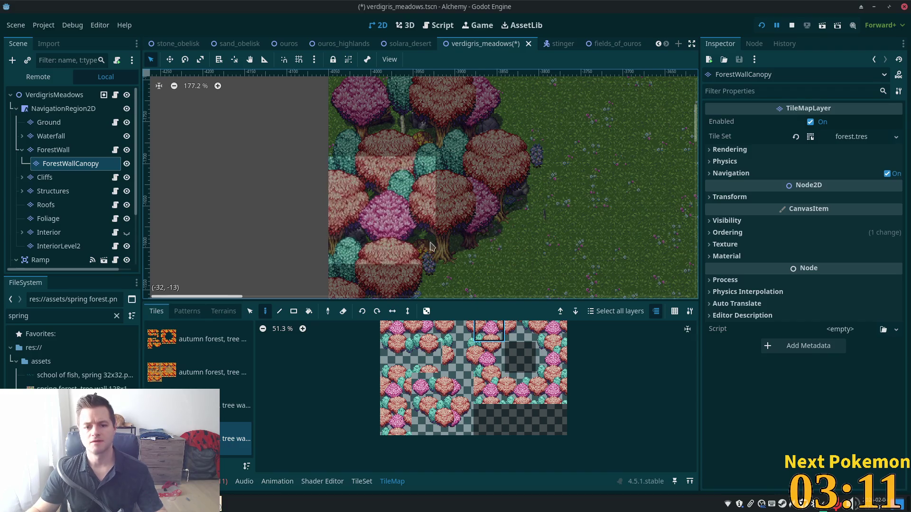
Undo the mistaken canopy placement, choose replacement canopy tiles, and save verdigris_meadows
{"action": "key", "text": "ctrl+z"}
{"action": "scroll", "coordinate": [610, 250], "scroll_direction": "up", "scroll_amount": 3}
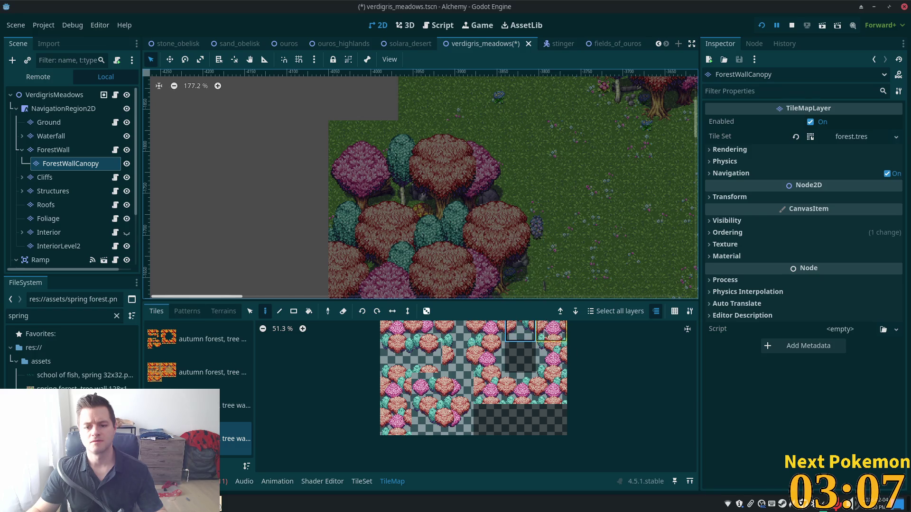
{"action": "scroll", "coordinate": [518, 284], "scroll_direction": "down", "scroll_amount": 3}
{"action": "left_click", "coordinate": [464, 422]}
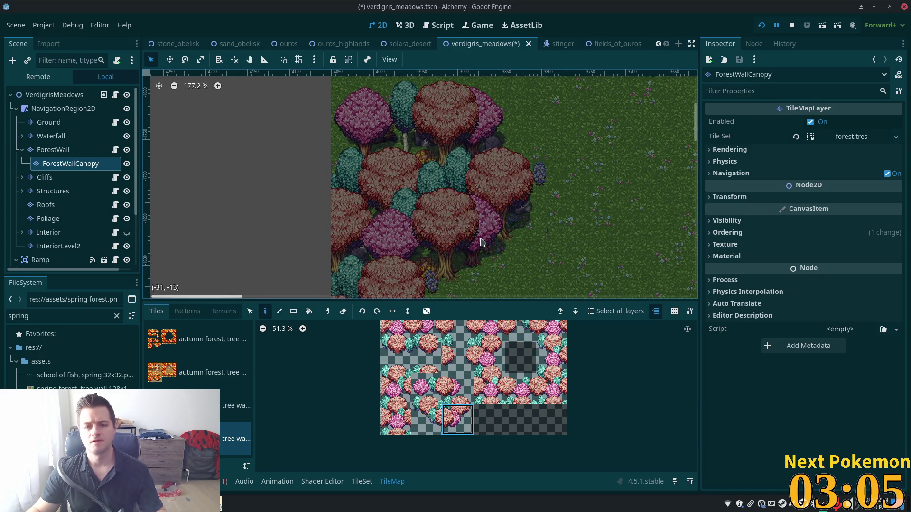
{"action": "scroll", "coordinate": [607, 195], "scroll_direction": "up", "scroll_amount": 3}
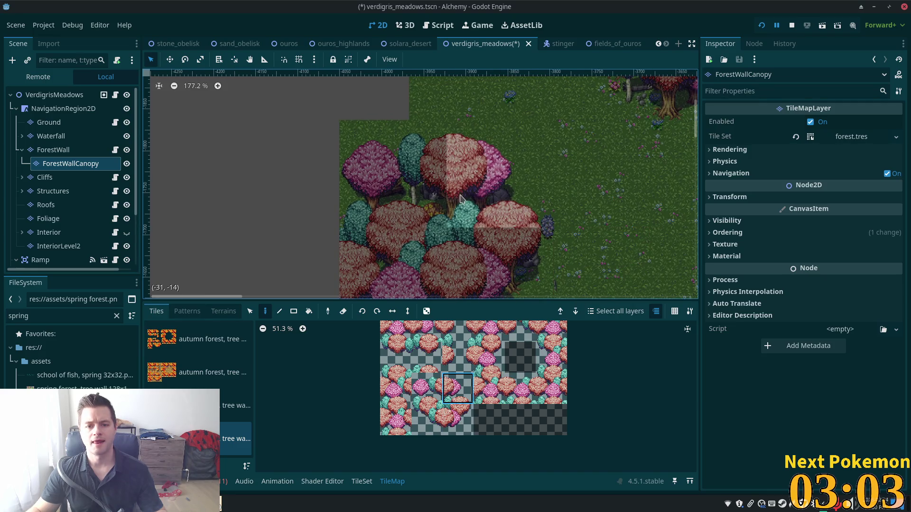
{"action": "left_click", "coordinate": [427, 388]}
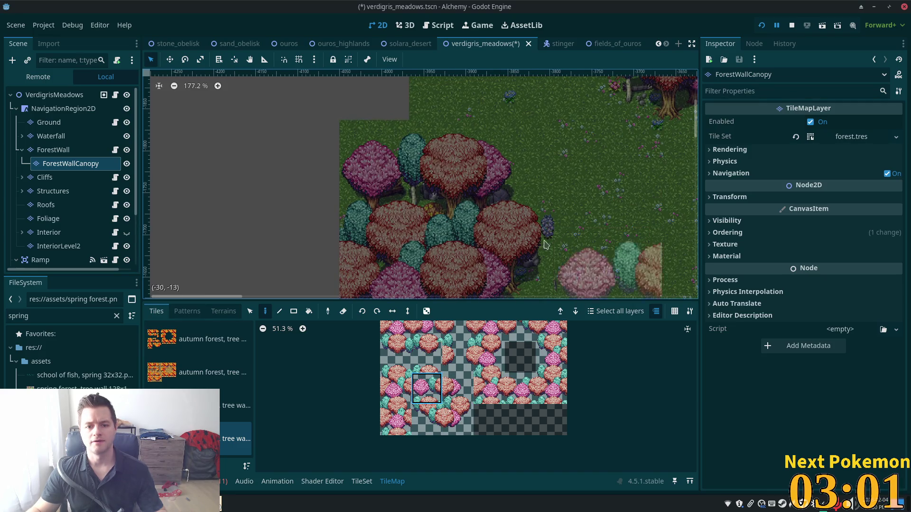
{"action": "scroll", "coordinate": [411, 192], "scroll_direction": "down", "scroll_amount": 2}
{"action": "scroll", "coordinate": [475, 374], "scroll_direction": "down", "scroll_amount": 2}
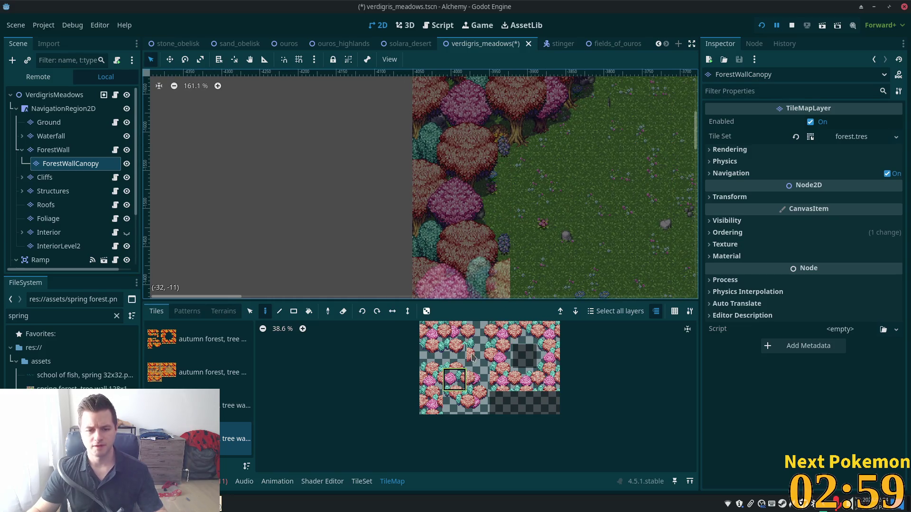
{"action": "key", "text": "ctrl+s"}
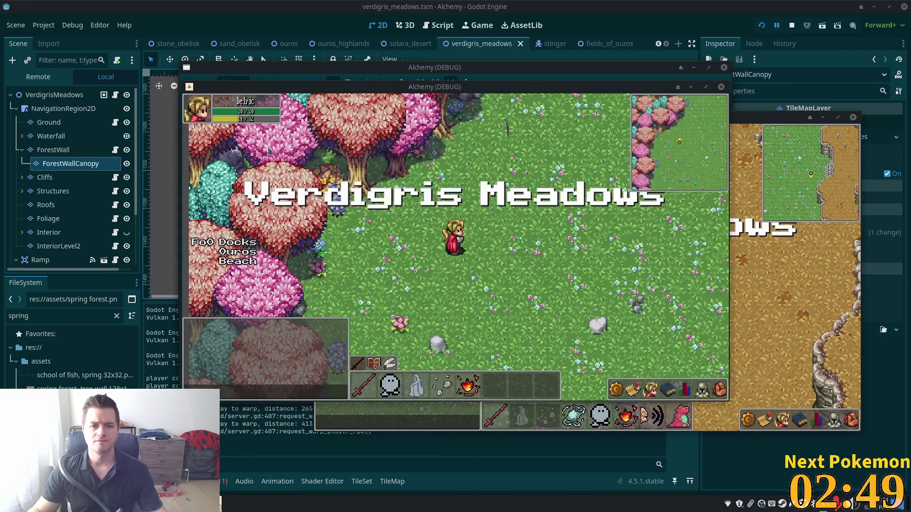
Walk the player along the tree line to the shore and back up the forest edge
{"action": "key", "text": "Down"}
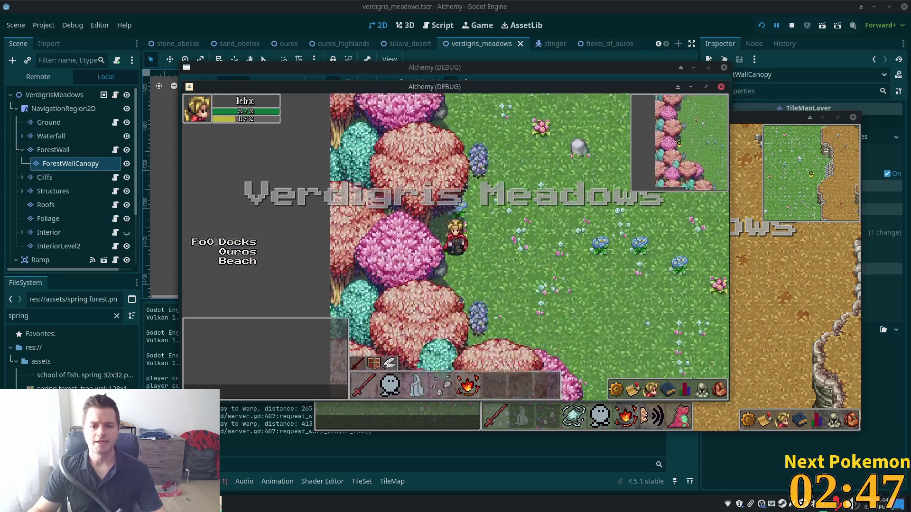
{"action": "key", "text": "Right"}
{"action": "key", "text": "Down"}
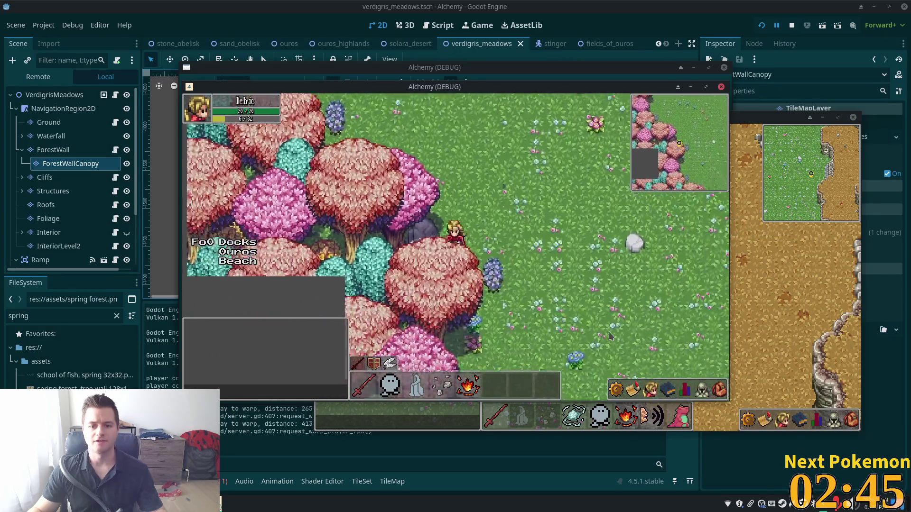
{"action": "key", "text": "Down"}
{"action": "key", "text": "Right"}
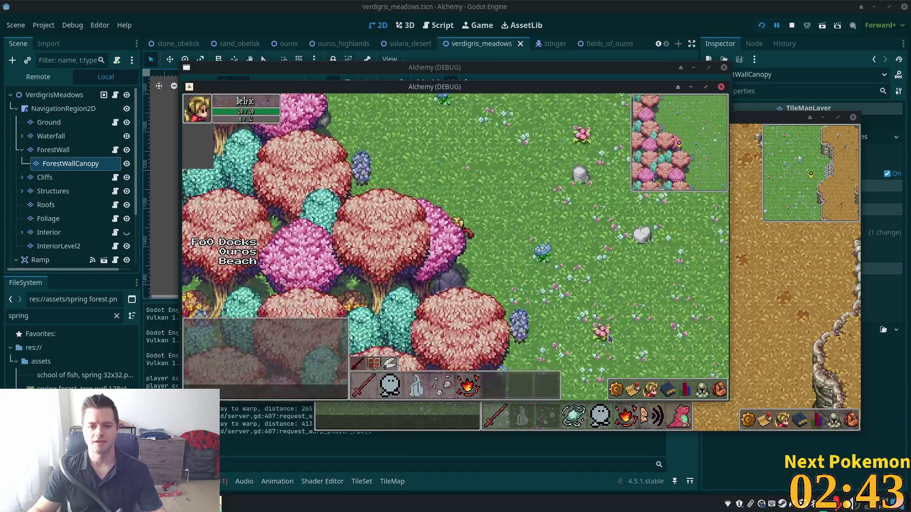
{"action": "key", "text": "Down"}
{"action": "key", "text": "Down"}
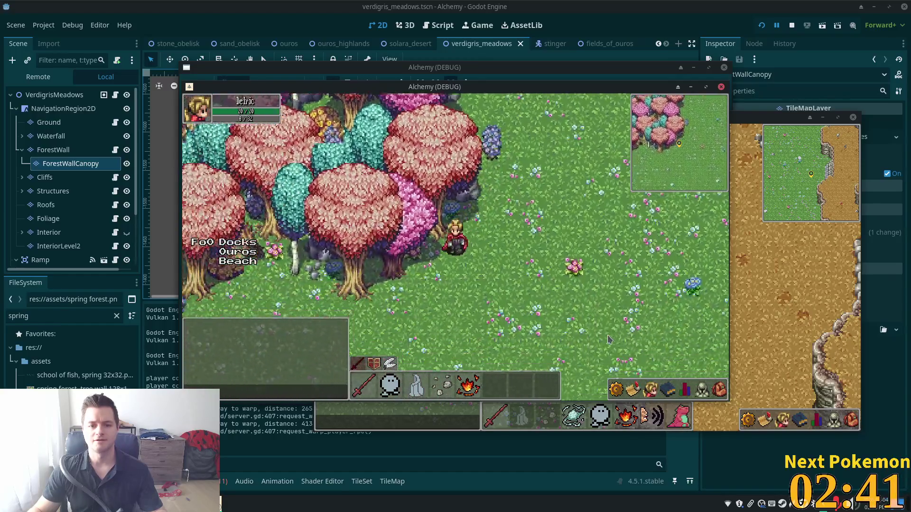
{"action": "key", "text": "Left"}
{"action": "key", "text": "Left"}
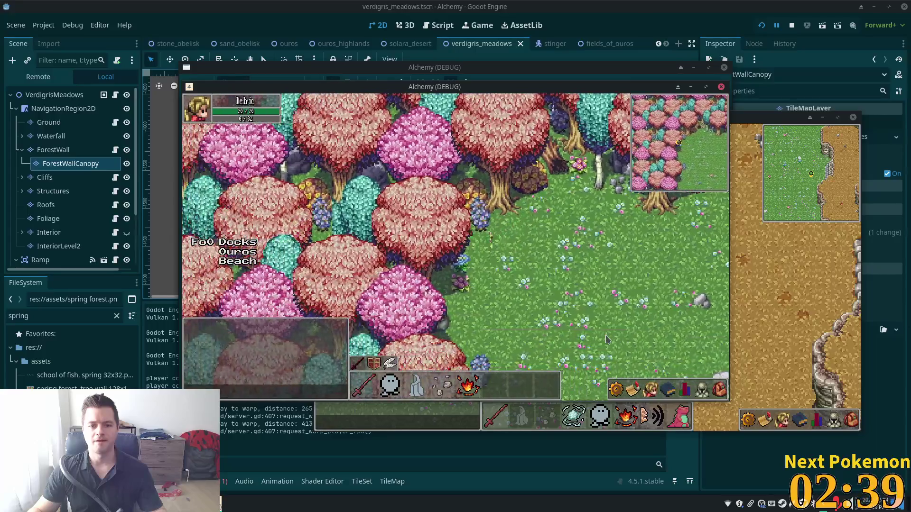
{"action": "key", "text": "Up"}
{"action": "key", "text": "Right"}
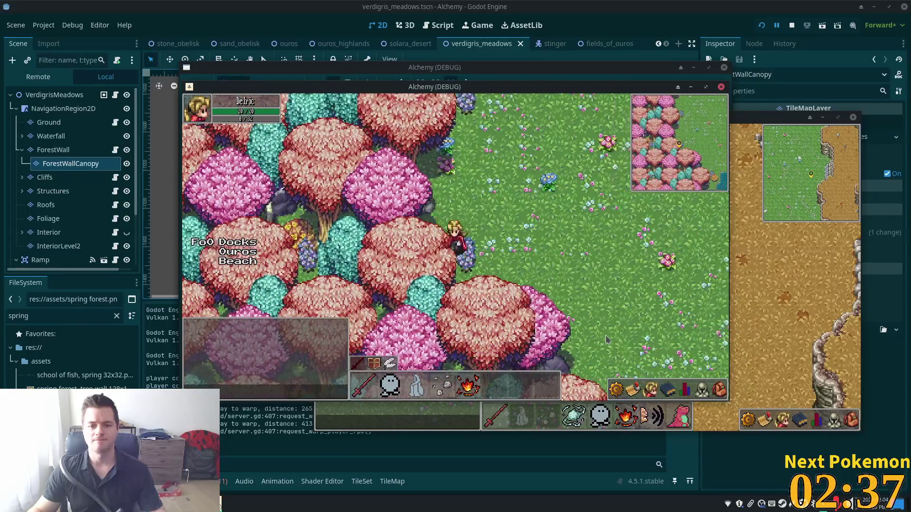
{"action": "key", "text": "Down"}
{"action": "key", "text": "Right"}
{"action": "key", "text": "Down"}
{"action": "key", "text": "Right"}
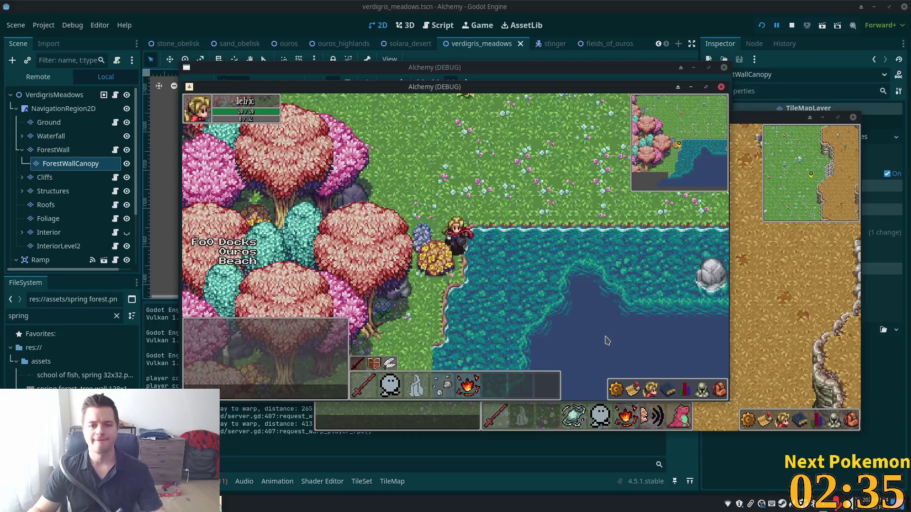
{"action": "key", "text": "Up"}
{"action": "key", "text": "Up"}
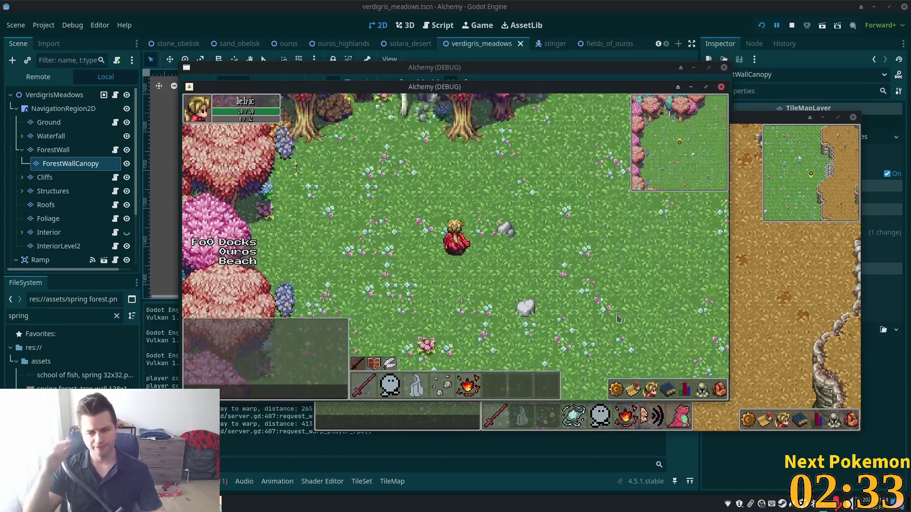
{"action": "key", "text": "Down"}
{"action": "key", "text": "Right"}
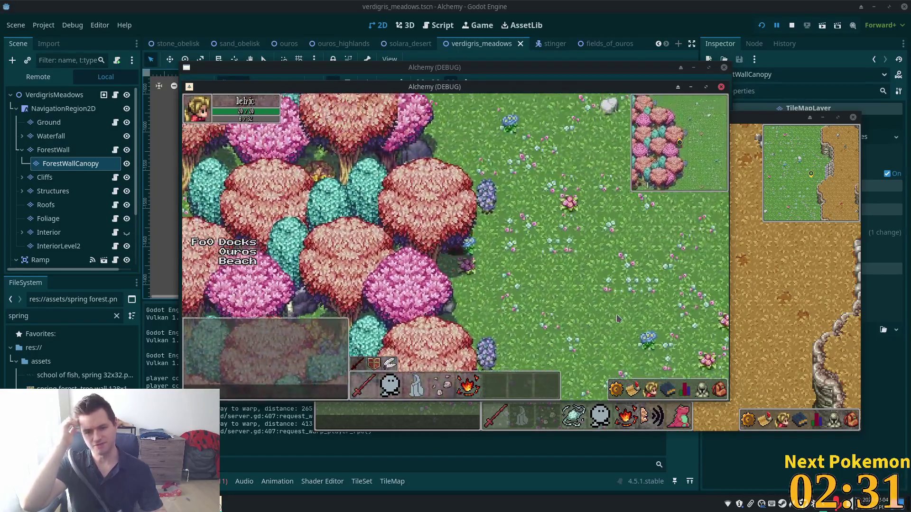
{"action": "key", "text": "Up"}
{"action": "key", "text": "Right"}
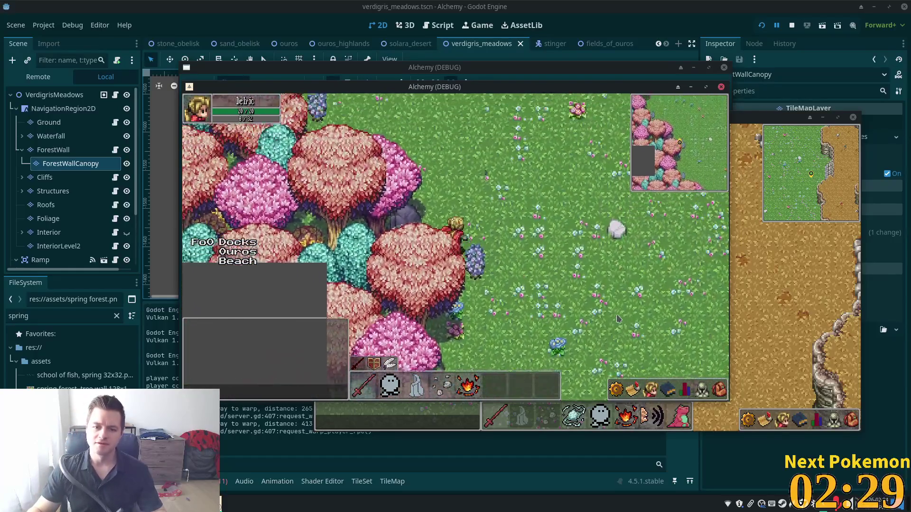
{"action": "key", "text": "Up"}
{"action": "key", "text": "Left"}
{"action": "key", "text": "Up"}
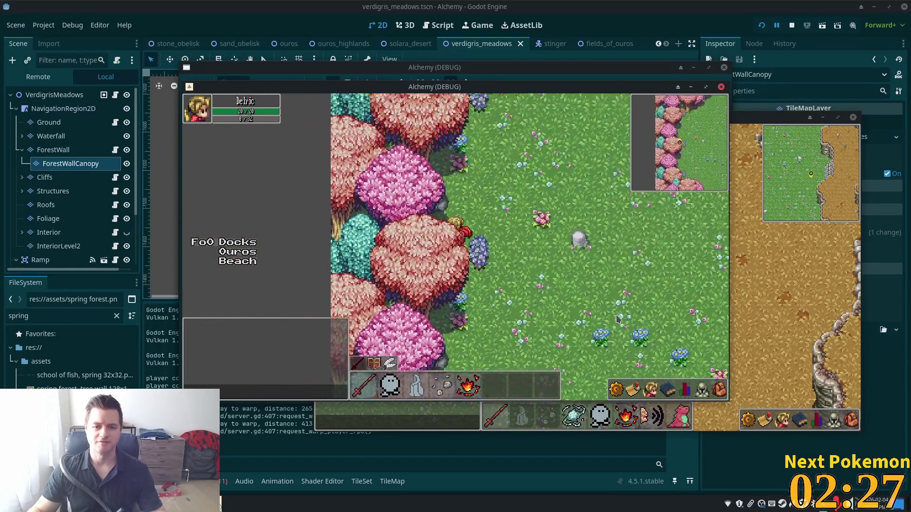
{"action": "key", "text": "Up"}
{"action": "key", "text": "Right"}
{"action": "key", "text": "Up"}
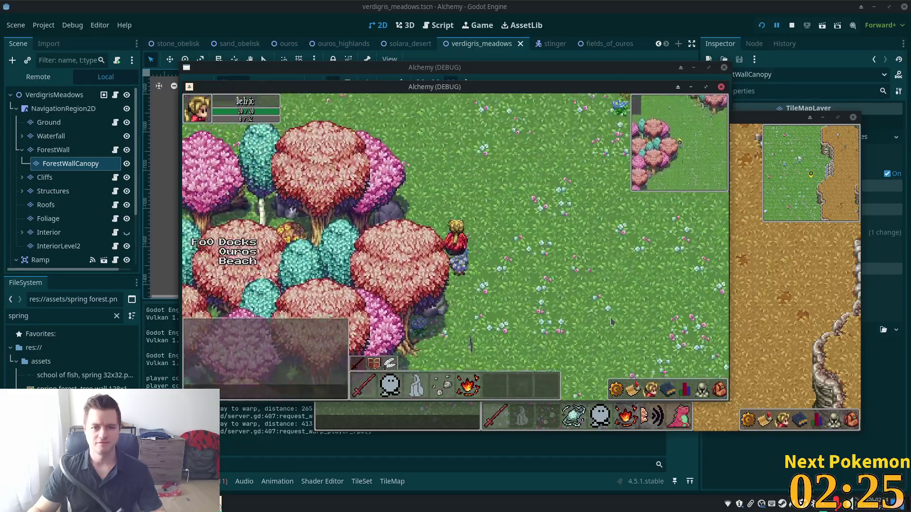
{"action": "key", "text": "Left"}
{"action": "key", "text": "Up"}
{"action": "key", "text": "Up"}
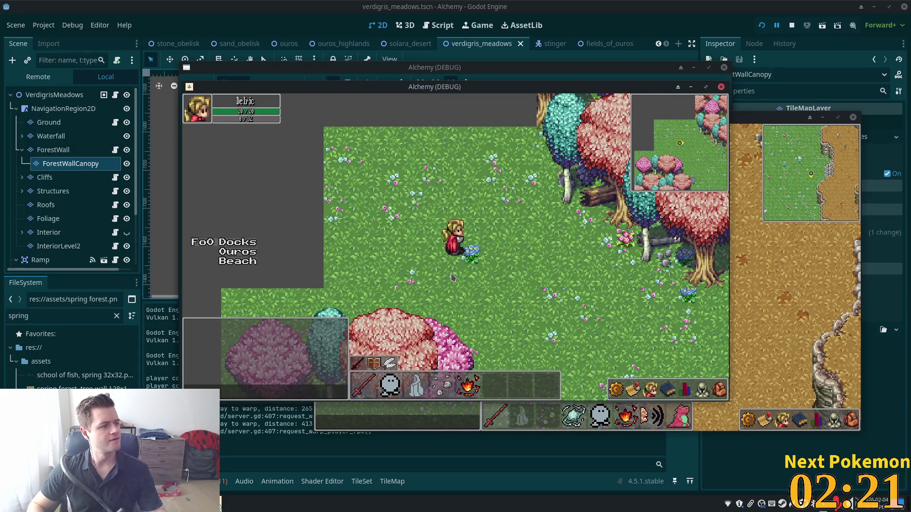
Walk the player across the grass and down-right through the grove
{"action": "key", "text": "Right"}
{"action": "key", "text": "Up"}
{"action": "key", "text": "Right"}
{"action": "key", "text": "Down"}
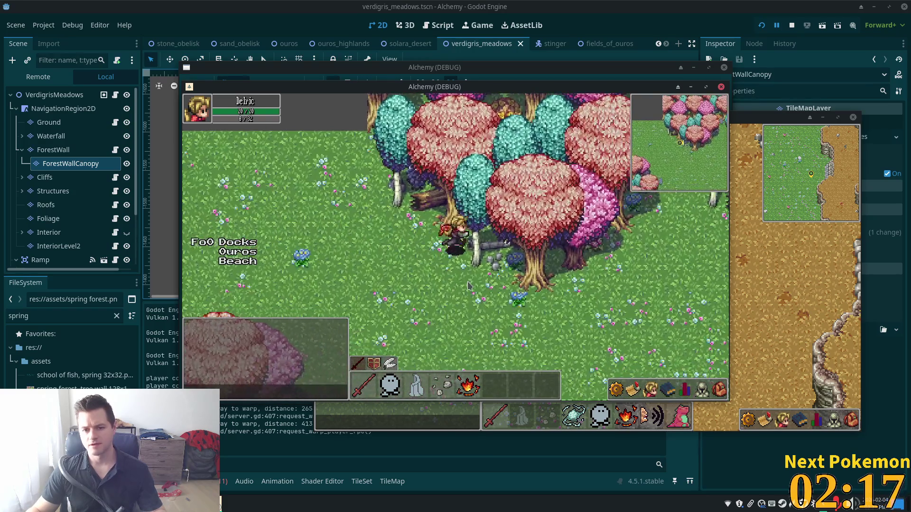
{"action": "key", "text": "Left"}
{"action": "key", "text": "Up"}
{"action": "key", "text": "Up"}
{"action": "key", "text": "Right"}
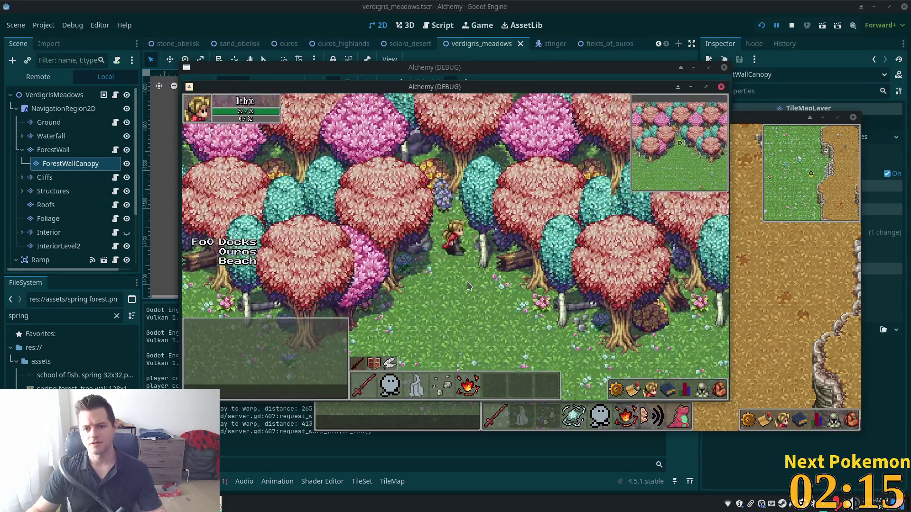
{"action": "key", "text": "Left"}
{"action": "key", "text": "Down"}
{"action": "key", "text": "Right"}
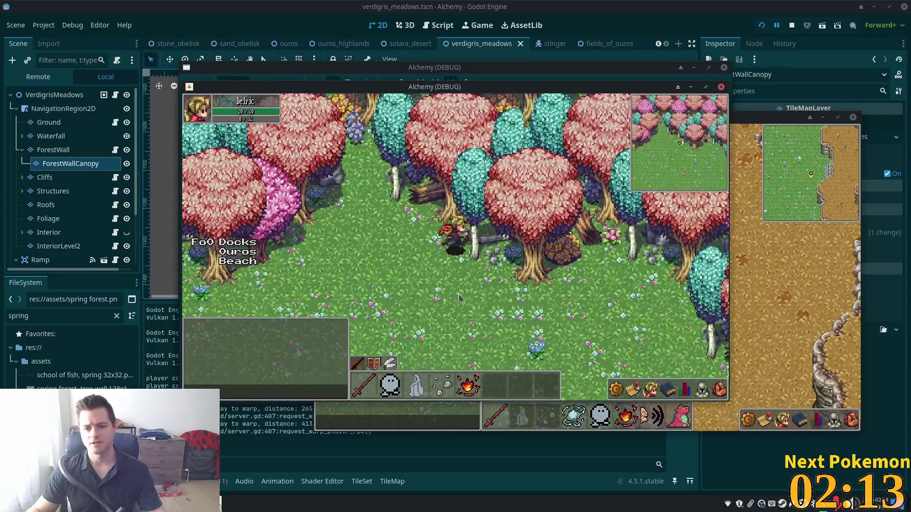
{"action": "key", "text": "Right"}
{"action": "key", "text": "Down"}
{"action": "key", "text": "Right"}
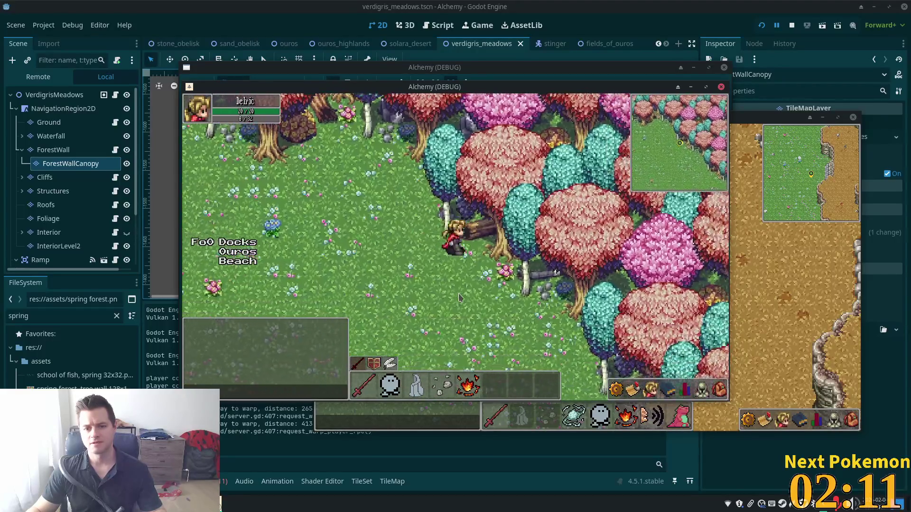
{"action": "key", "text": "Down"}
{"action": "key", "text": "Right"}
{"action": "key", "text": "Down"}
{"action": "key", "text": "Right"}
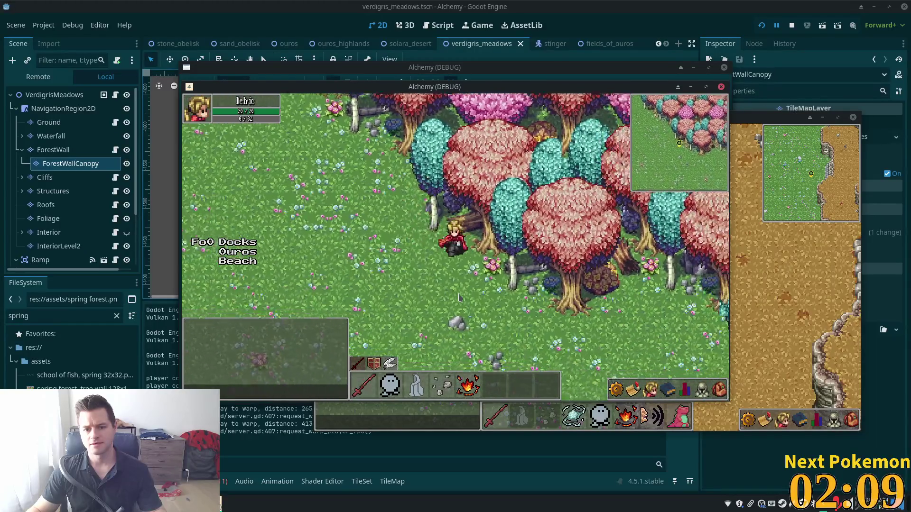
{"action": "key", "text": "Down"}
{"action": "key", "text": "Right"}
{"action": "key", "text": "Down"}
{"action": "key", "text": "Right"}
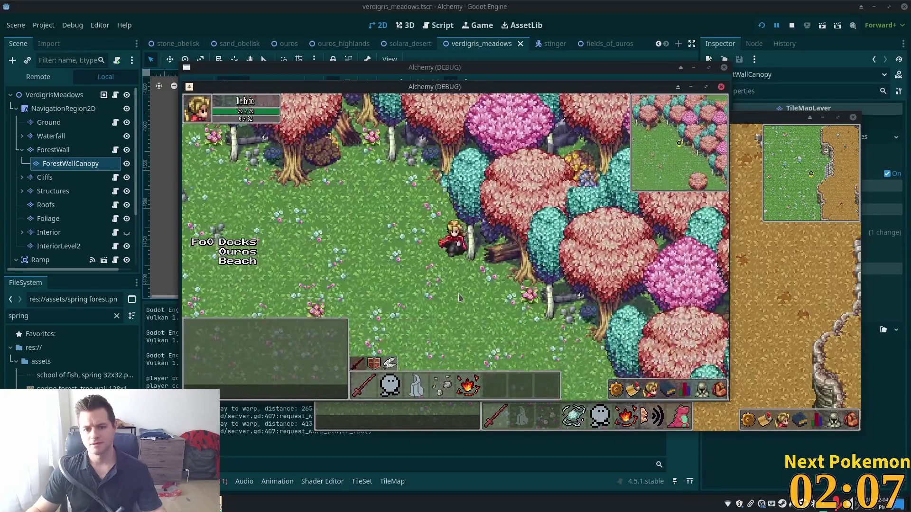
{"action": "key", "text": "Down"}
{"action": "key", "text": "Right"}
{"action": "key", "text": "Down"}
{"action": "key", "text": "Right"}
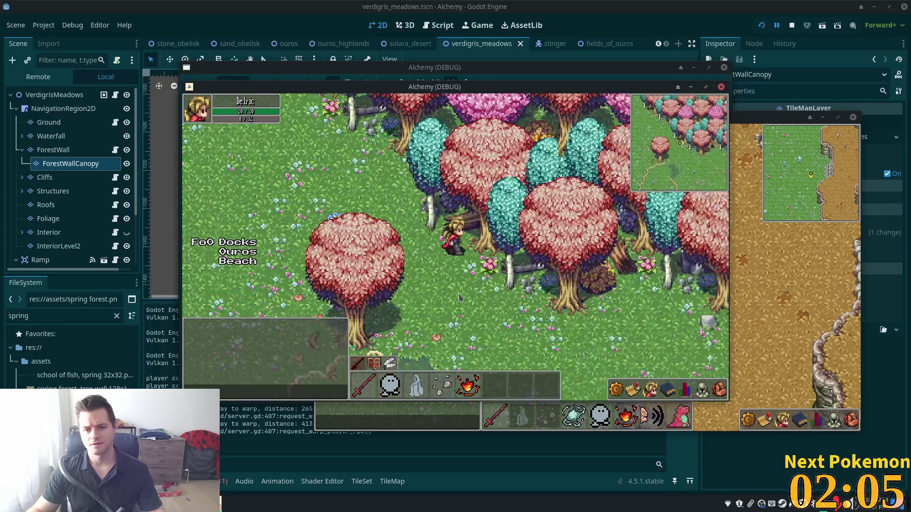
{"action": "key", "text": "Right"}
Roam the open meadow past the cliff edge and big tree, then bring up the Game Assets folder
{"action": "key", "text": "Up"}
{"action": "key", "text": "Right"}
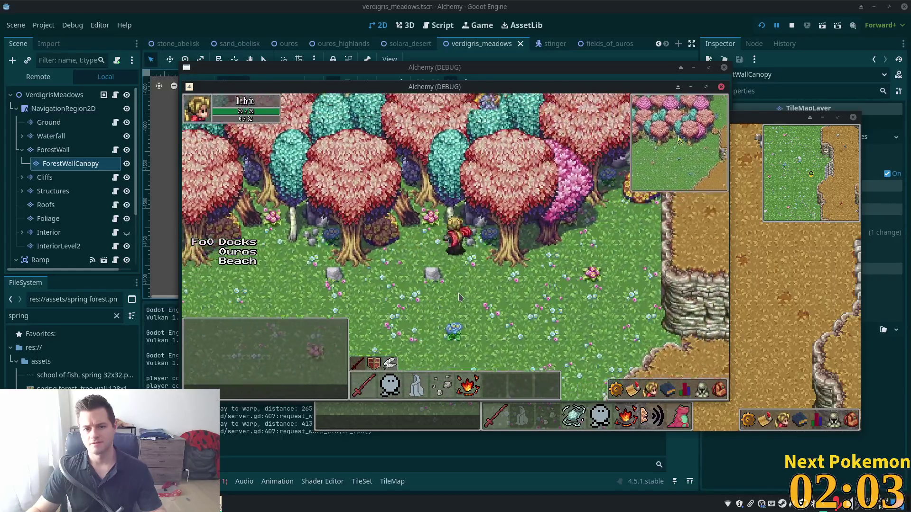
{"action": "key", "text": "Up"}
{"action": "key", "text": "Right"}
{"action": "key", "text": "Down"}
{"action": "key", "text": "Left"}
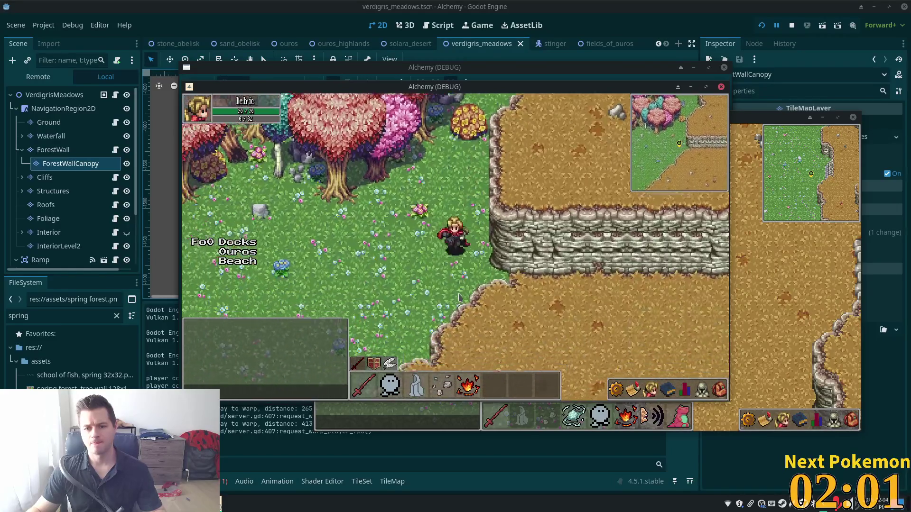
{"action": "key", "text": "Down"}
{"action": "key", "text": "Left"}
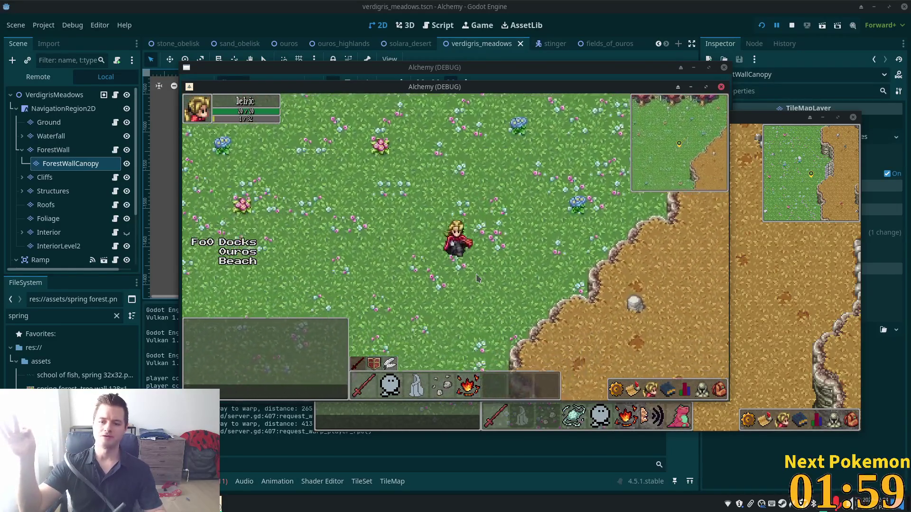
{"action": "key", "text": "Left"}
{"action": "key", "text": "Down"}
{"action": "key", "text": "Up"}
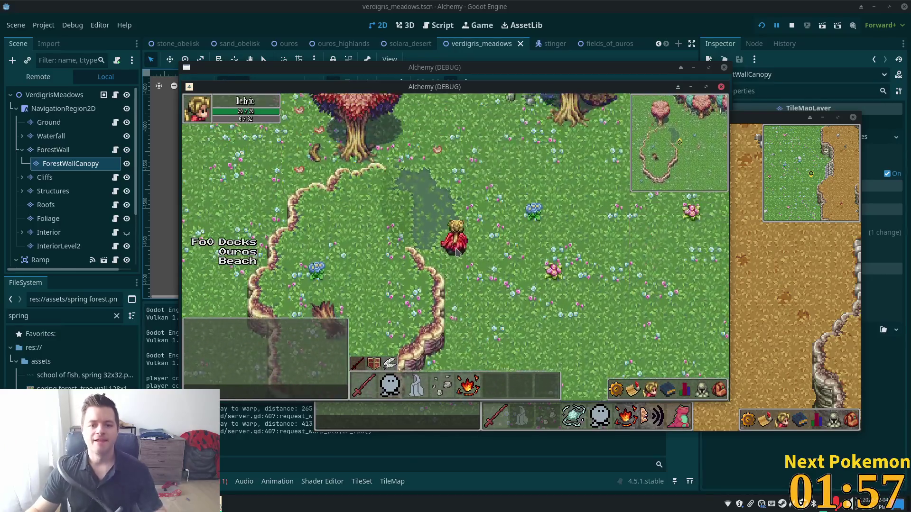
{"action": "key", "text": "Left"}
{"action": "key", "text": "Up"}
{"action": "key", "text": "Down"}
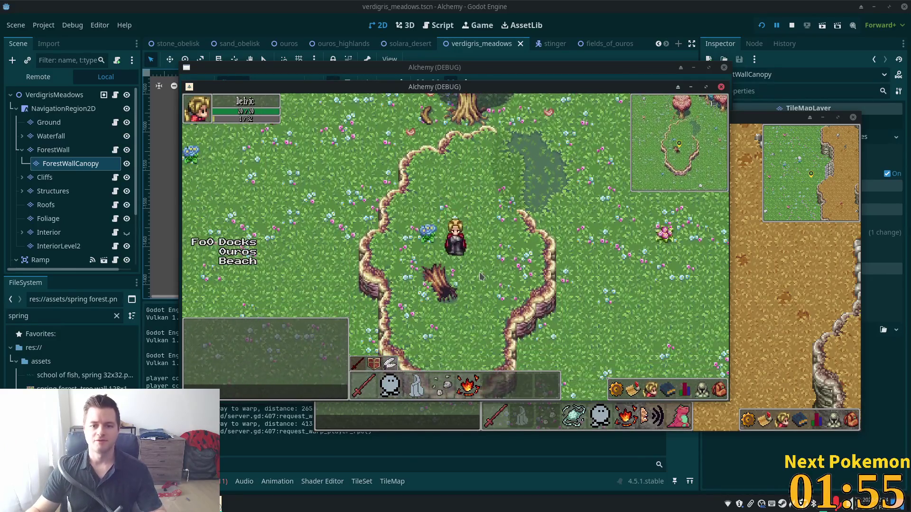
{"action": "key", "text": "Up"}
{"action": "key", "text": "Right"}
{"action": "key", "text": "Up"}
{"action": "key", "text": "Left"}
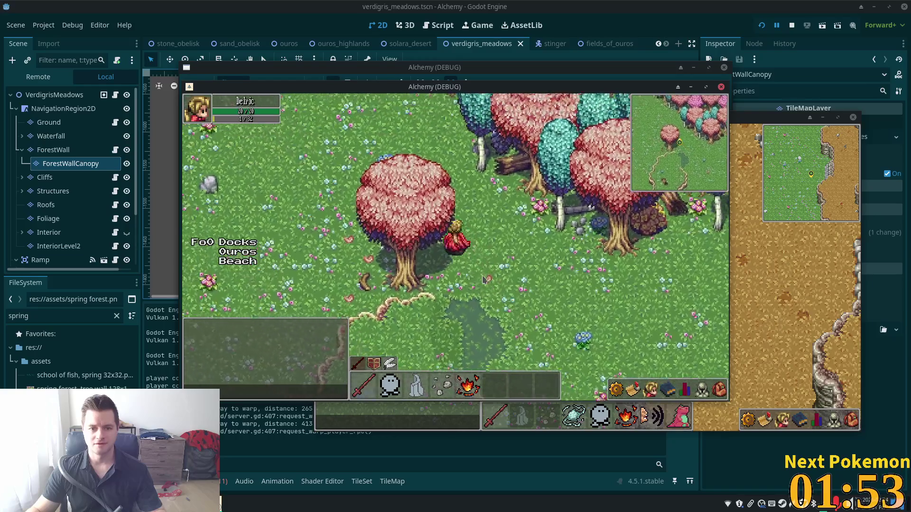
{"action": "key", "text": "Down"}
{"action": "key", "text": "Right"}
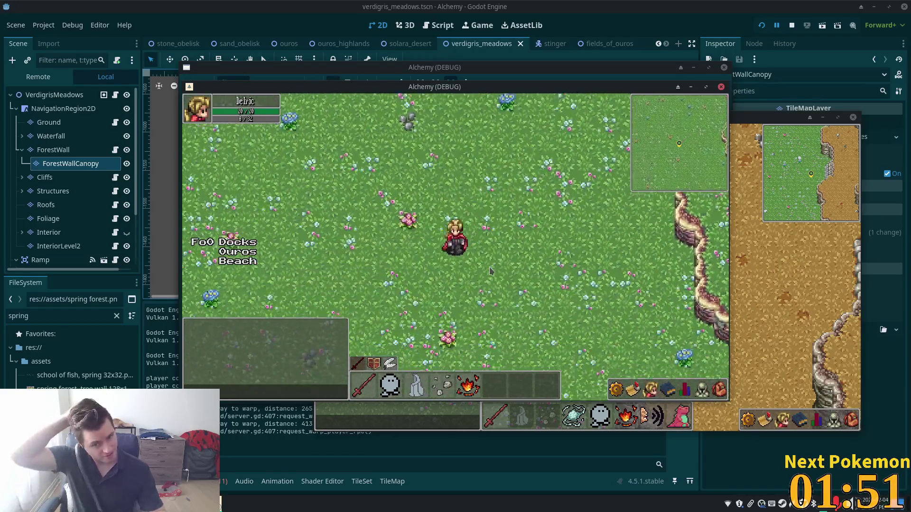
{"action": "key", "text": "Down"}
{"action": "key", "text": "Left"}
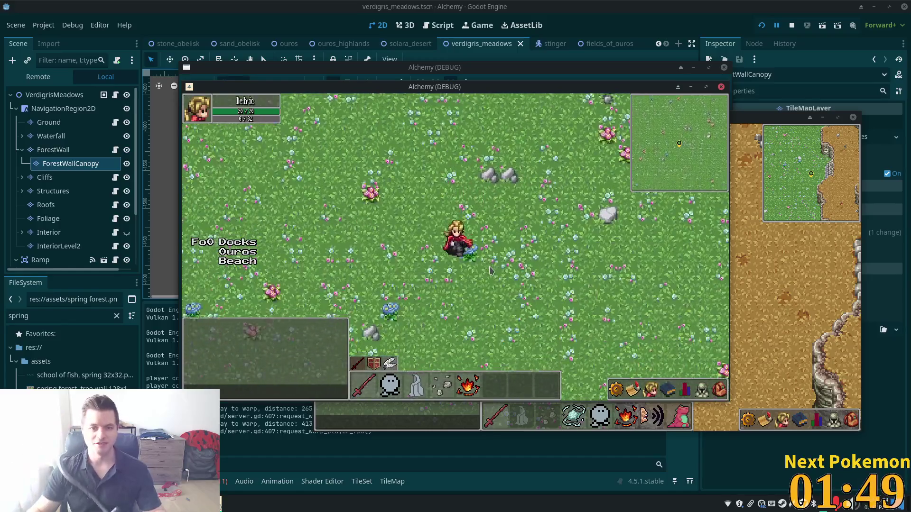
{"action": "key", "text": "Down"}
{"action": "key", "text": "Left"}
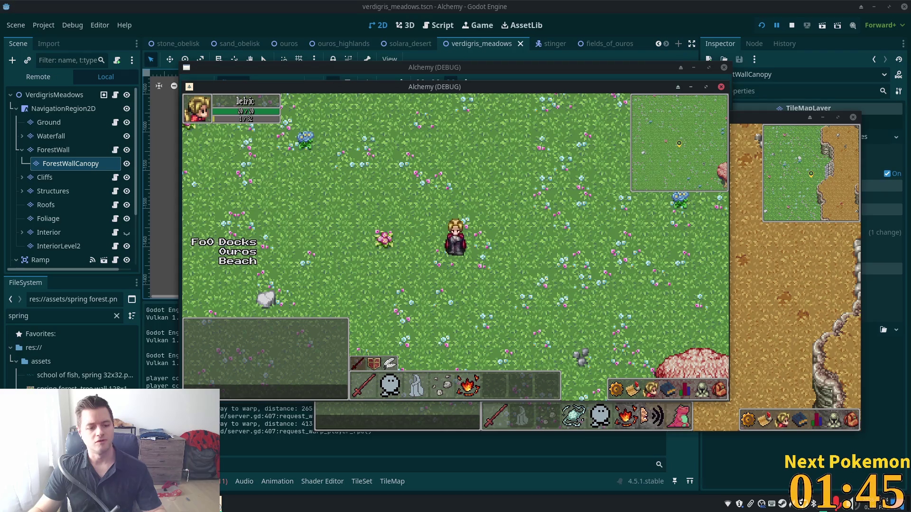
{"action": "key", "text": "alt+Tab"}
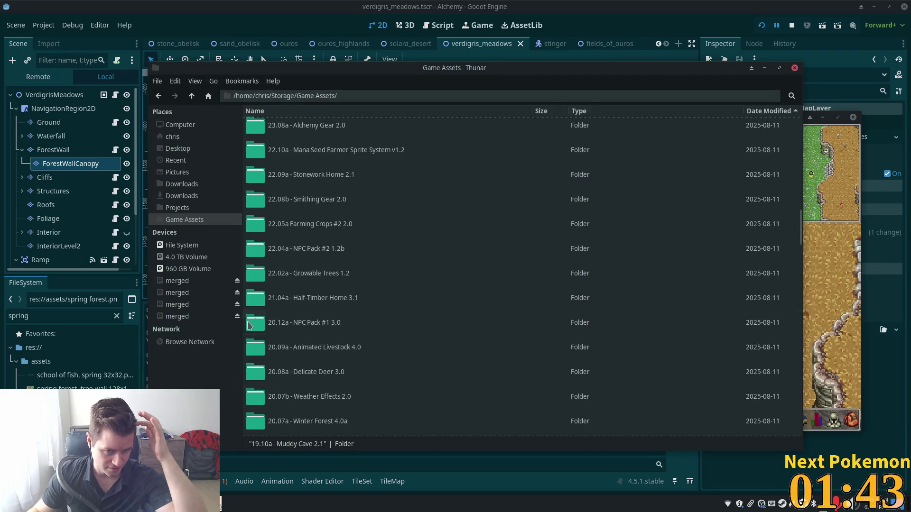
Open the 22.08a - Fiendish Flower 2.0 folder and view fiendish flower v08.png
{"action": "scroll", "coordinate": [417, 308], "scroll_direction": "up", "scroll_amount": 8}
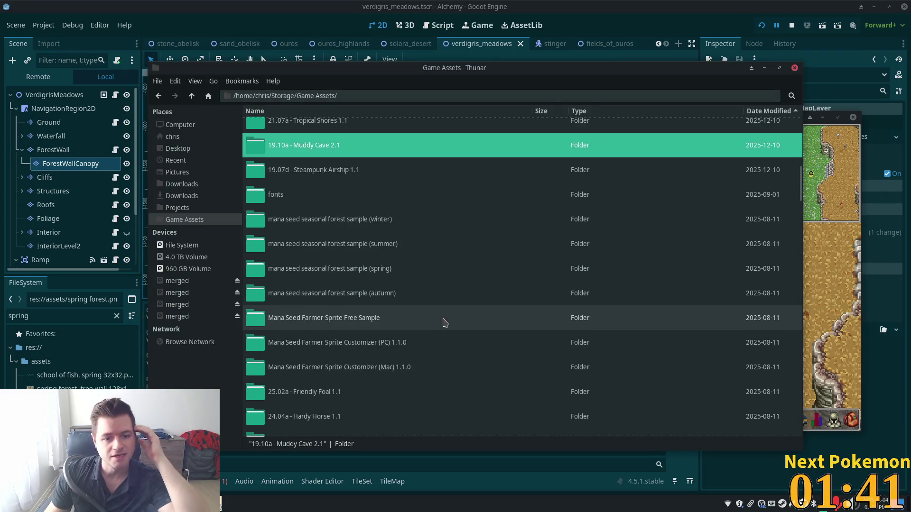
{"action": "scroll", "coordinate": [442, 322], "scroll_direction": "up", "scroll_amount": 5}
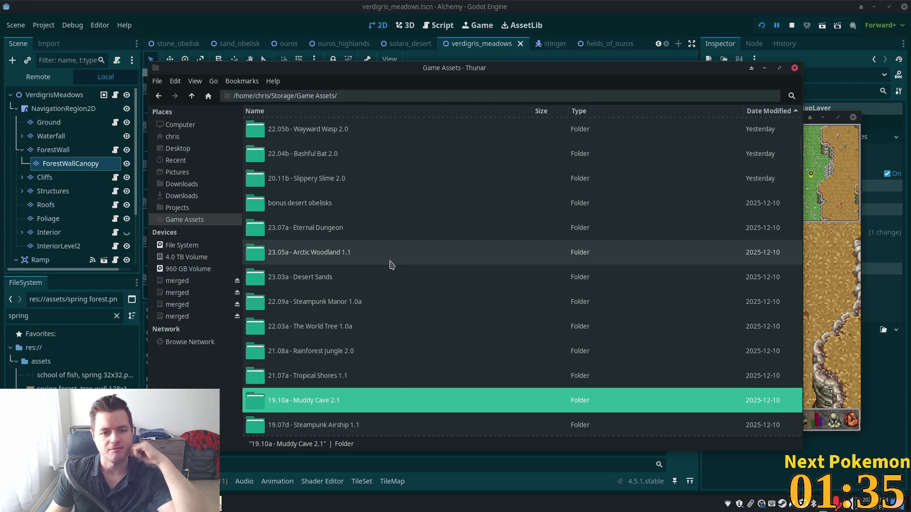
{"action": "scroll", "coordinate": [411, 266], "scroll_direction": "up", "scroll_amount": 3}
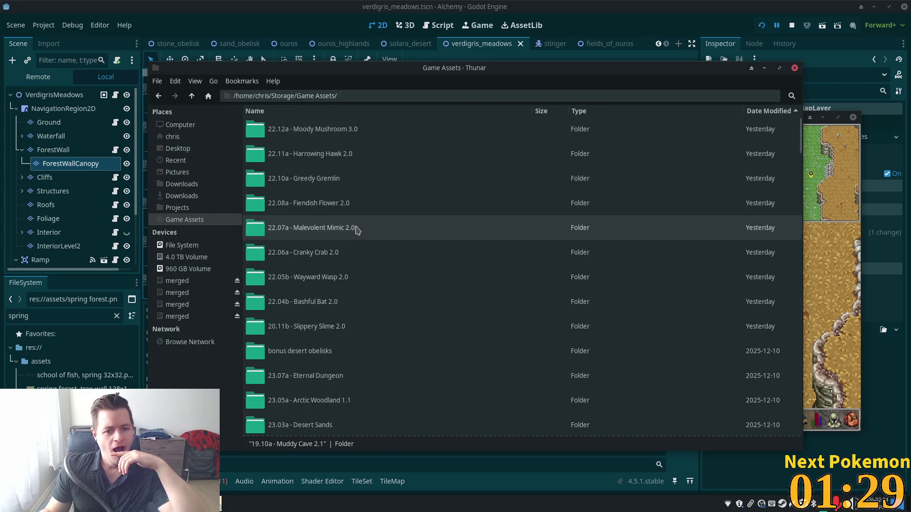
{"action": "left_click", "coordinate": [340, 204]}
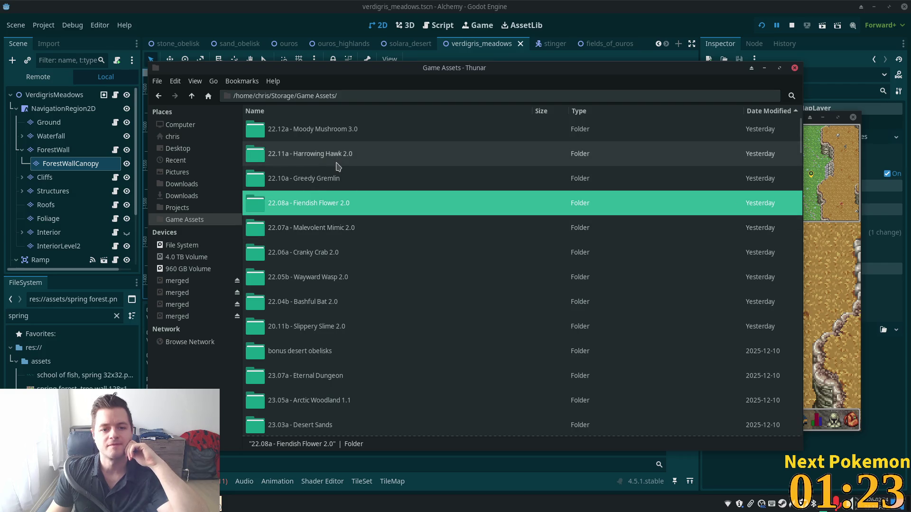
{"action": "double_click", "coordinate": [351, 211]}
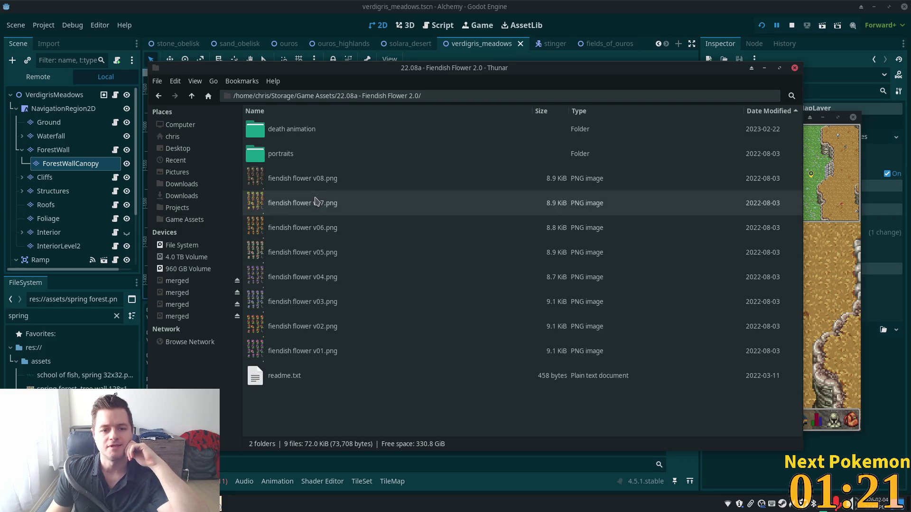
{"action": "double_click", "coordinate": [308, 173]}
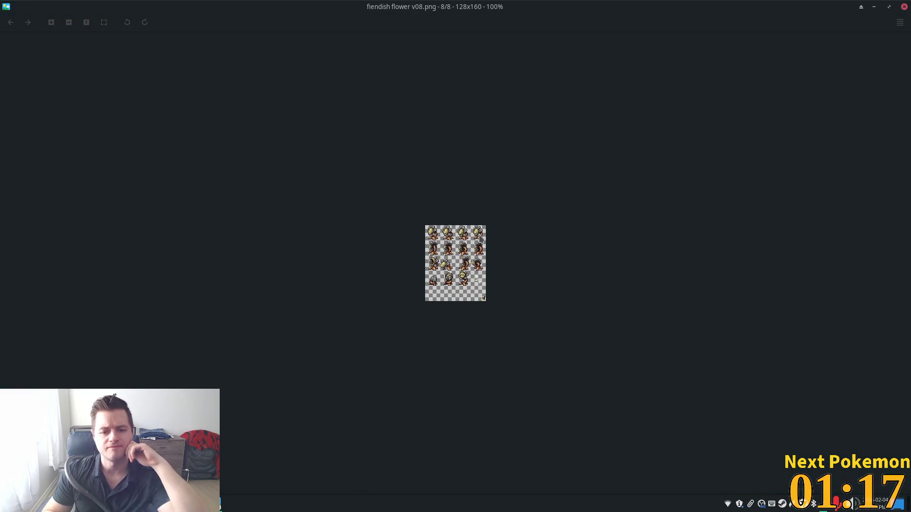
Step through the fiendish flower variants (v01, v03, v05) in the image viewer, then close it
{"action": "key", "text": "Home"}
{"action": "key", "text": "Right"}
{"action": "key", "text": "Right"}
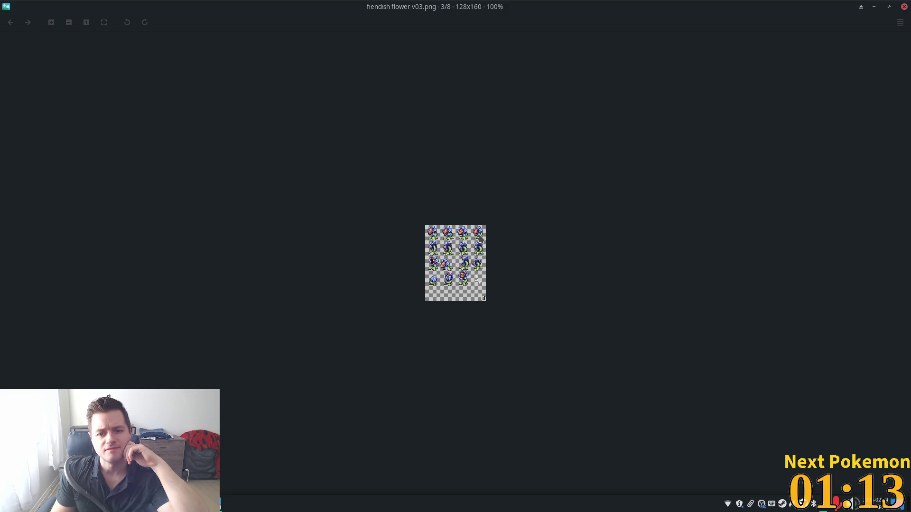
{"action": "key", "text": "Right"}
{"action": "key", "text": "Right"}
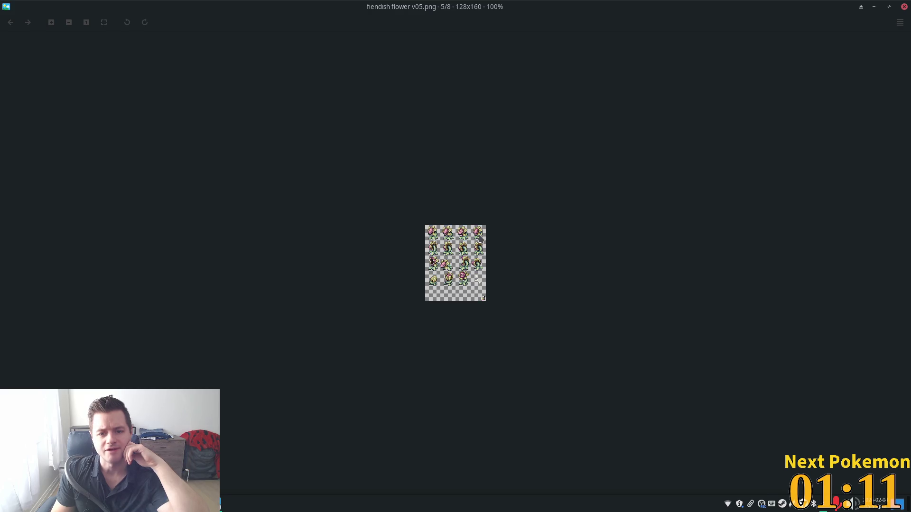
{"action": "key", "text": "Left"}
{"action": "key", "text": "Left"}
{"action": "key", "text": "Left"}
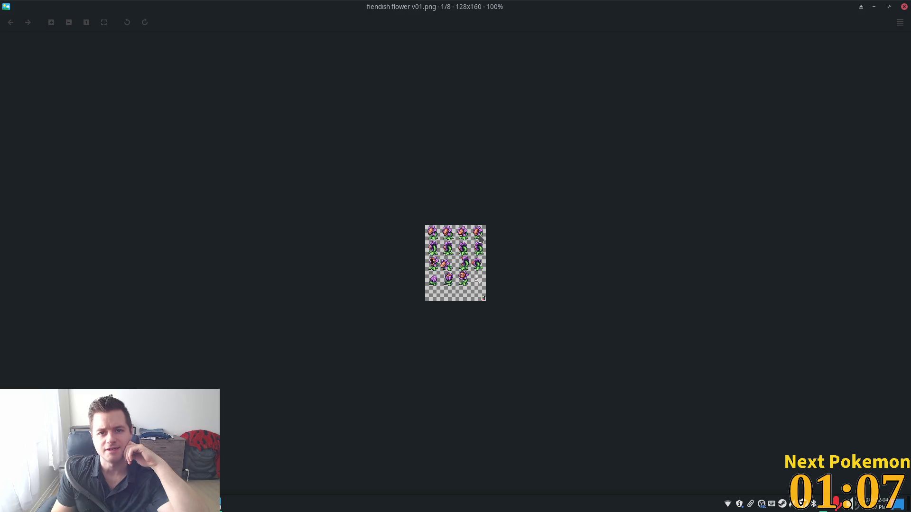
{"action": "left_click", "coordinate": [903, 7]}
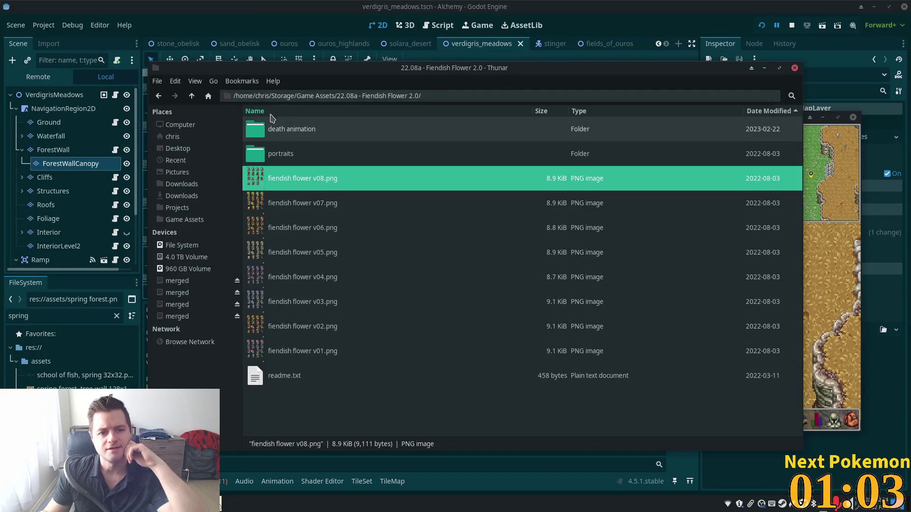
Open the greedy gremlin horns v07 sprite sheet from the 22.10a - Greedy Gremlin folder
{"action": "left_click", "coordinate": [191, 100]}
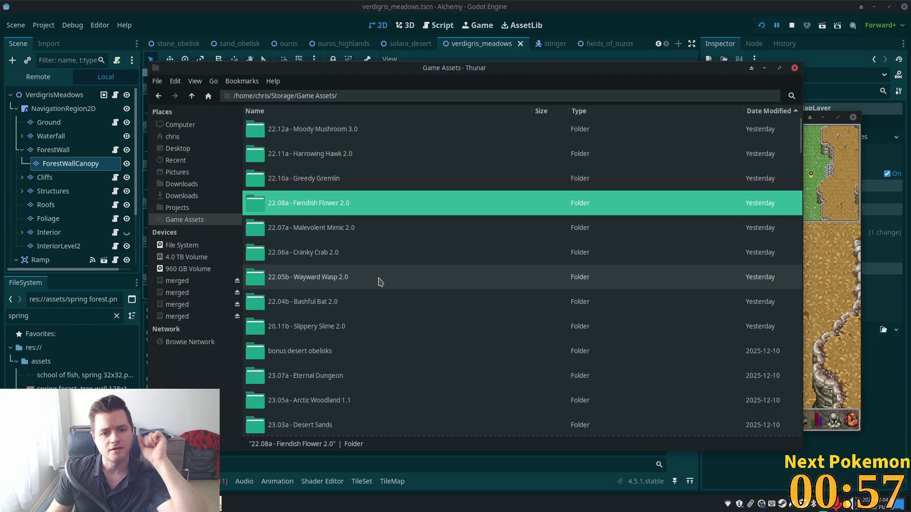
{"action": "double_click", "coordinate": [323, 180]}
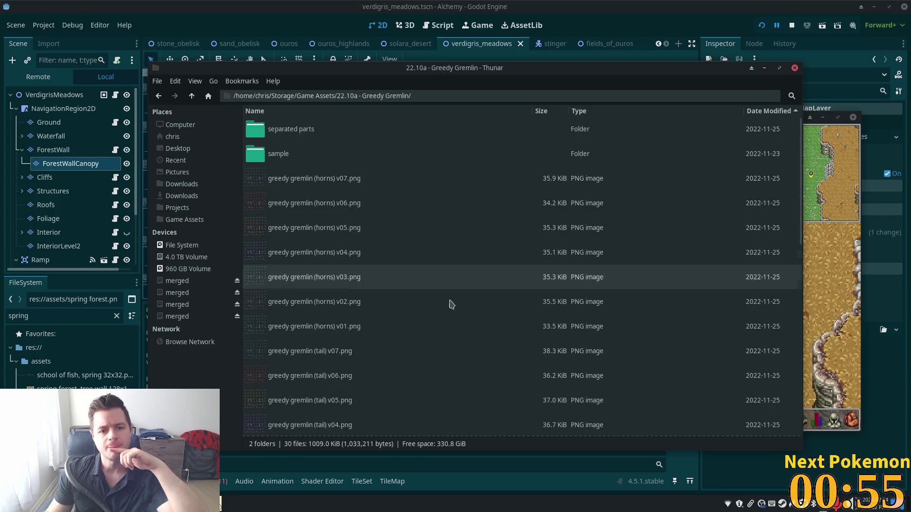
{"action": "double_click", "coordinate": [338, 180]}
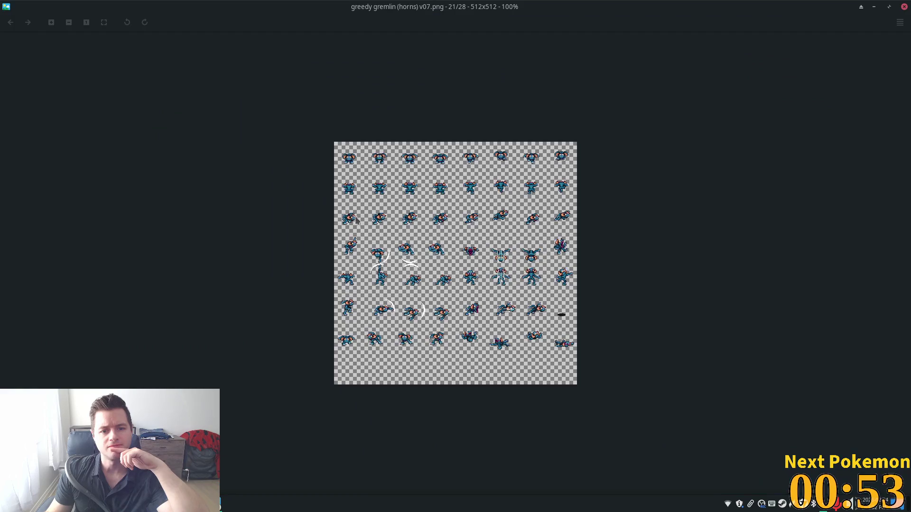
{"action": "scroll", "coordinate": [418, 327], "scroll_direction": "up", "scroll_amount": 5}
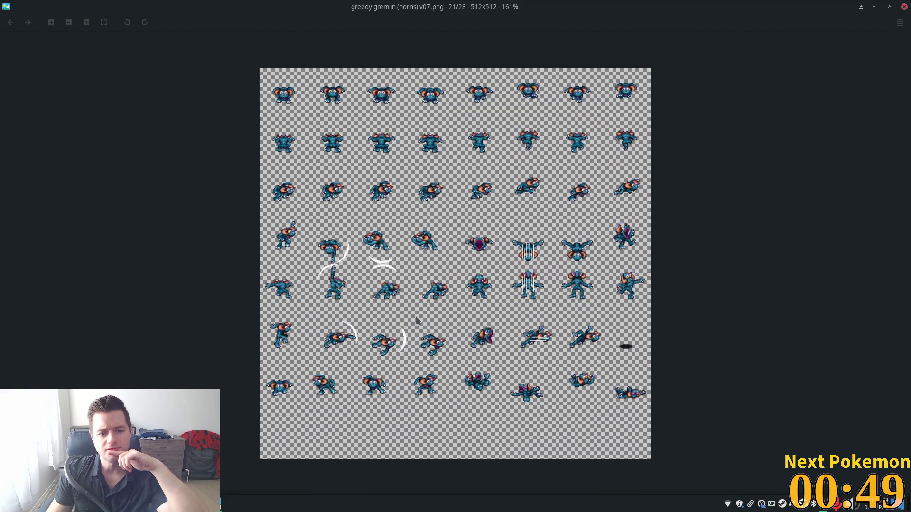
Browse and zoom the tail v01–v06 sprite sheets, then close the viewer and return to Godot
{"action": "key", "text": "Right"}
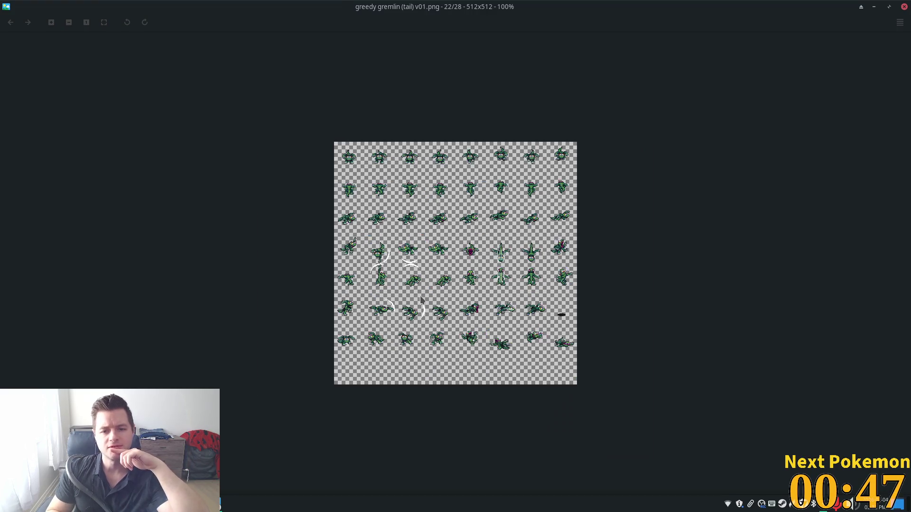
{"action": "key", "text": "Right"}
{"action": "key", "text": "Right"}
{"action": "key", "text": "Right"}
{"action": "key", "text": "Right"}
{"action": "key", "text": "Right"}
{"action": "key", "text": "Right"}
{"action": "key", "text": "Left"}
{"action": "key", "text": "Left"}
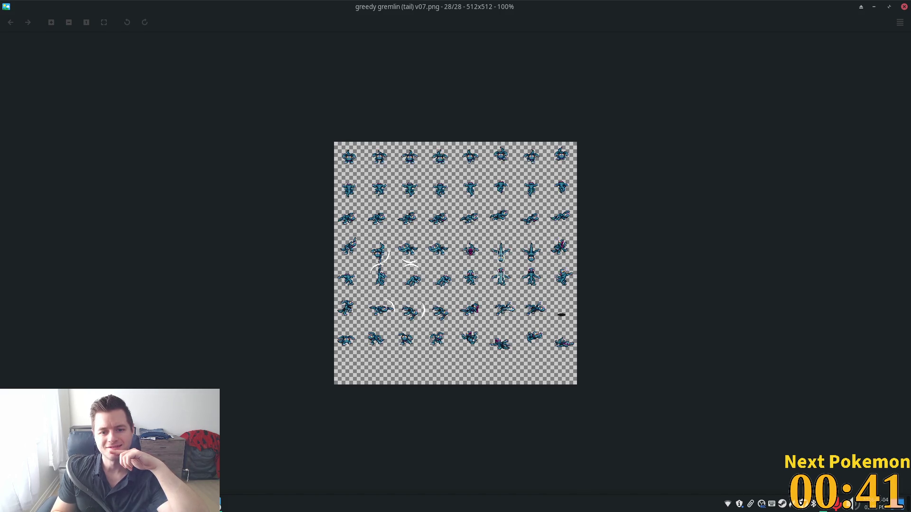
{"action": "scroll", "coordinate": [492, 209], "scroll_direction": "up", "scroll_amount": 5}
{"action": "scroll", "coordinate": [491, 209], "scroll_direction": "up", "scroll_amount": 2}
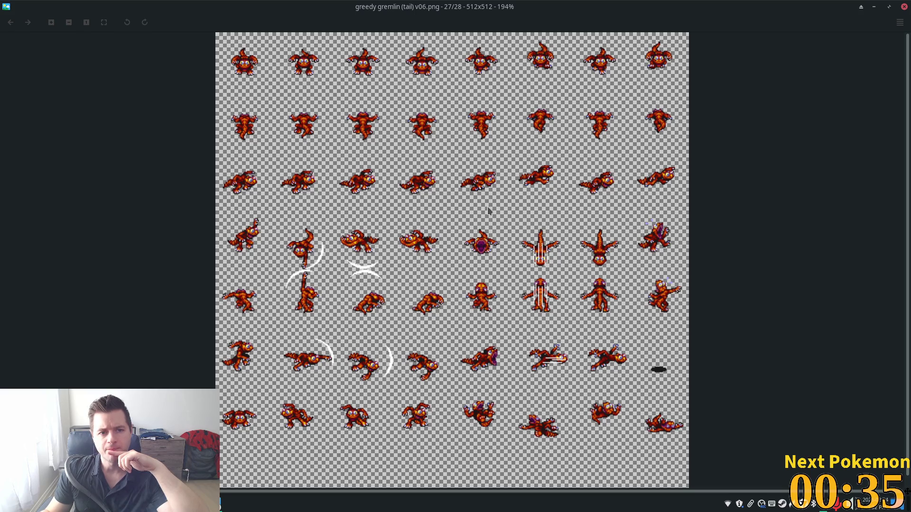
{"action": "left_click", "coordinate": [904, 7]}
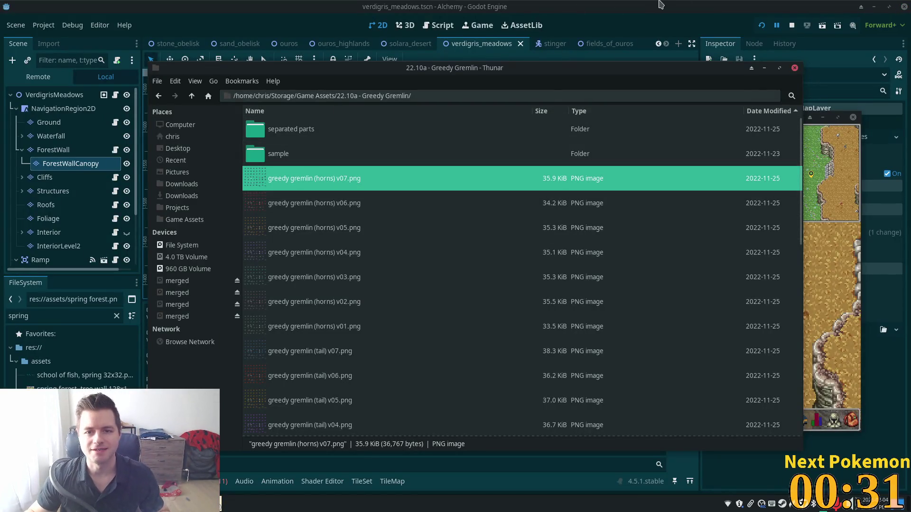
{"action": "left_click", "coordinate": [659, 4]}
{"action": "scroll", "coordinate": [489, 201], "scroll_direction": "left", "scroll_amount": 5}
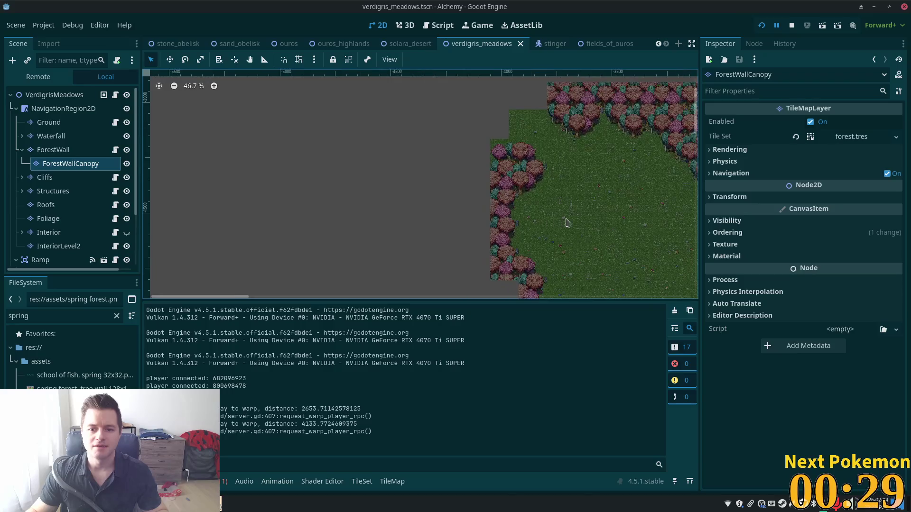
Erase the ForestWall tile blocks on the map's right side using the Rect tool
{"action": "scroll", "coordinate": [566, 222], "scroll_direction": "down", "scroll_amount": 3}
{"action": "scroll", "coordinate": [311, 189], "scroll_direction": "right", "scroll_amount": 5}
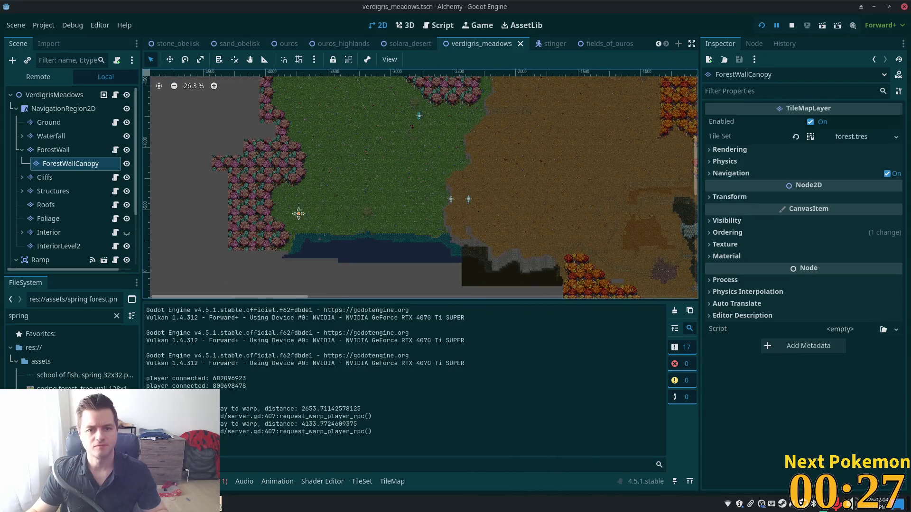
{"action": "scroll", "coordinate": [409, 175], "scroll_direction": "right", "scroll_amount": 5}
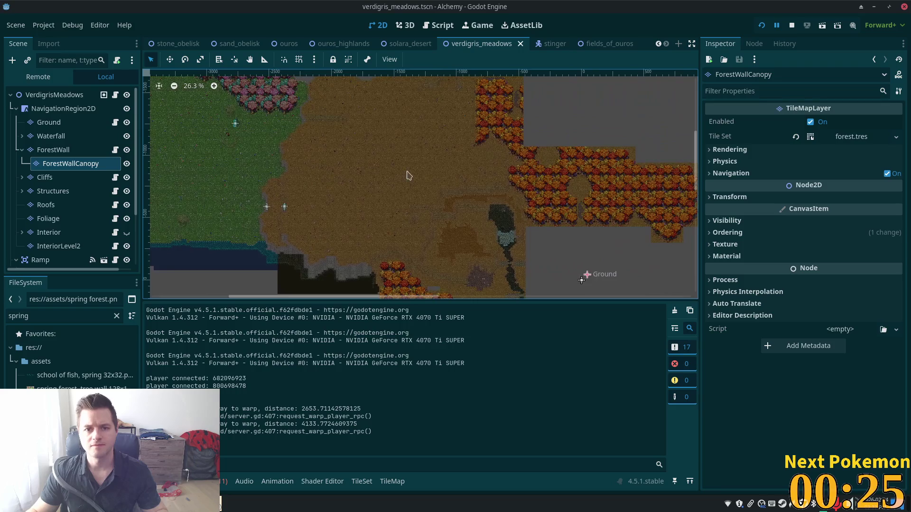
{"action": "scroll", "coordinate": [409, 176], "scroll_direction": "down", "scroll_amount": 3}
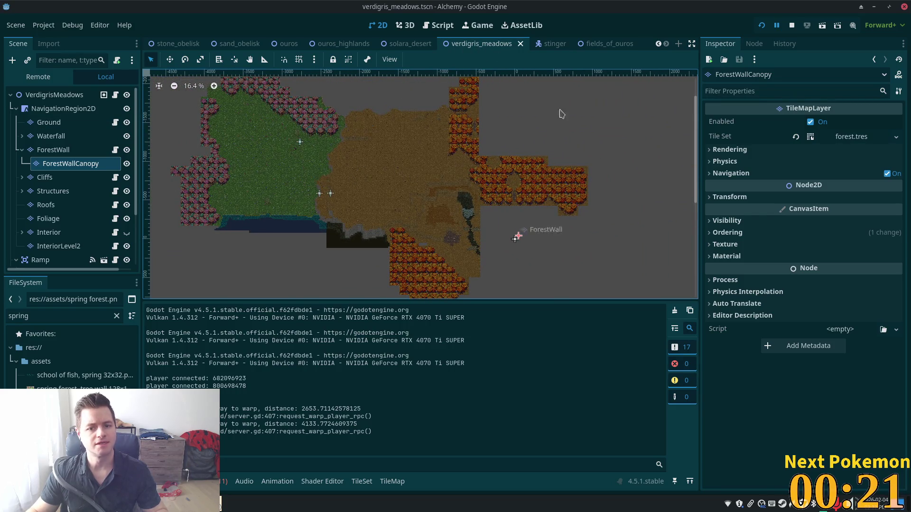
{"action": "left_click", "coordinate": [466, 294]}
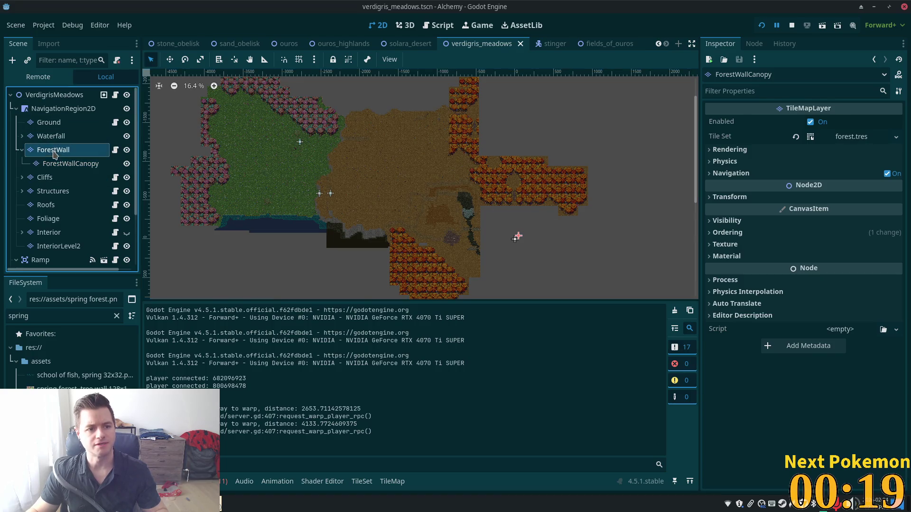
{"action": "left_click", "coordinate": [294, 311]}
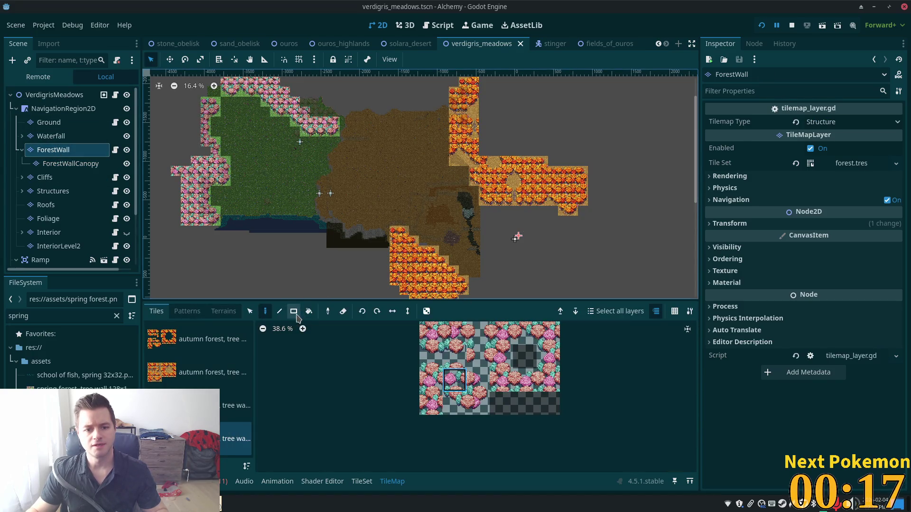
{"action": "scroll", "coordinate": [468, 86], "scroll_direction": "down", "scroll_amount": 3}
{"action": "mouse_move", "coordinate": [463, 88]}
{"action": "left_mouse_down"}
{"action": "mouse_move", "coordinate": [491, 119]}
{"action": "mouse_move", "coordinate": [507, 175]}
{"action": "left_mouse_up"}
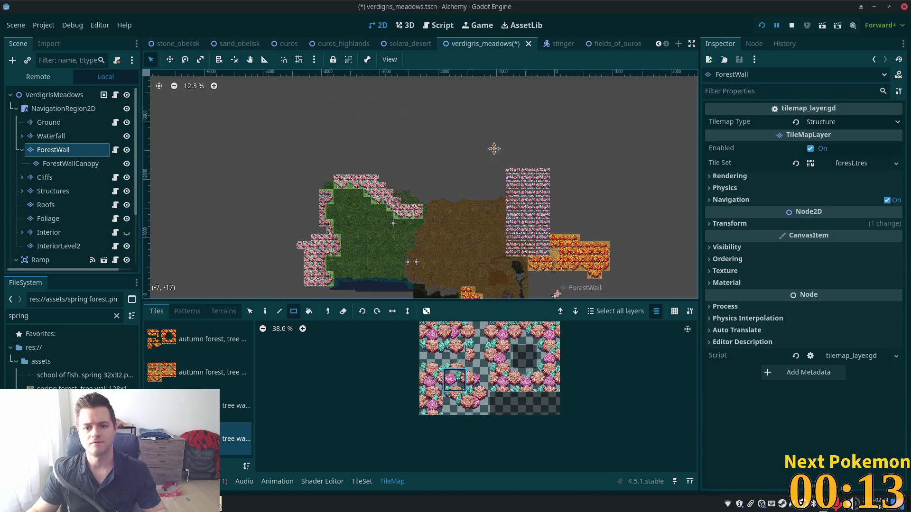
{"action": "left_click_drag", "start_coordinate": [476, 134], "coordinate": [535, 228]}
{"action": "mouse_move", "coordinate": [474, 177]}
{"action": "left_mouse_down"}
{"action": "mouse_move", "coordinate": [584, 261]}
{"action": "mouse_move", "coordinate": [579, 188]}
{"action": "left_mouse_up"}
{"action": "scroll", "coordinate": [455, 164], "scroll_direction": "down", "scroll_amount": 3}
{"action": "left_click_drag", "start_coordinate": [447, 148], "coordinate": [528, 232]}
{"action": "scroll", "coordinate": [522, 213], "scroll_direction": "up", "scroll_amount": 1}
{"action": "scroll", "coordinate": [502, 214], "scroll_direction": "up", "scroll_amount": 1}
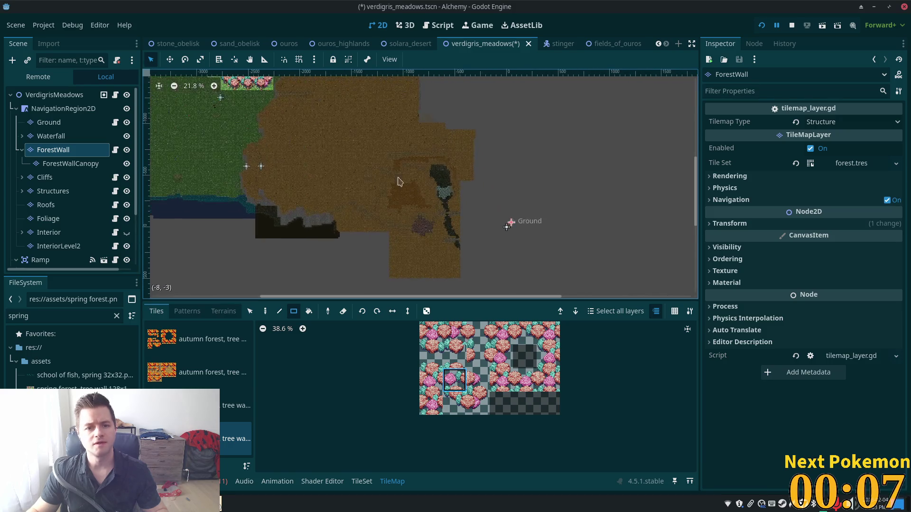
Erase the right-side tiles on the Ground and Waterfall layers
{"action": "left_click", "coordinate": [90, 122]}
{"action": "scroll", "coordinate": [401, 164], "scroll_direction": "up", "scroll_amount": 1}
{"action": "mouse_move", "coordinate": [365, 100]}
{"action": "left_mouse_down"}
{"action": "mouse_move", "coordinate": [426, 266]}
{"action": "mouse_move", "coordinate": [477, 277]}
{"action": "left_mouse_up"}
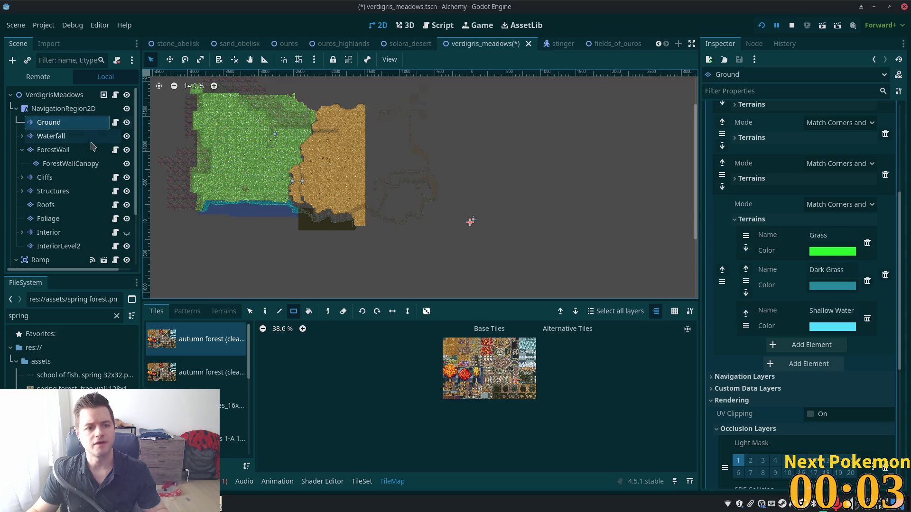
{"action": "left_click", "coordinate": [64, 136]}
{"action": "left_click_drag", "start_coordinate": [364, 80], "coordinate": [521, 276]}
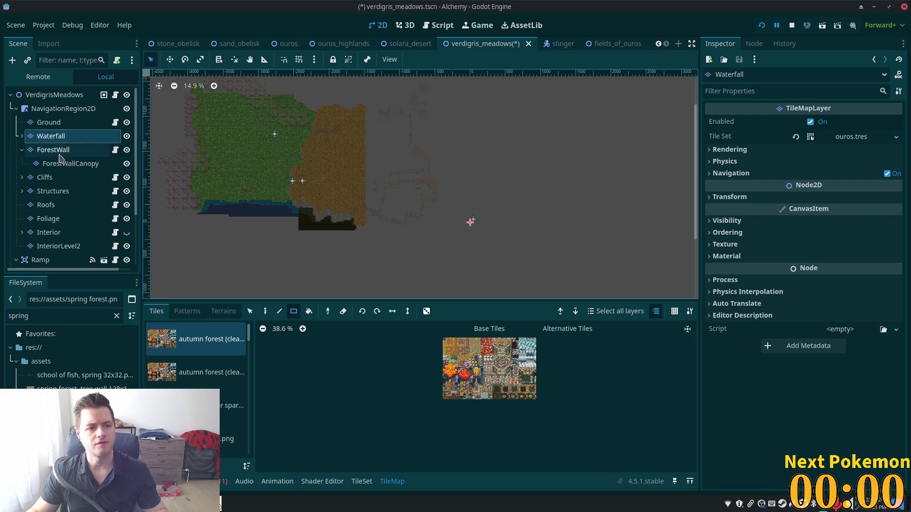
Erase the right-side cliff tiles and the canopy tiles in the right area
{"action": "left_click", "coordinate": [73, 178]}
{"action": "mouse_move", "coordinate": [365, 90]}
{"action": "left_mouse_down"}
{"action": "mouse_move", "coordinate": [488, 252]}
{"action": "mouse_move", "coordinate": [484, 228]}
{"action": "left_mouse_up"}
{"action": "scroll", "coordinate": [407, 199], "scroll_direction": "up", "scroll_amount": 5}
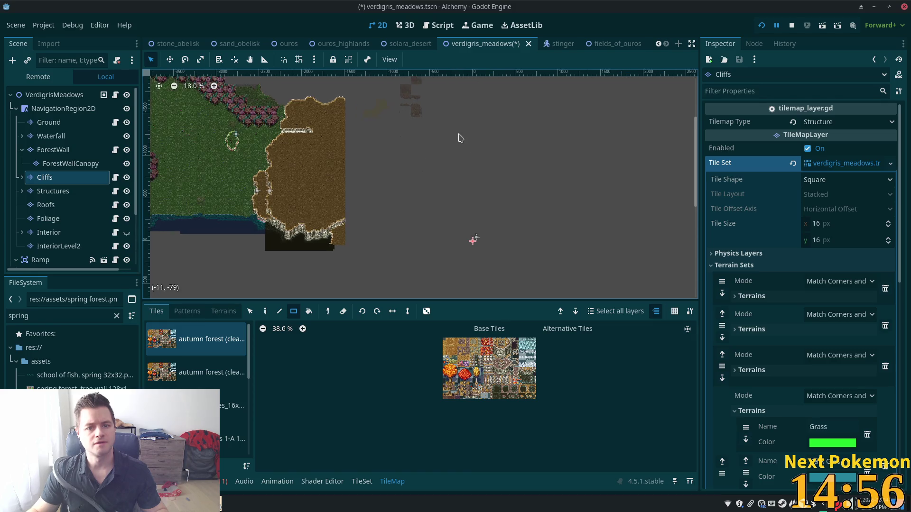
{"action": "scroll", "coordinate": [409, 197], "scroll_direction": "up", "scroll_amount": 8}
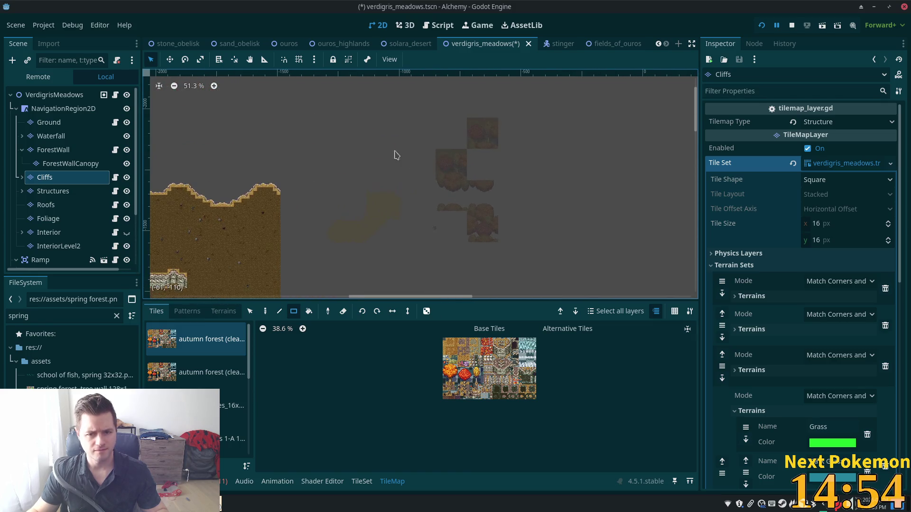
{"action": "left_click_drag", "start_coordinate": [327, 153], "coordinate": [590, 278]}
{"action": "scroll", "coordinate": [472, 217], "scroll_direction": "down", "scroll_amount": 2}
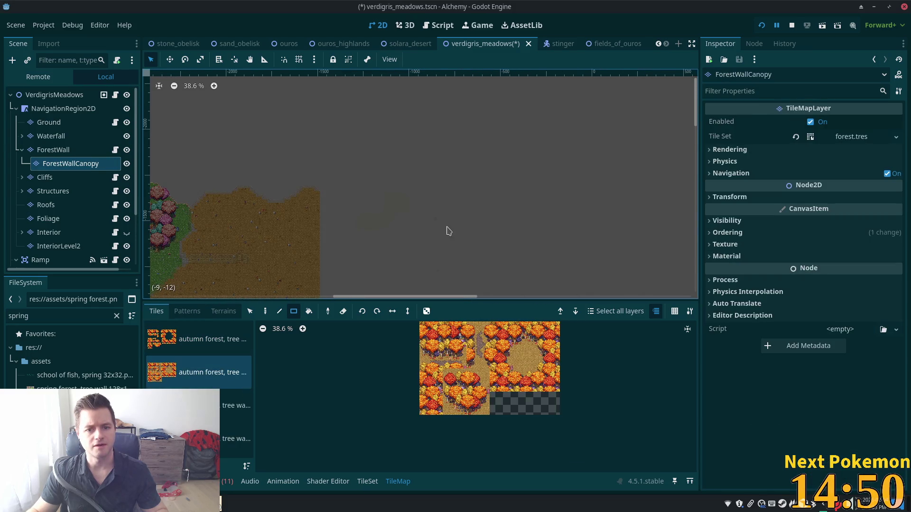
{"action": "scroll", "coordinate": [346, 230], "scroll_direction": "up", "scroll_amount": 7}
{"action": "scroll", "coordinate": [352, 228], "scroll_direction": "up", "scroll_amount": 6}
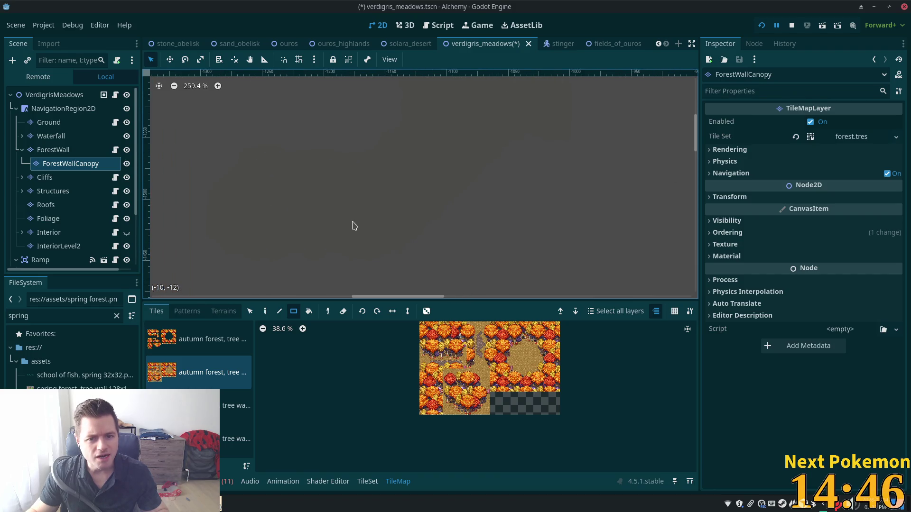
{"action": "scroll", "coordinate": [353, 227], "scroll_direction": "down", "scroll_amount": 4}
{"action": "scroll", "coordinate": [85, 209], "scroll_direction": "down", "scroll_amount": 3}
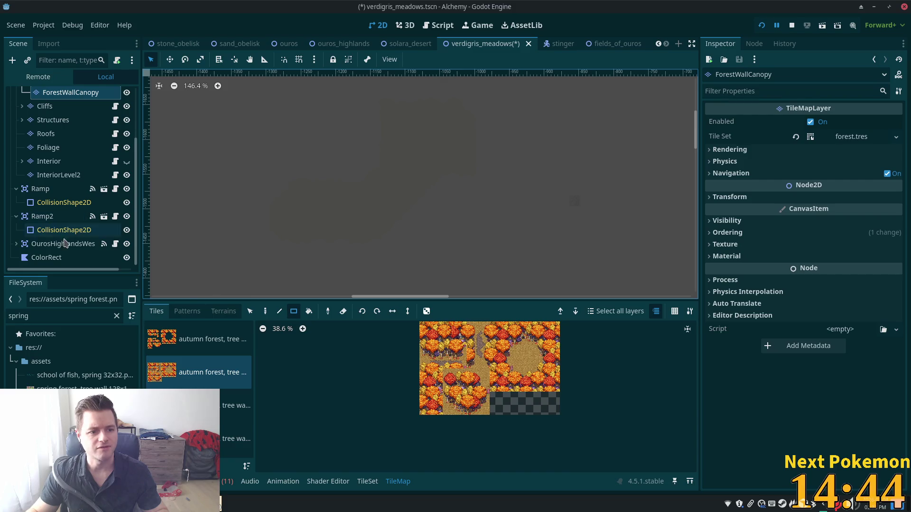
Hide the ColorRect polygon and select PlateauShading under the expanded Cliffs node
{"action": "left_click", "coordinate": [61, 258]}
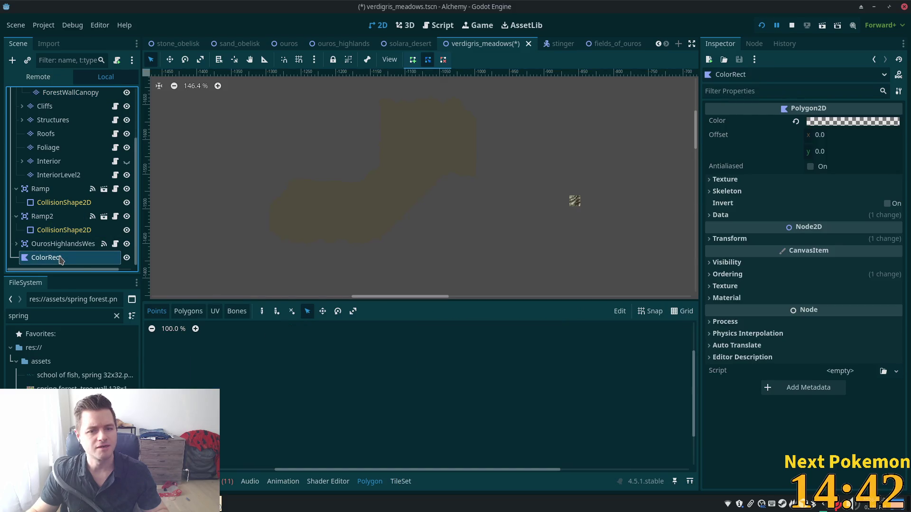
{"action": "left_click", "coordinate": [128, 259]}
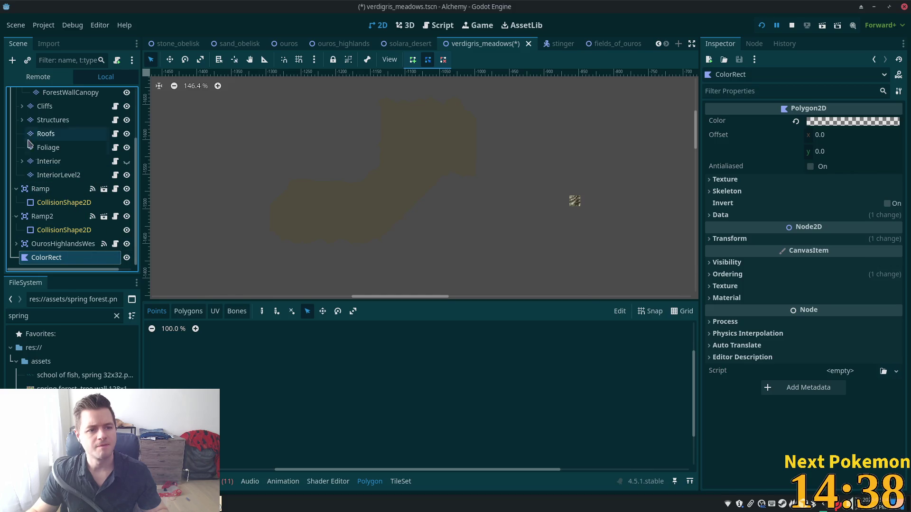
{"action": "scroll", "coordinate": [29, 151], "scroll_direction": "up", "scroll_amount": 3}
{"action": "left_click", "coordinate": [21, 174]}
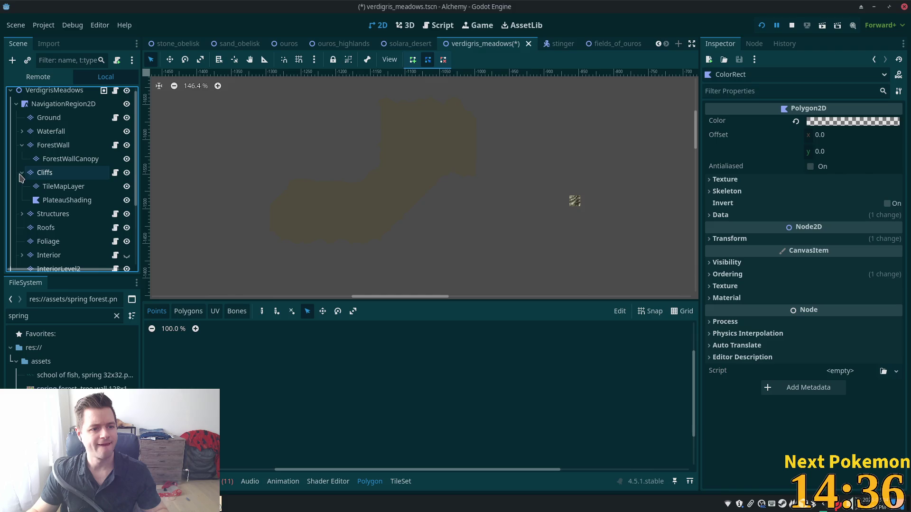
{"action": "left_click", "coordinate": [69, 201]}
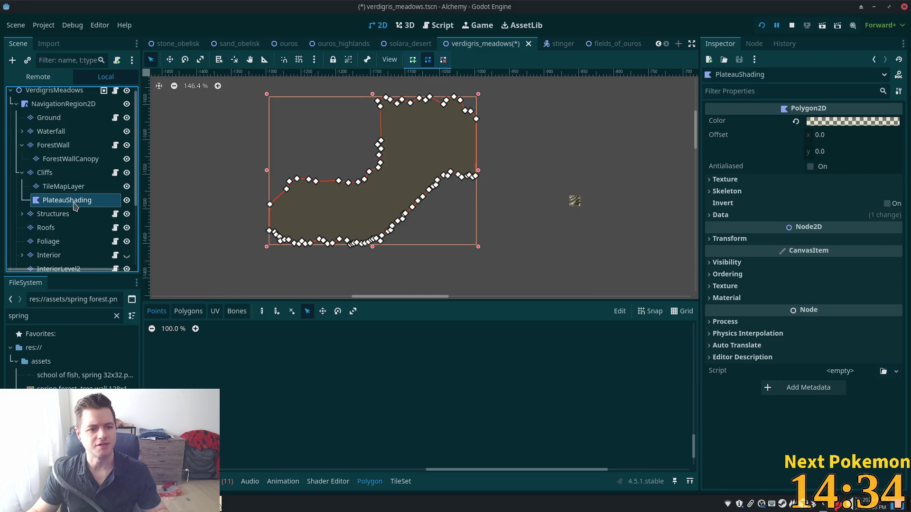
Delete the PlateauShading node from under Cliffs and confirm
{"action": "key", "text": "Delete"}
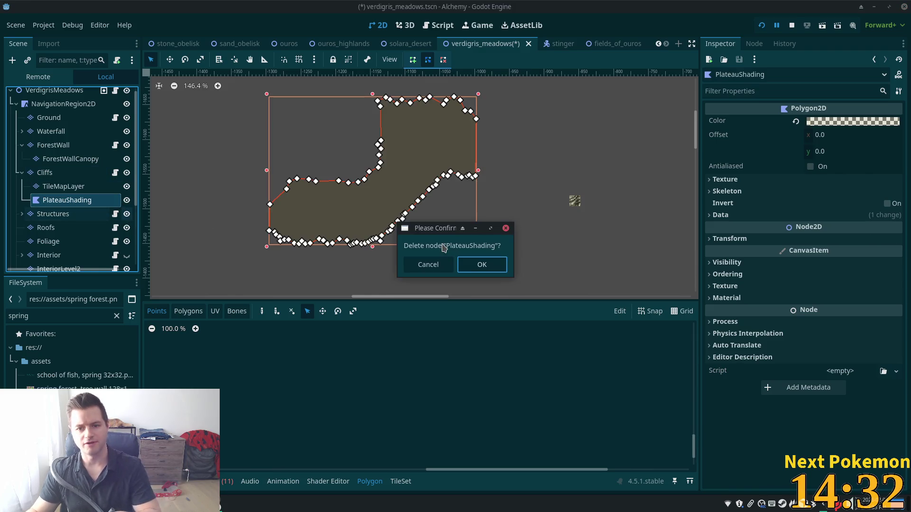
{"action": "left_click", "coordinate": [480, 265]}
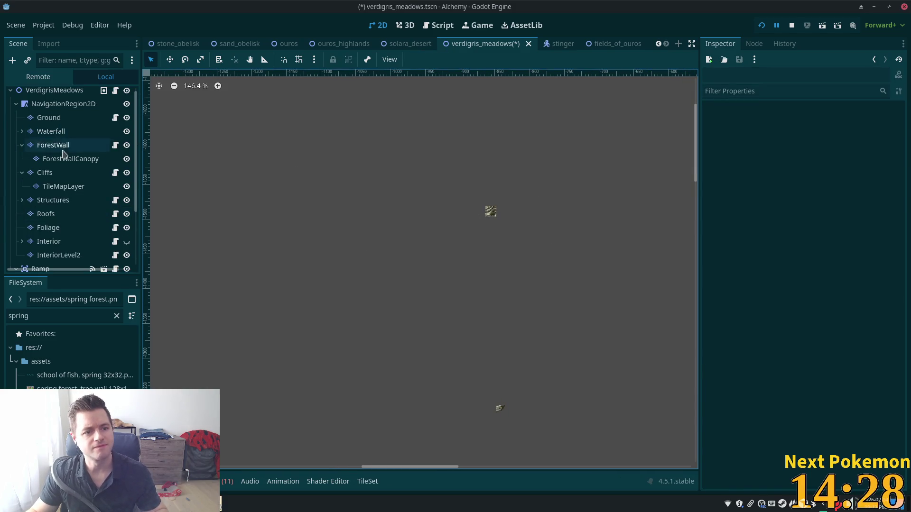
{"action": "left_click", "coordinate": [71, 173]}
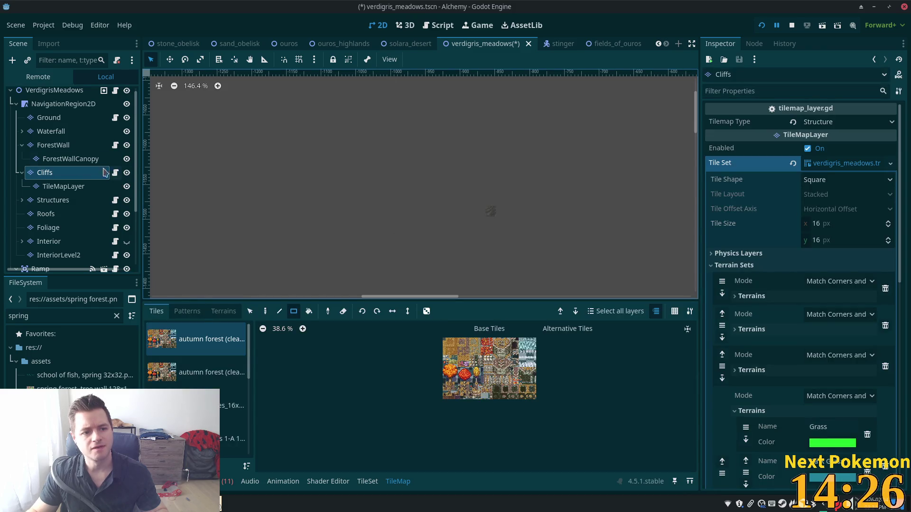
Review the Ground, Waterfall, ForestWallCanopy, Cliffs, Structures, Roofs and StructureDecoration layers
{"action": "left_click", "coordinate": [49, 118]}
{"action": "left_click", "coordinate": [50, 131]}
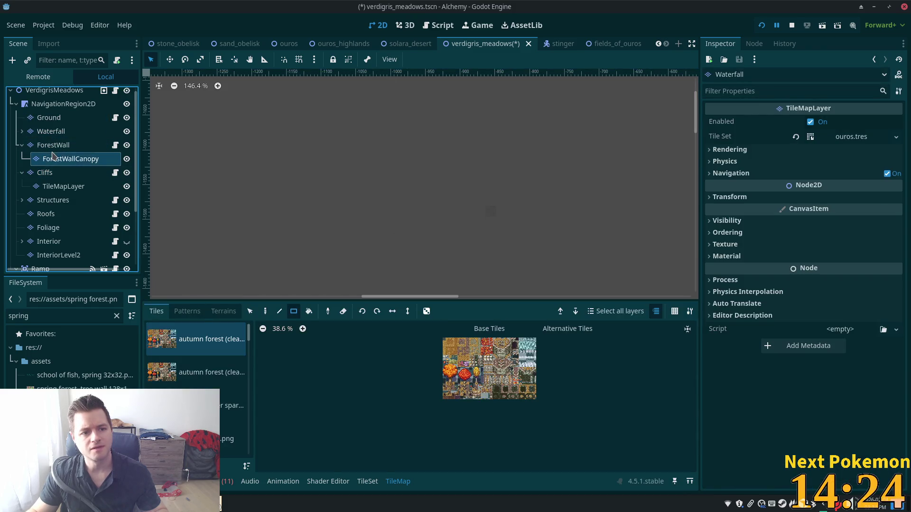
{"action": "left_click", "coordinate": [53, 155]}
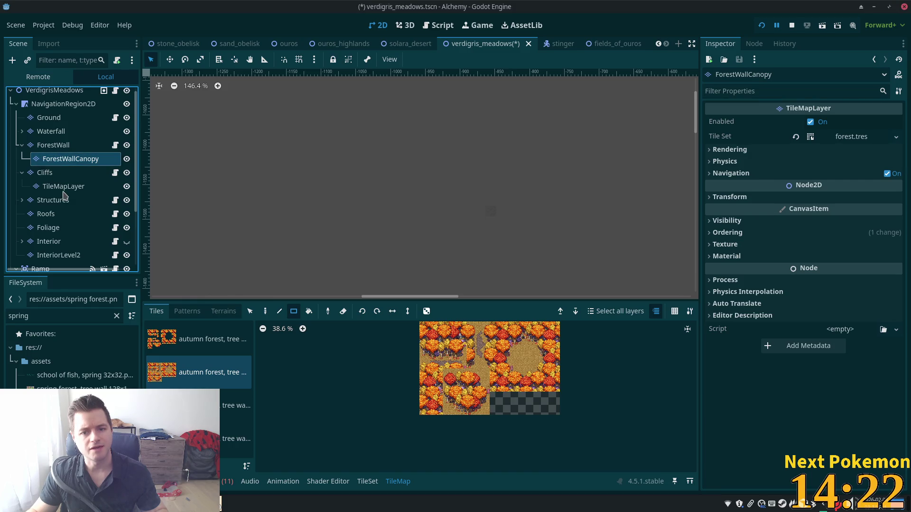
{"action": "left_click", "coordinate": [55, 173]}
{"action": "left_click", "coordinate": [56, 187]}
{"action": "left_click", "coordinate": [53, 200]}
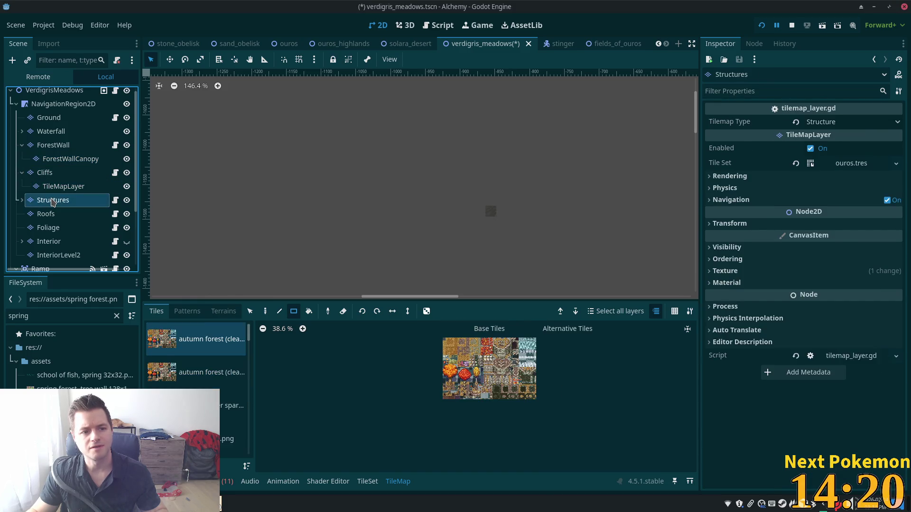
{"action": "left_click", "coordinate": [51, 214]}
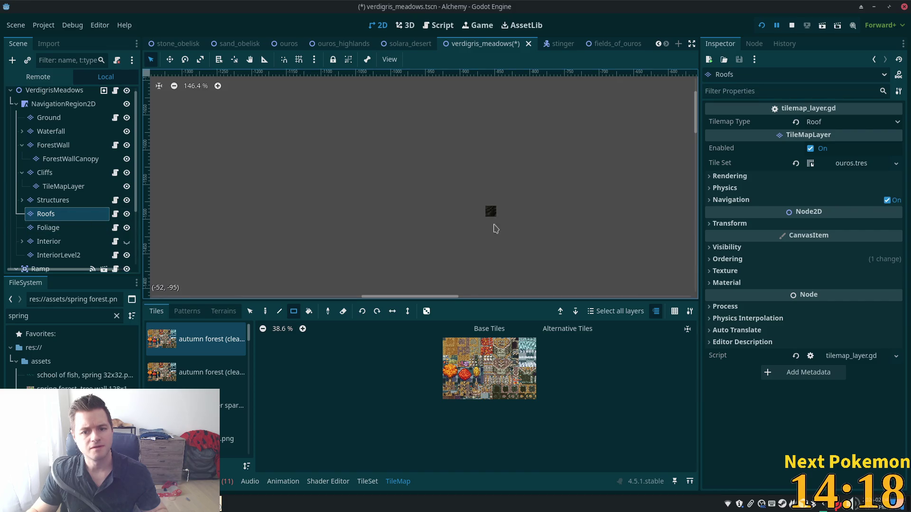
{"action": "key", "text": "Up"}
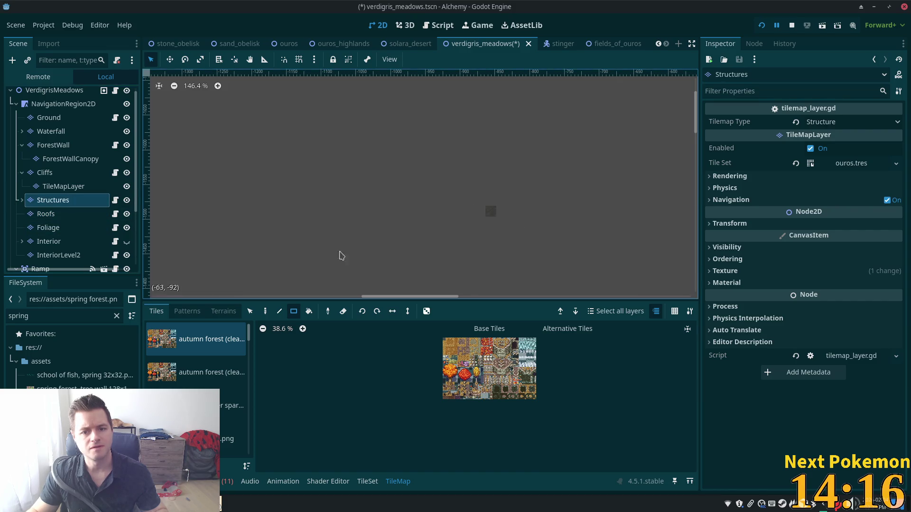
{"action": "left_click", "coordinate": [21, 201]}
{"action": "left_click", "coordinate": [57, 214]}
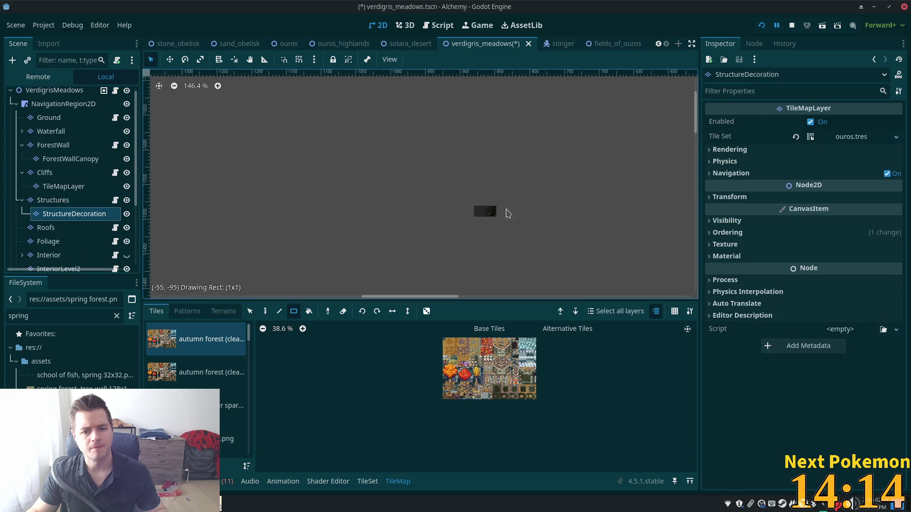
{"action": "left_click", "coordinate": [51, 189]}
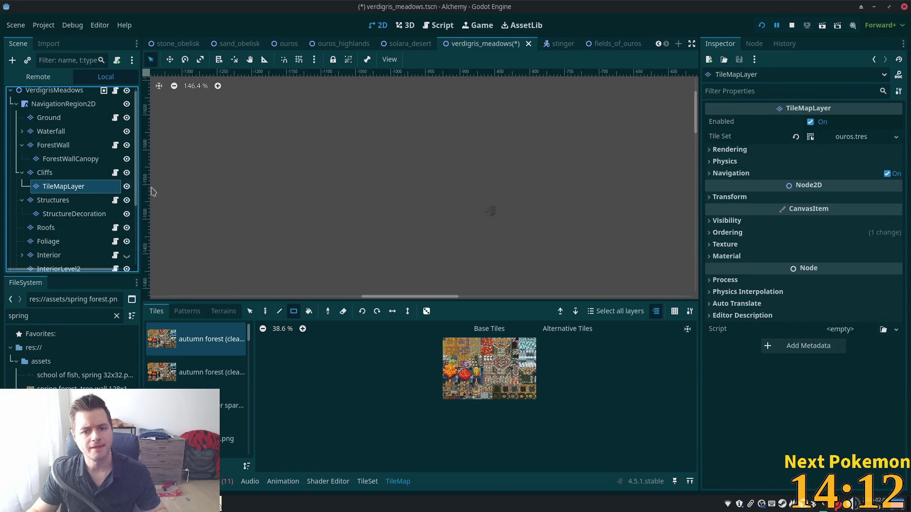
Frame the whole Verdigris Meadows map on the 2D canvas and select the Ground layer
{"action": "key", "text": "f"}
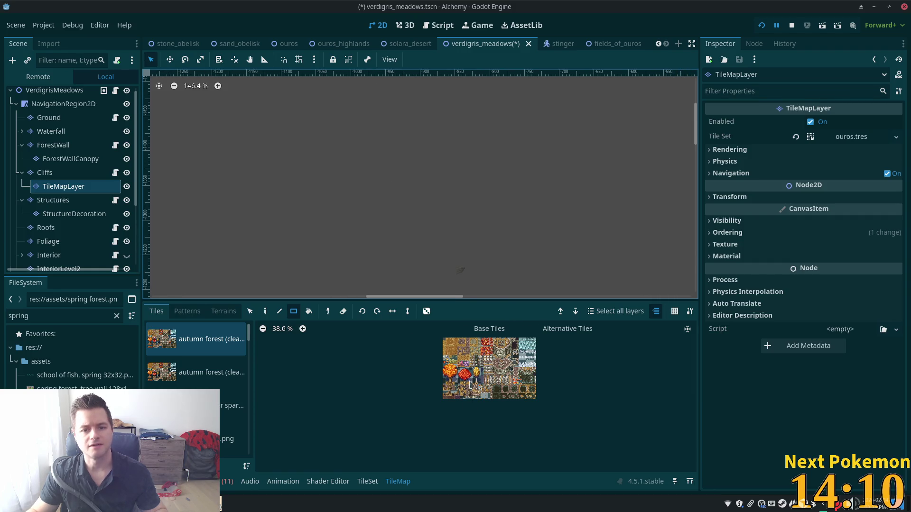
{"action": "scroll", "coordinate": [435, 226], "scroll_direction": "down", "scroll_amount": 5}
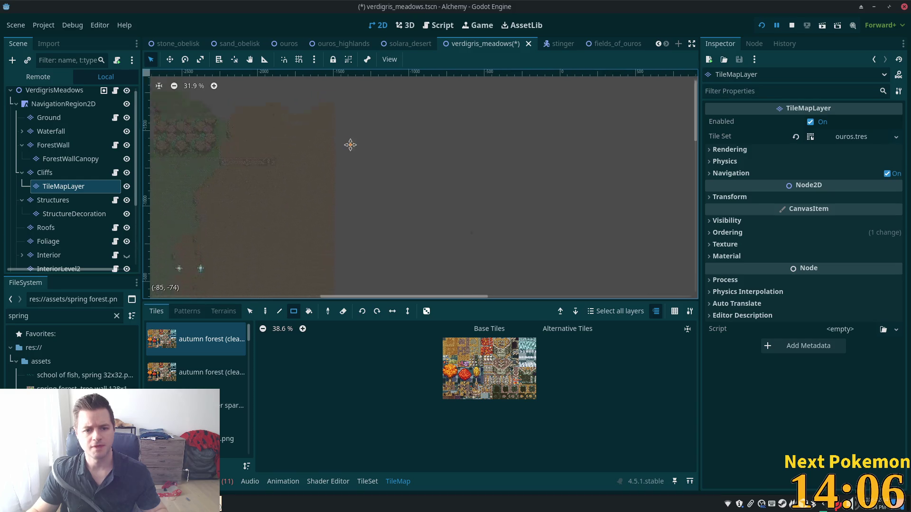
{"action": "scroll", "coordinate": [350, 148], "scroll_direction": "down", "scroll_amount": 5}
{"action": "scroll", "coordinate": [527, 206], "scroll_direction": "up", "scroll_amount": 3}
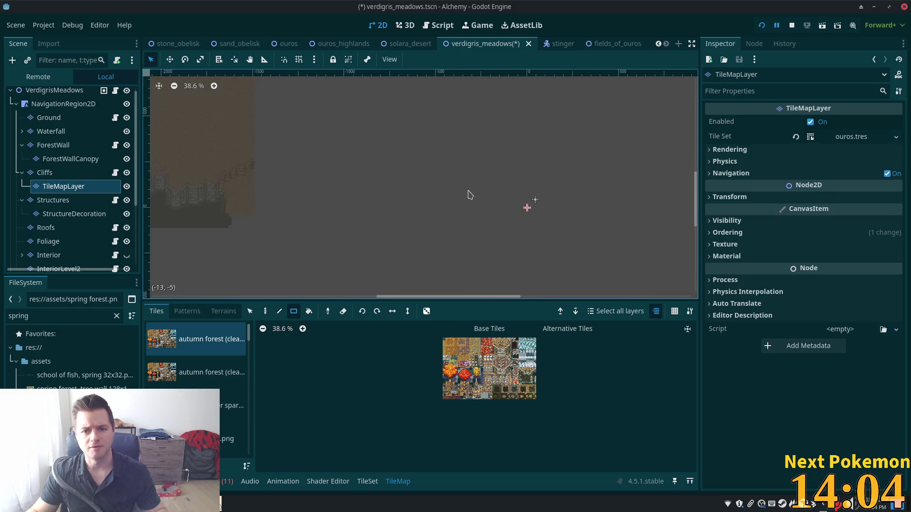
{"action": "scroll", "coordinate": [475, 222], "scroll_direction": "up", "scroll_amount": 3}
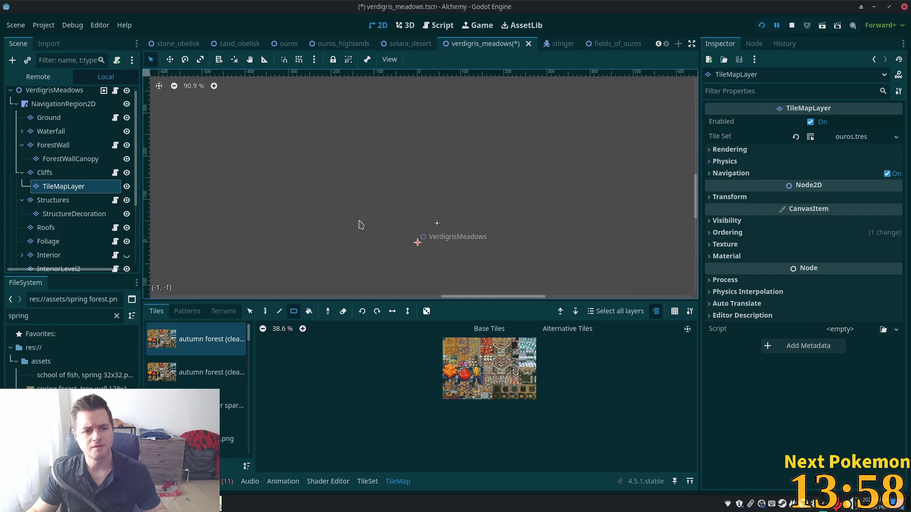
{"action": "scroll", "coordinate": [131, 175], "scroll_direction": "down", "scroll_amount": 4}
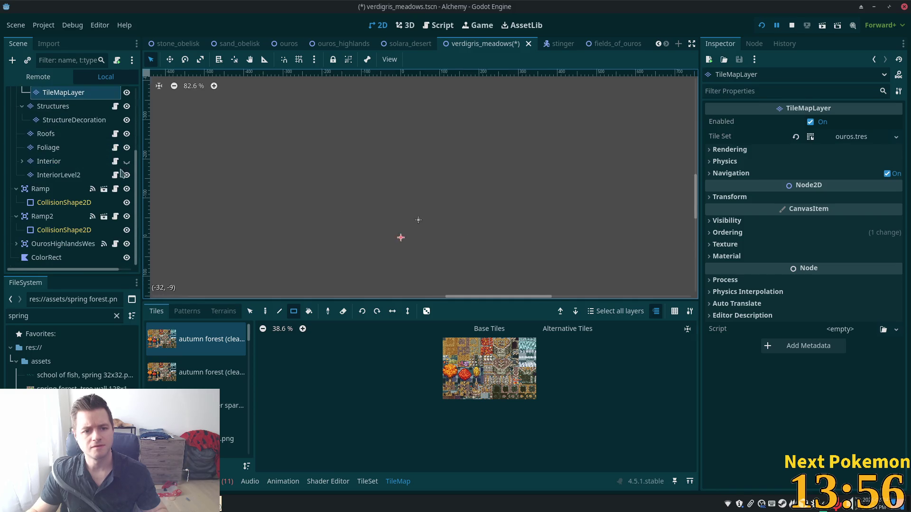
{"action": "scroll", "coordinate": [375, 244], "scroll_direction": "down", "scroll_amount": 8}
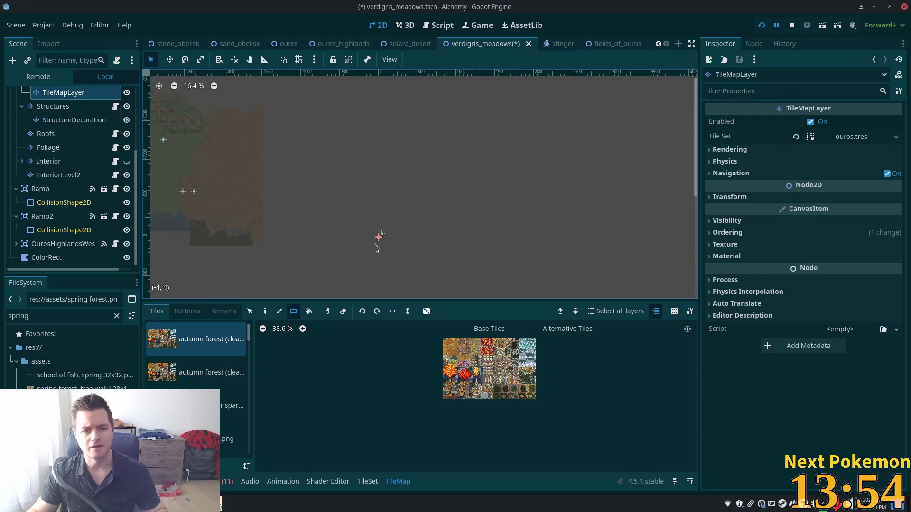
{"action": "scroll", "coordinate": [374, 240], "scroll_direction": "down", "scroll_amount": 3}
{"action": "mouse_move", "coordinate": [305, 230]}
{"action": "left_mouse_down"}
{"action": "mouse_move", "coordinate": [464, 153]}
{"action": "mouse_move", "coordinate": [449, 202]}
{"action": "left_mouse_up"}
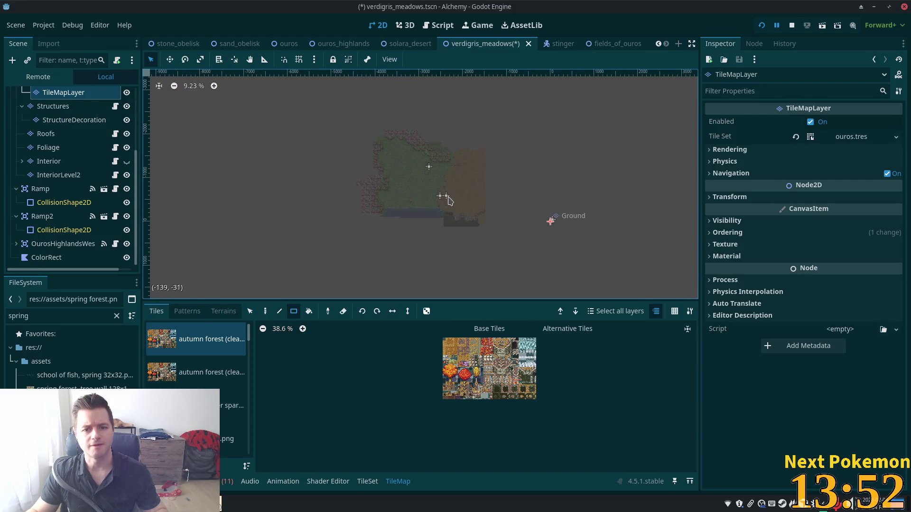
{"action": "scroll", "coordinate": [467, 177], "scroll_direction": "up", "scroll_amount": 4}
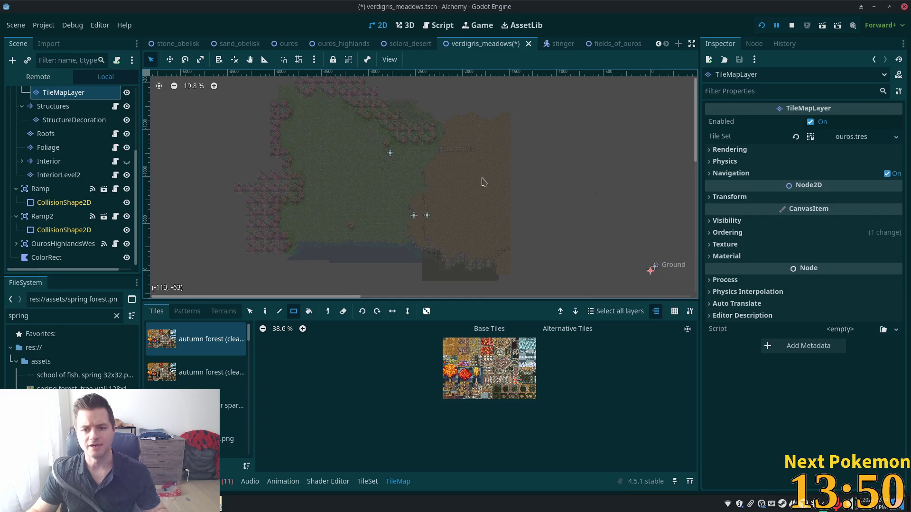
{"action": "scroll", "coordinate": [480, 193], "scroll_direction": "up", "scroll_amount": 1}
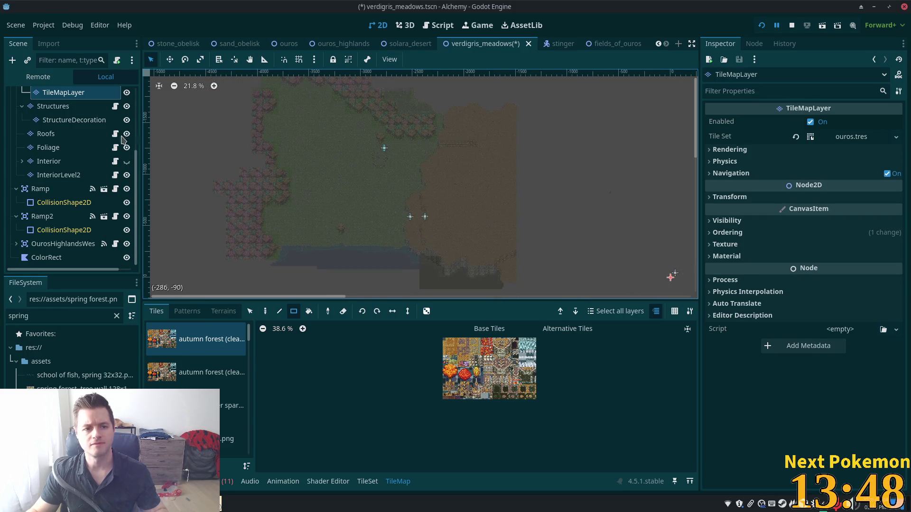
{"action": "scroll", "coordinate": [71, 143], "scroll_direction": "up", "scroll_amount": 5}
{"action": "left_click", "coordinate": [49, 122]}
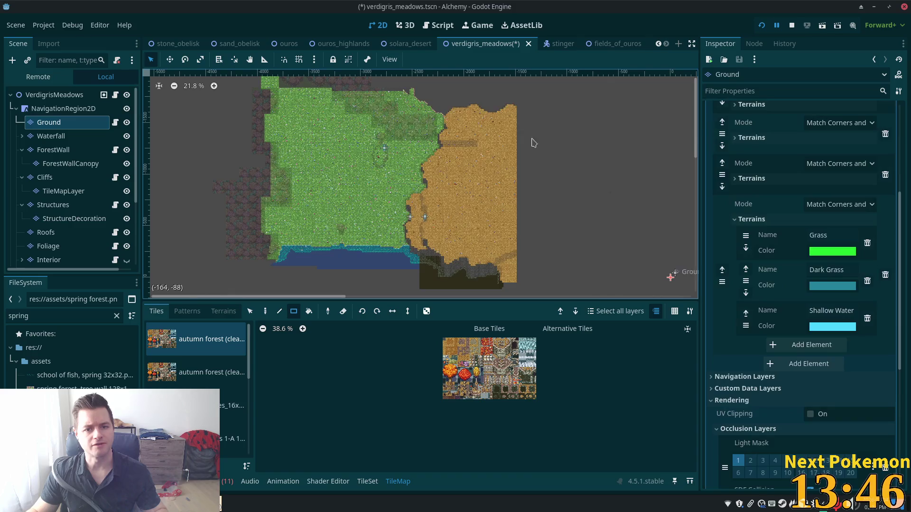
Erase the rightmost sand column on the Ground layer
{"action": "mouse_move", "coordinate": [485, 104]}
{"action": "left_mouse_down"}
{"action": "mouse_move", "coordinate": [495, 181]}
{"action": "mouse_move", "coordinate": [540, 298]}
{"action": "left_mouse_up"}
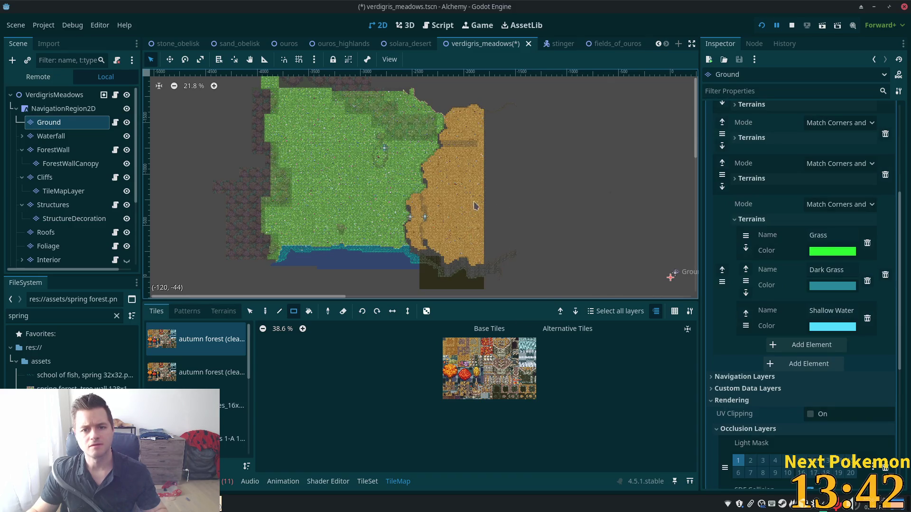
{"action": "left_click_drag", "start_coordinate": [481, 111], "coordinate": [480, 109]}
{"action": "mouse_move", "coordinate": [485, 184]}
{"action": "left_mouse_down"}
{"action": "mouse_move", "coordinate": [508, 361]}
{"action": "mouse_move", "coordinate": [504, 327]}
{"action": "mouse_move", "coordinate": [482, 309]}
{"action": "left_mouse_up"}
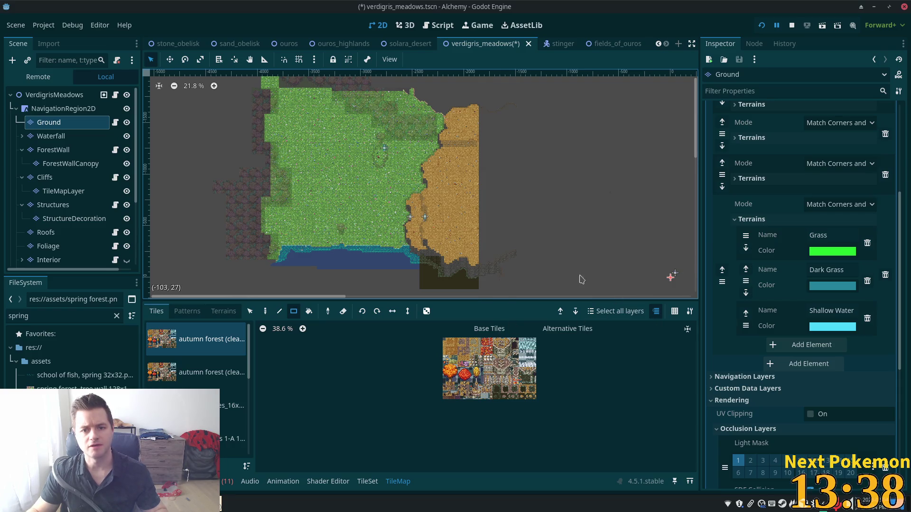
On the Cliffs layer, erase tiles past the right edge and along the cliff base
{"action": "left_click", "coordinate": [45, 177]}
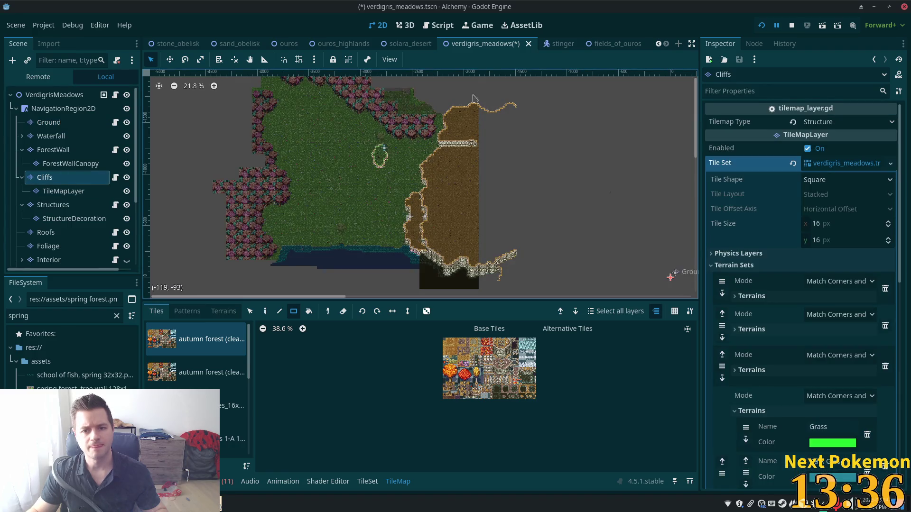
{"action": "left_click_drag", "start_coordinate": [481, 103], "coordinate": [575, 313]}
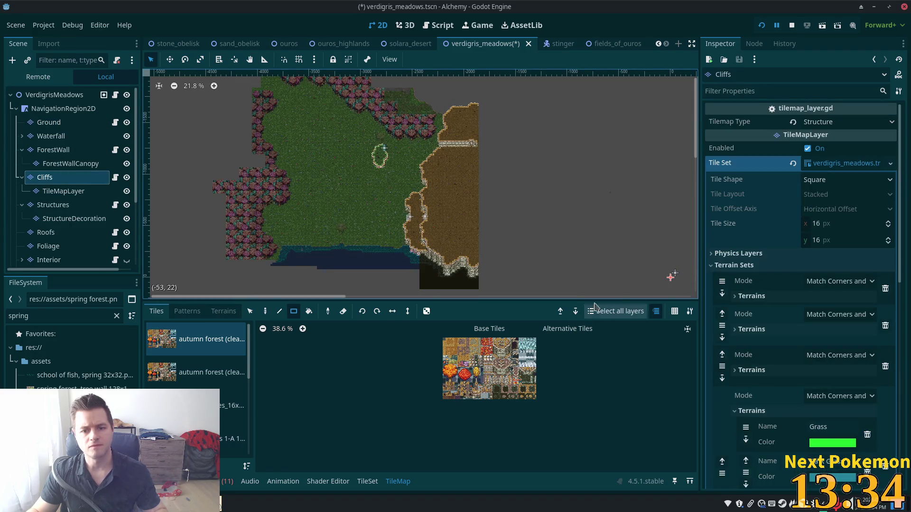
{"action": "scroll", "coordinate": [451, 287], "scroll_direction": "down", "scroll_amount": 1}
{"action": "scroll", "coordinate": [445, 293], "scroll_direction": "up", "scroll_amount": 10}
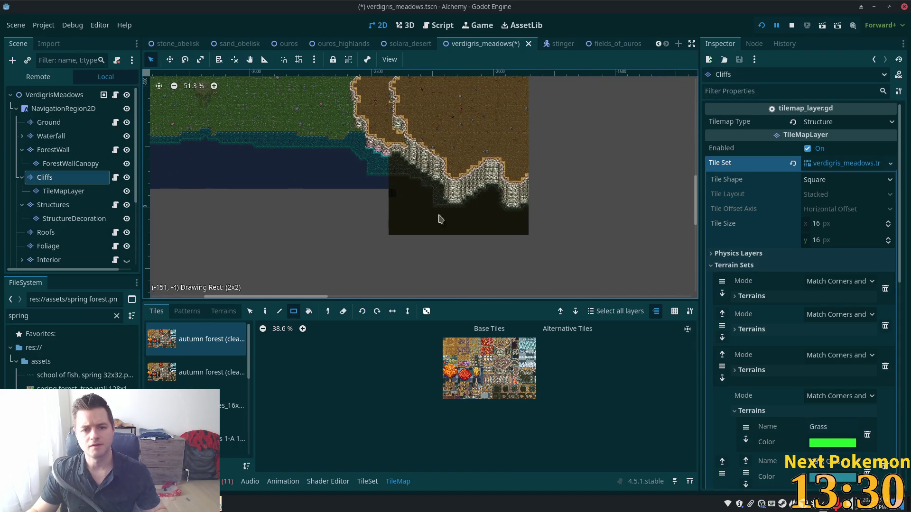
{"action": "left_click_drag", "start_coordinate": [423, 211], "coordinate": [539, 252]}
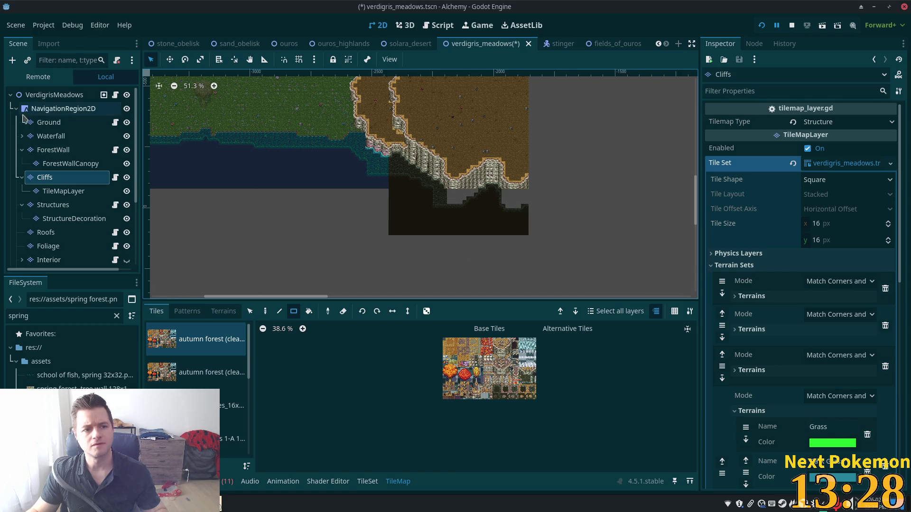
Erase the dark Ground tiles below the cliffs
{"action": "left_click", "coordinate": [49, 122]}
{"action": "left_click_drag", "start_coordinate": [391, 189], "coordinate": [534, 240]}
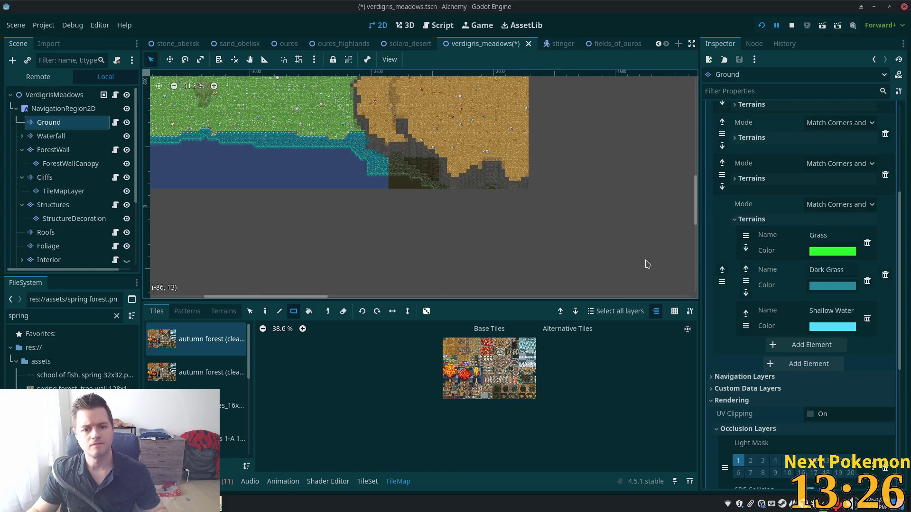
{"action": "scroll", "coordinate": [408, 214], "scroll_direction": "down", "scroll_amount": 2}
{"action": "scroll", "coordinate": [423, 152], "scroll_direction": "down", "scroll_amount": 2}
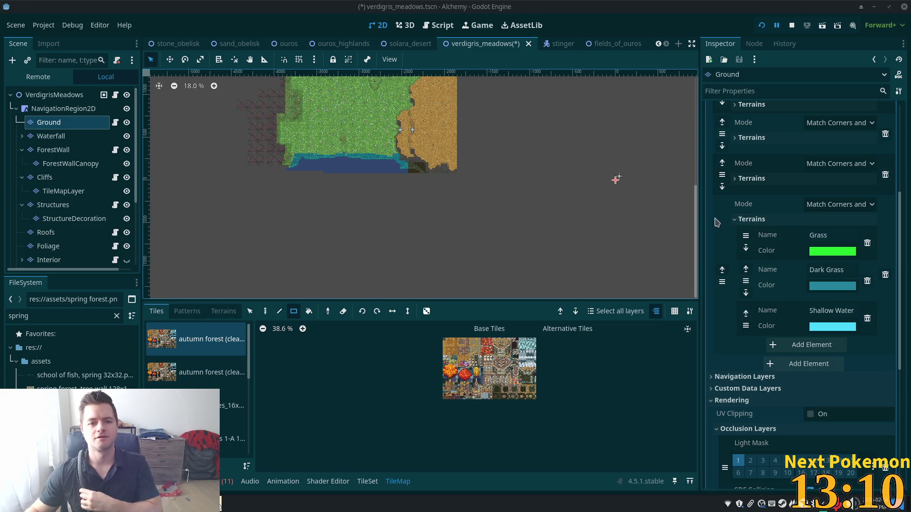
Zoom over the grass meadow, then filter the FileSystem by 'tree' instead of 'spring'
{"action": "scroll", "coordinate": [440, 237], "scroll_direction": "up", "scroll_amount": 6}
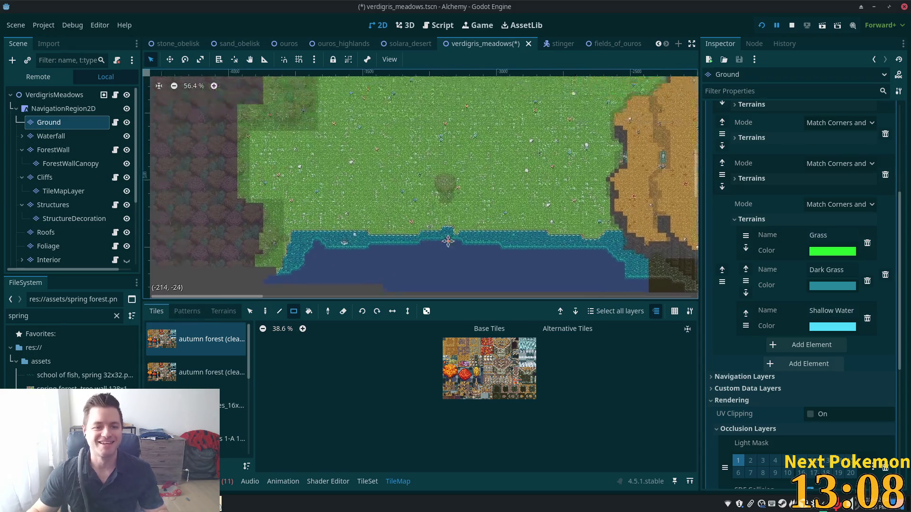
{"action": "scroll", "coordinate": [419, 165], "scroll_direction": "up", "scroll_amount": 3}
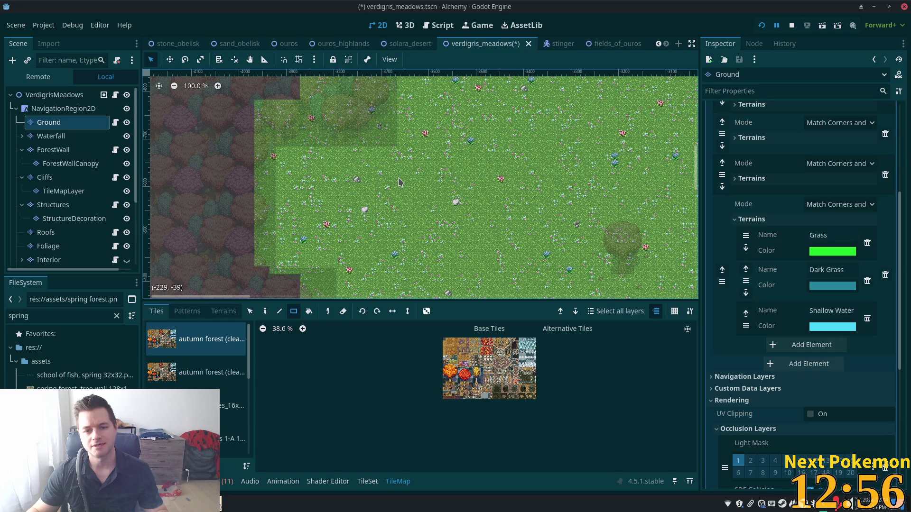
{"action": "scroll", "coordinate": [294, 215], "scroll_direction": "down", "scroll_amount": 6}
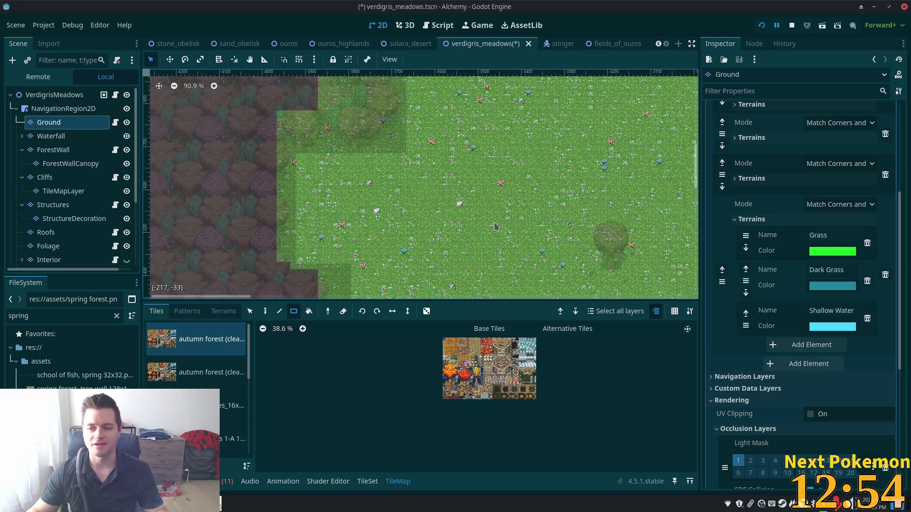
{"action": "scroll", "coordinate": [355, 273], "scroll_direction": "down", "scroll_amount": 2}
{"action": "scroll", "coordinate": [354, 273], "scroll_direction": "up", "scroll_amount": 5}
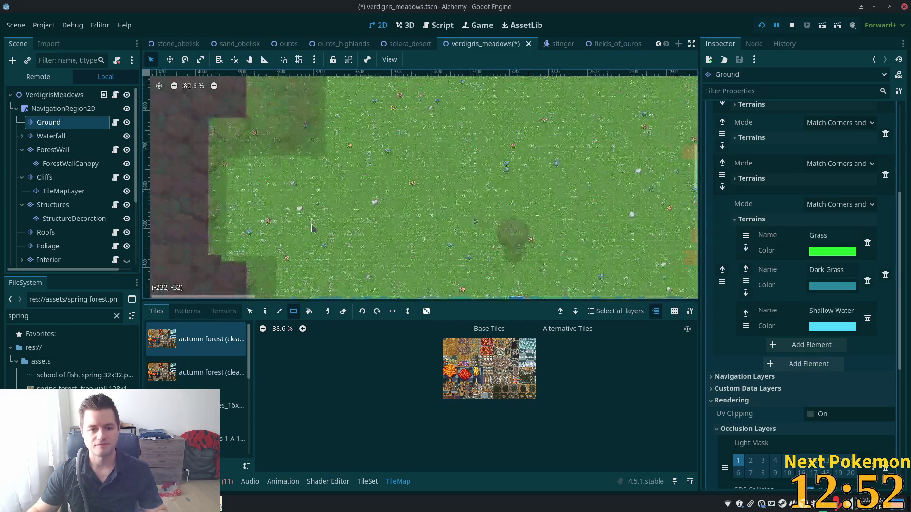
{"action": "left_click", "coordinate": [50, 316]}
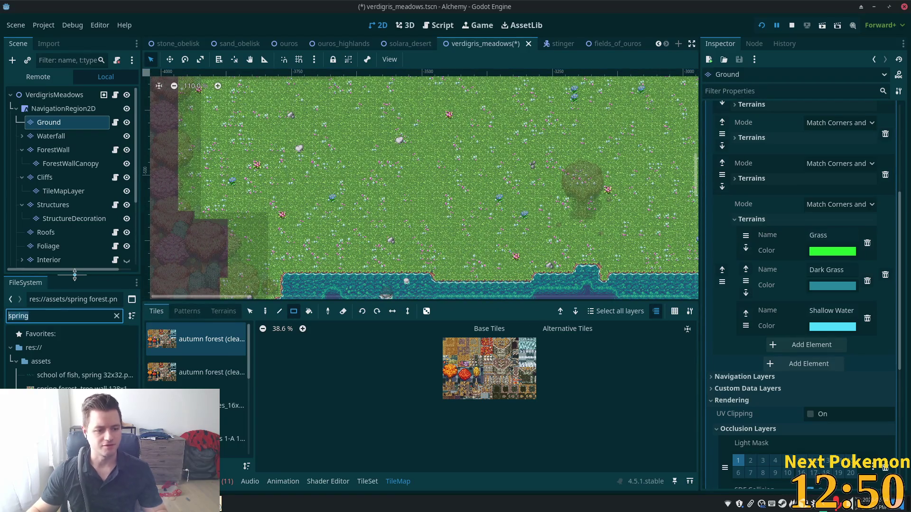
{"action": "type", "text": "tree"}
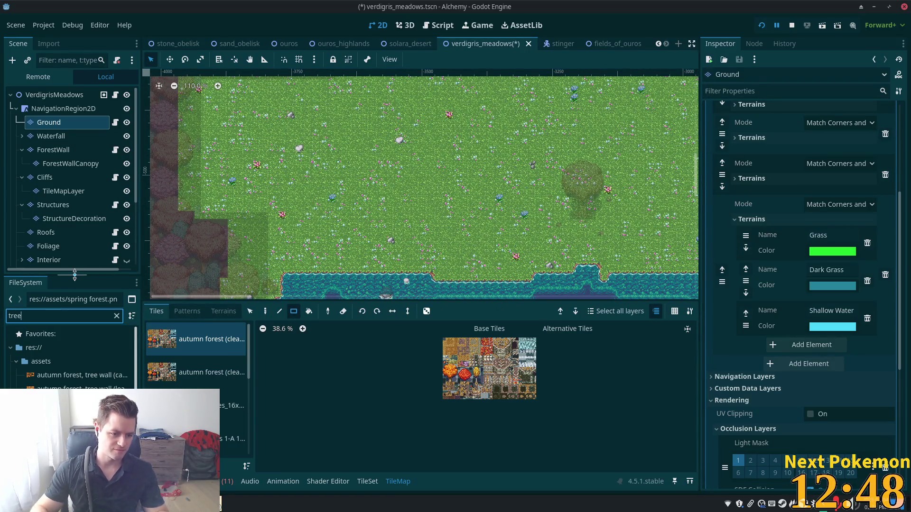
{"action": "scroll", "coordinate": [71, 361], "scroll_direction": "down", "scroll_amount": 4}
{"action": "left_click", "coordinate": [71, 400]}
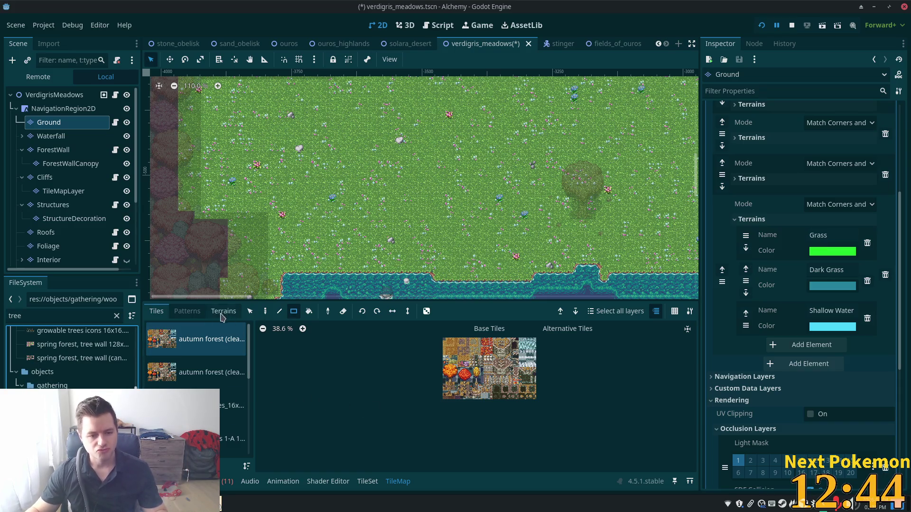
Open the blue_birch_tree, green_birch_tree and green_maple_tree scenes and switch between their tabs
{"action": "double_click", "coordinate": [71, 399]}
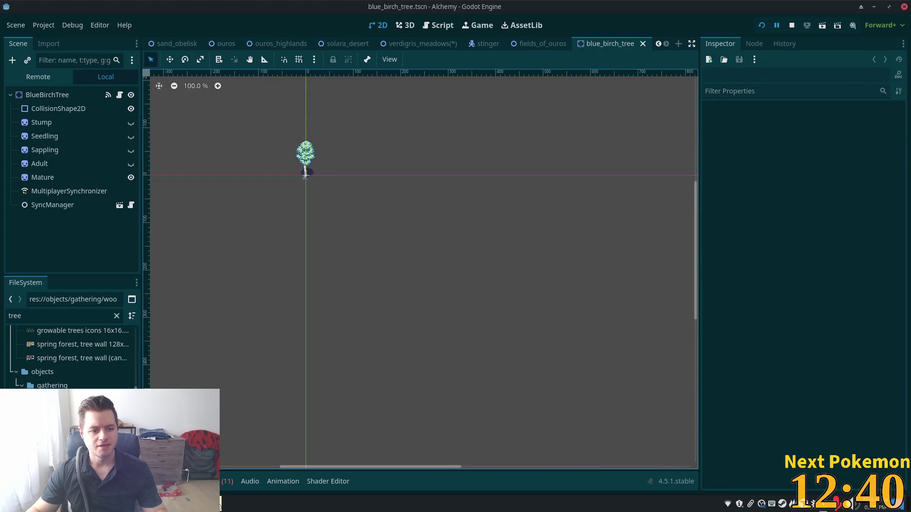
{"action": "double_click", "coordinate": [71, 413]}
{"action": "double_click", "coordinate": [71, 427]}
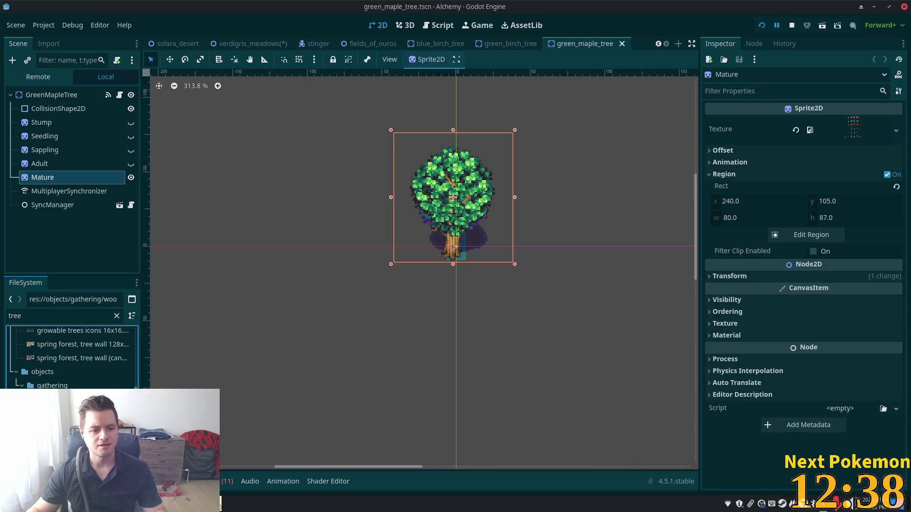
{"action": "key", "text": "ctrl+shift+Tab"}
{"action": "key", "text": "ctrl+shift+Tab"}
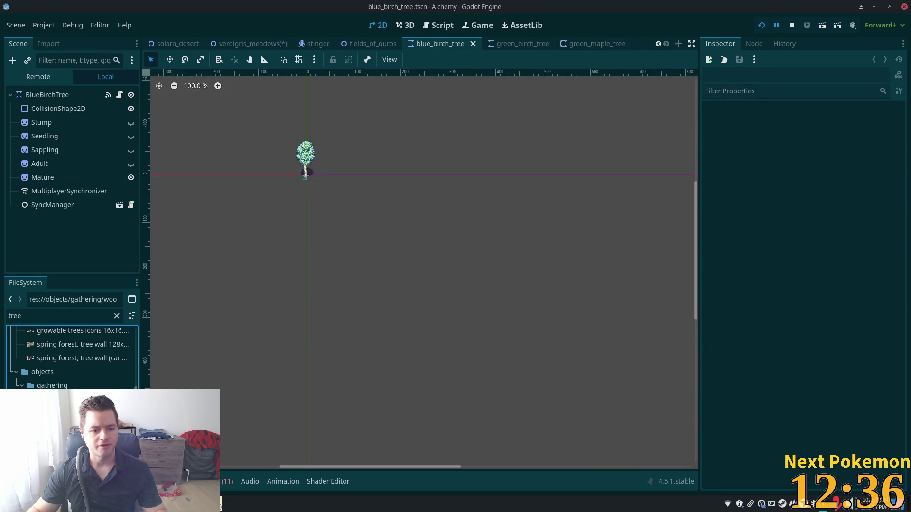
{"action": "scroll", "coordinate": [71, 356], "scroll_direction": "down", "scroll_amount": 1}
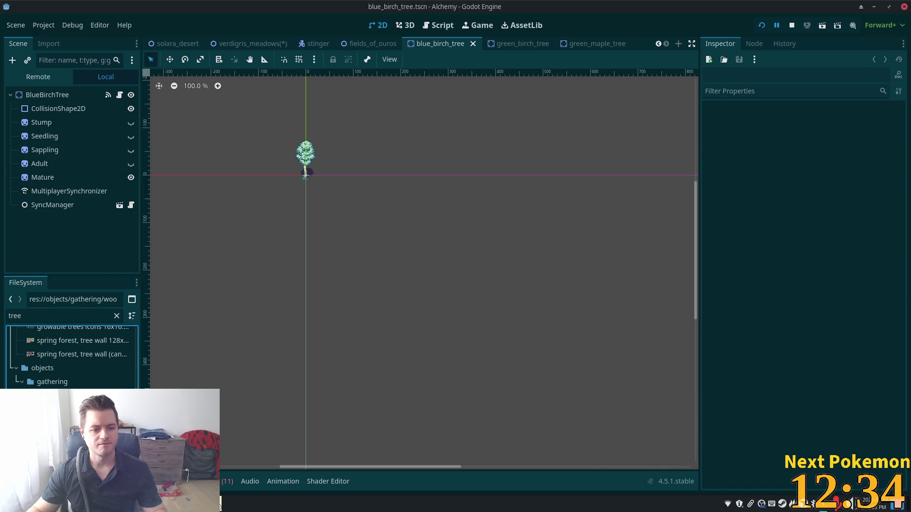
{"action": "key", "text": "ctrl+Tab"}
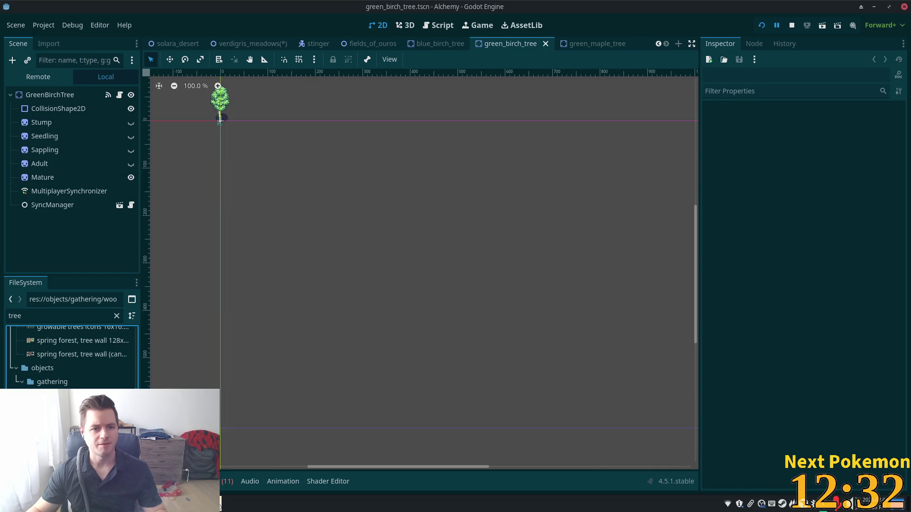
Inspect the green birch tree's Stump and CollisionShape2D nodes, then return to verdigris_meadows
{"action": "scroll", "coordinate": [427, 252], "scroll_direction": "up", "scroll_amount": 3}
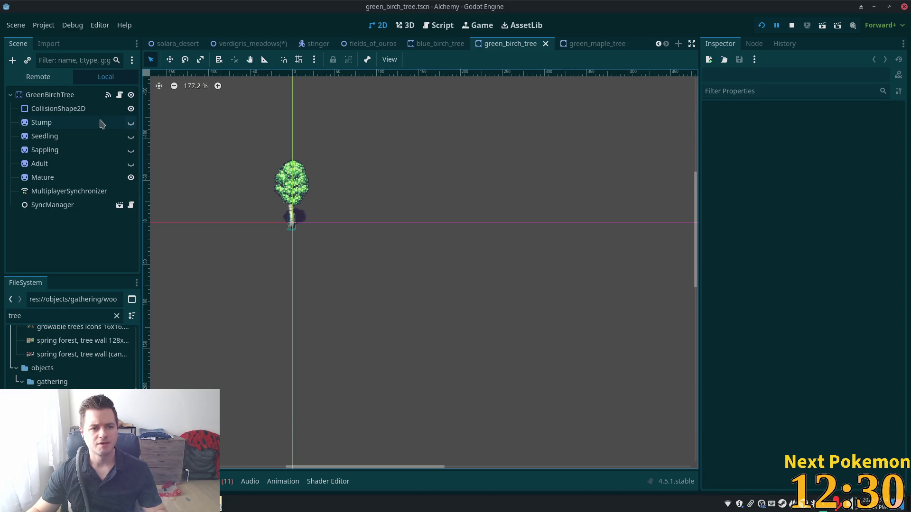
{"action": "scroll", "coordinate": [223, 175], "scroll_direction": "up", "scroll_amount": 3}
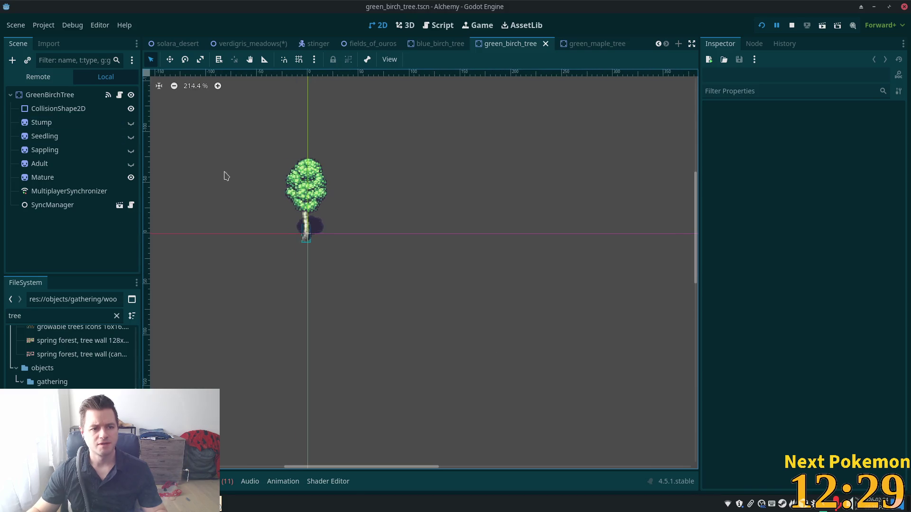
{"action": "left_click", "coordinate": [40, 125]}
{"action": "left_click", "coordinate": [42, 109]}
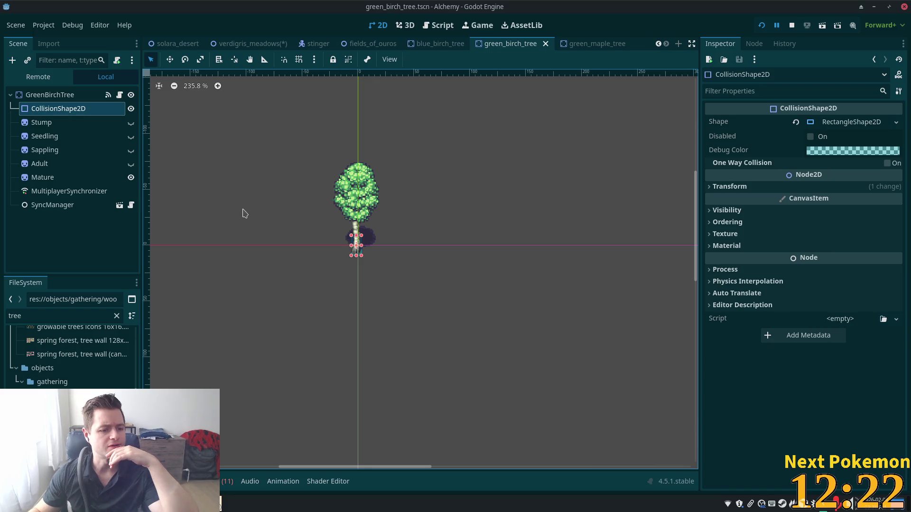
{"action": "left_click", "coordinate": [422, 43]}
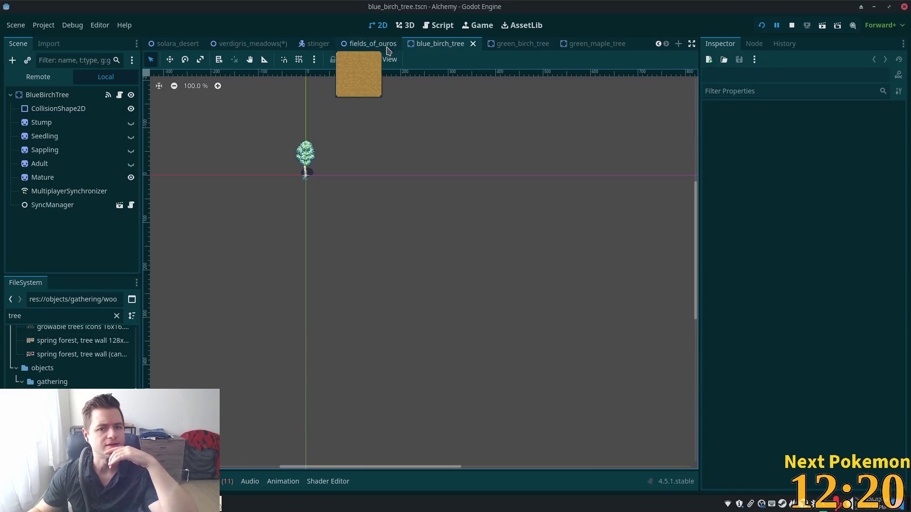
{"action": "left_click", "coordinate": [252, 44]}
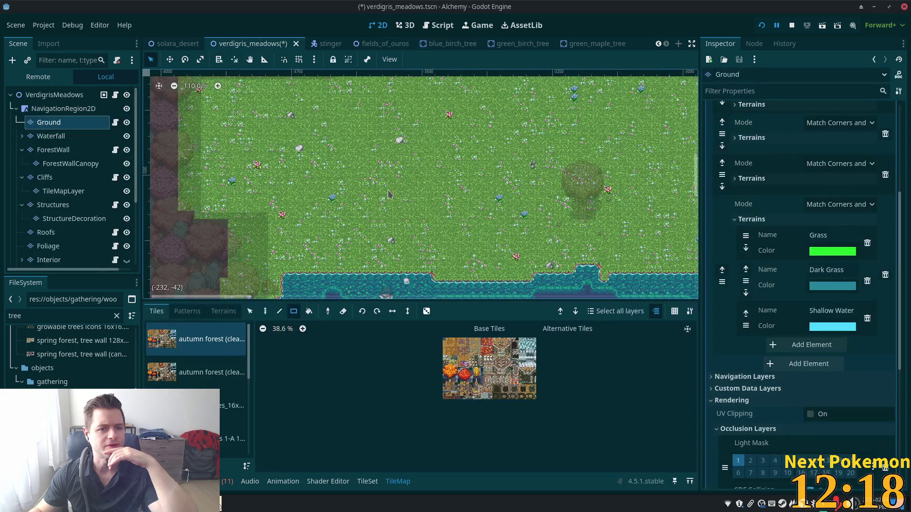
Instance green_birch_tree.tscn under the VerdigrisMeadows root at a meadow spot below the forest edge
{"action": "scroll", "coordinate": [364, 153], "scroll_direction": "up", "scroll_amount": 4}
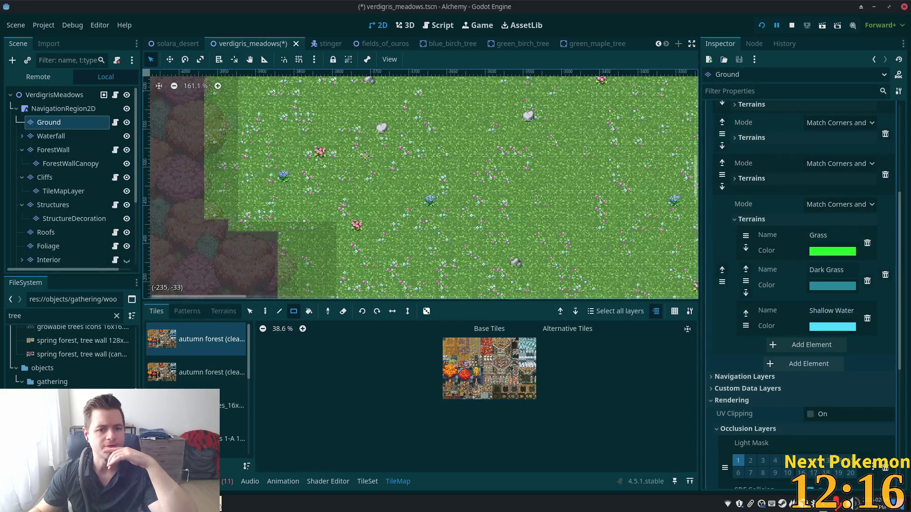
{"action": "scroll", "coordinate": [412, 212], "scroll_direction": "up", "scroll_amount": 4}
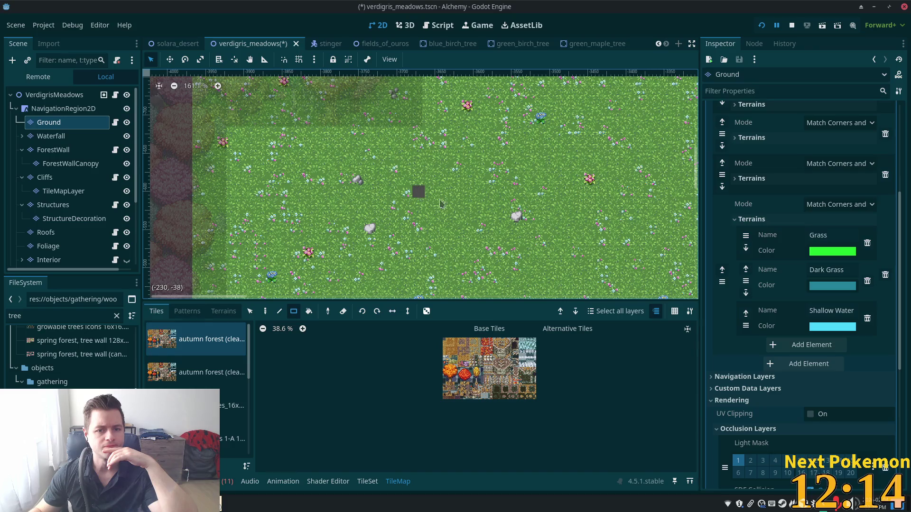
{"action": "left_click", "coordinate": [59, 94]}
{"action": "right_click", "coordinate": [401, 172]}
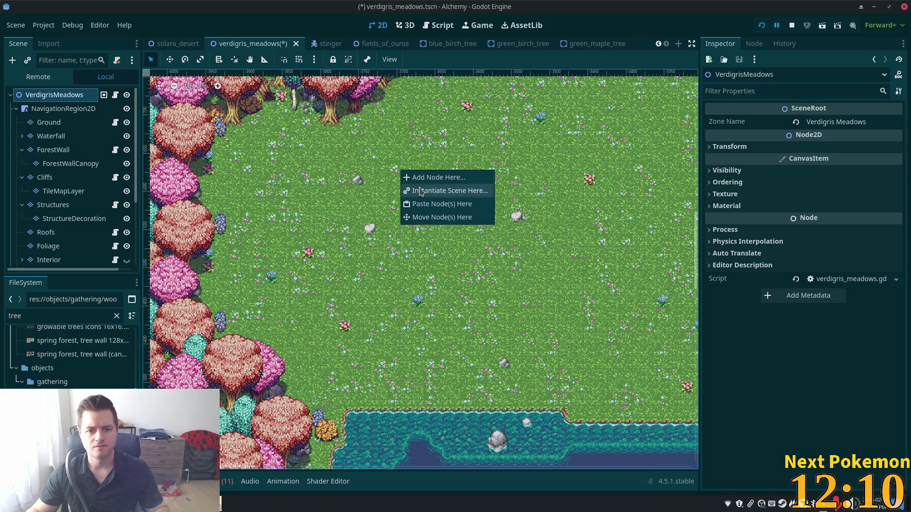
{"action": "key", "text": "Escape"}
{"action": "key", "text": "ctrl+shift+a"}
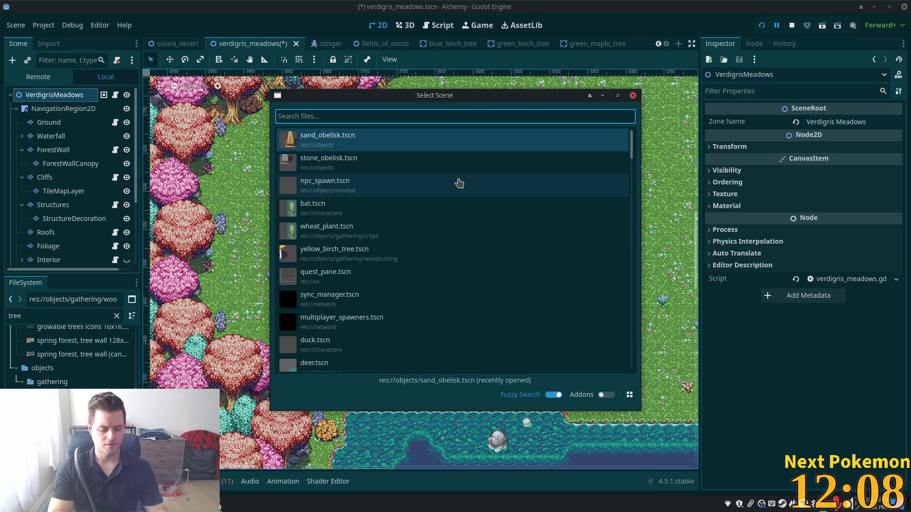
{"action": "type", "text": "green"}
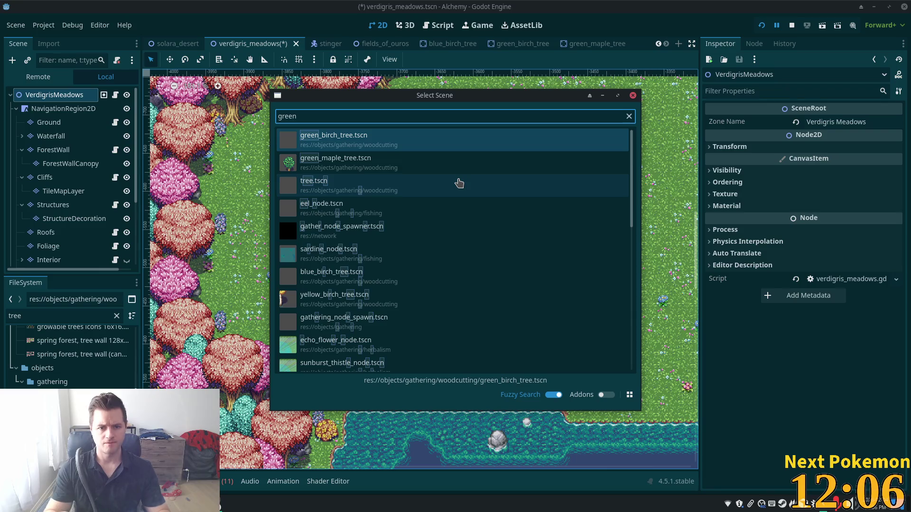
{"action": "double_click", "coordinate": [398, 141]}
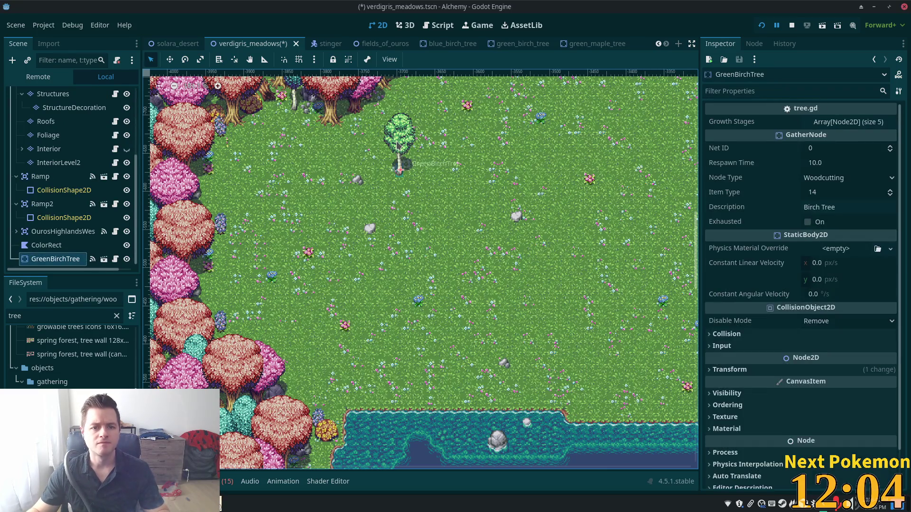
{"action": "left_click_drag", "start_coordinate": [490, 172], "coordinate": [490, 260]}
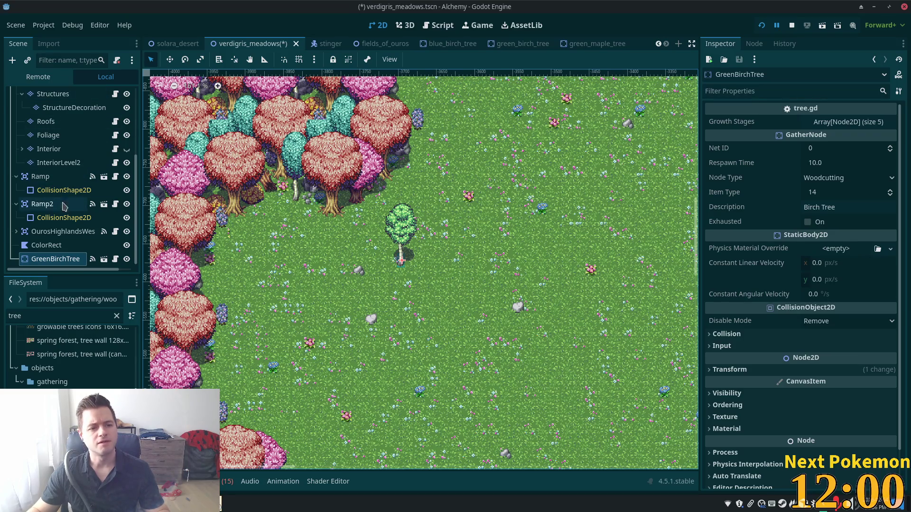
{"action": "scroll", "coordinate": [54, 191], "scroll_direction": "up", "scroll_amount": 3}
{"action": "left_click", "coordinate": [48, 179]}
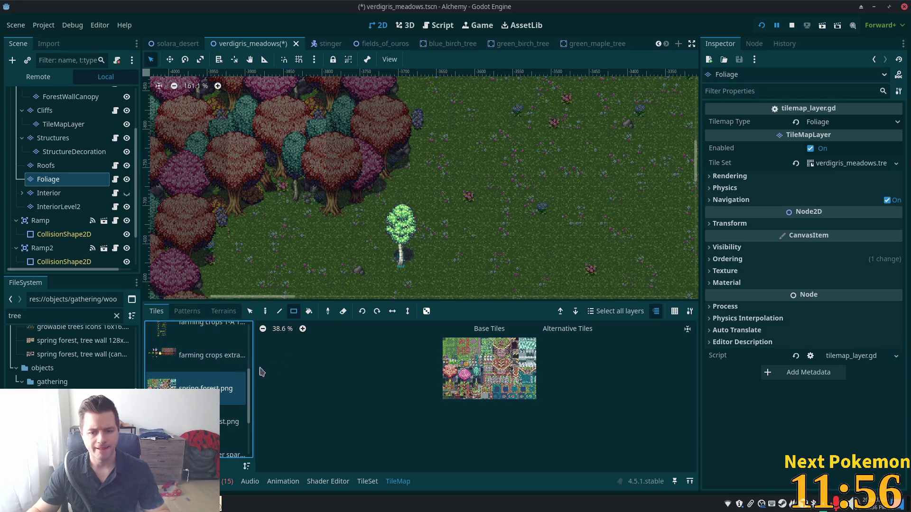
Paint the 3x5 teal spring-forest tree on the Foliage layer right of the birch
{"action": "scroll", "coordinate": [453, 397], "scroll_direction": "up", "scroll_amount": 6}
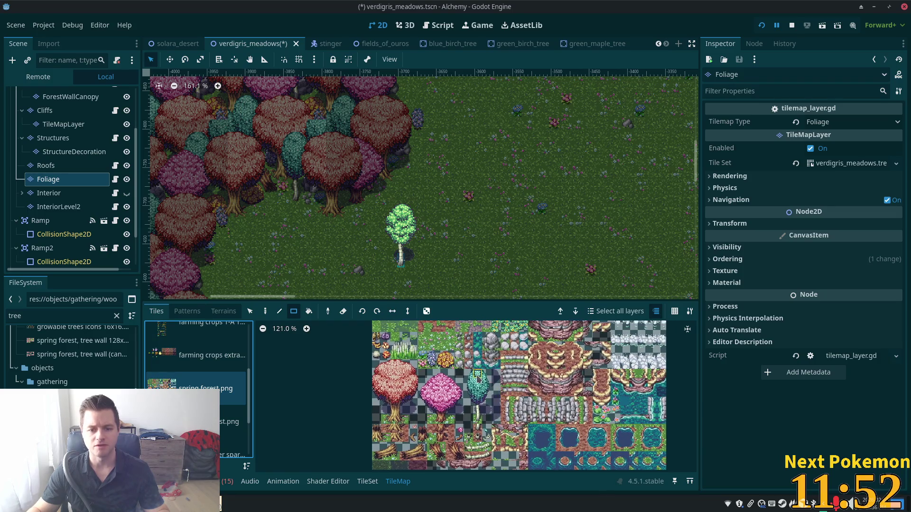
{"action": "left_click_drag", "start_coordinate": [473, 376], "coordinate": [488, 411]}
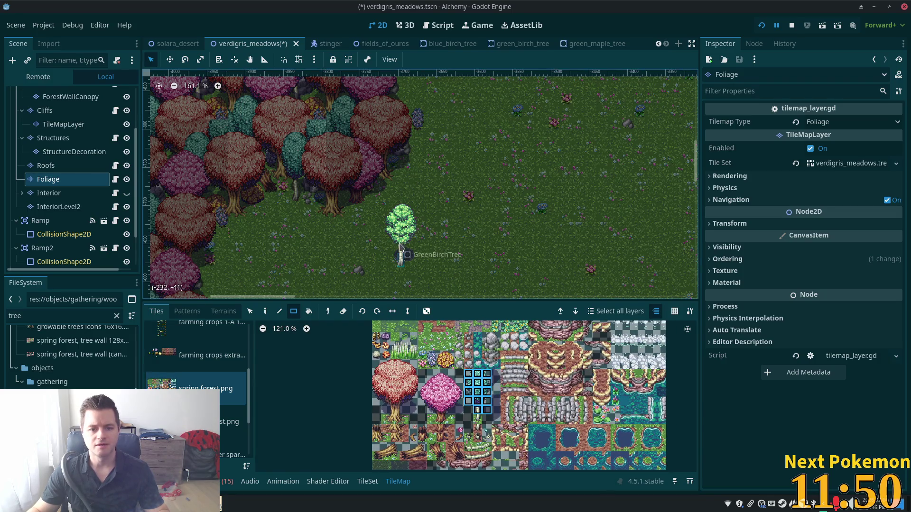
{"action": "left_click", "coordinate": [265, 312]}
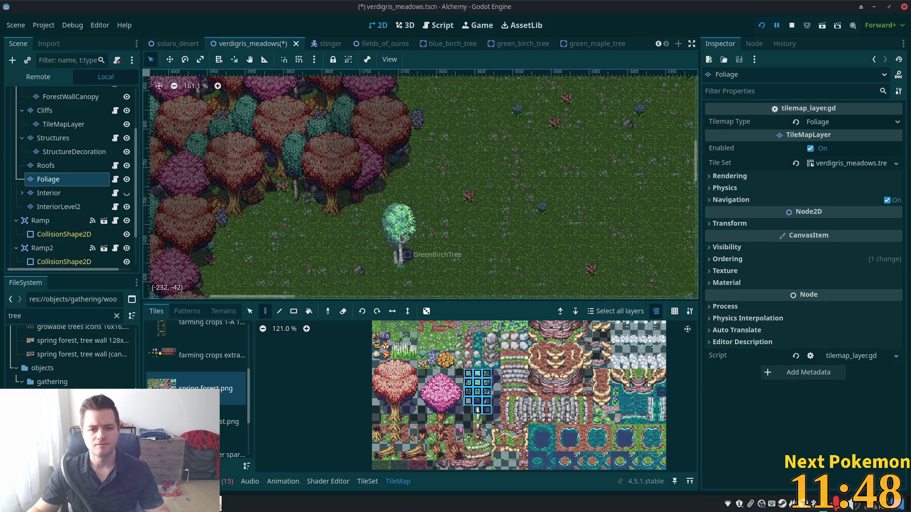
{"action": "left_click", "coordinate": [457, 237]}
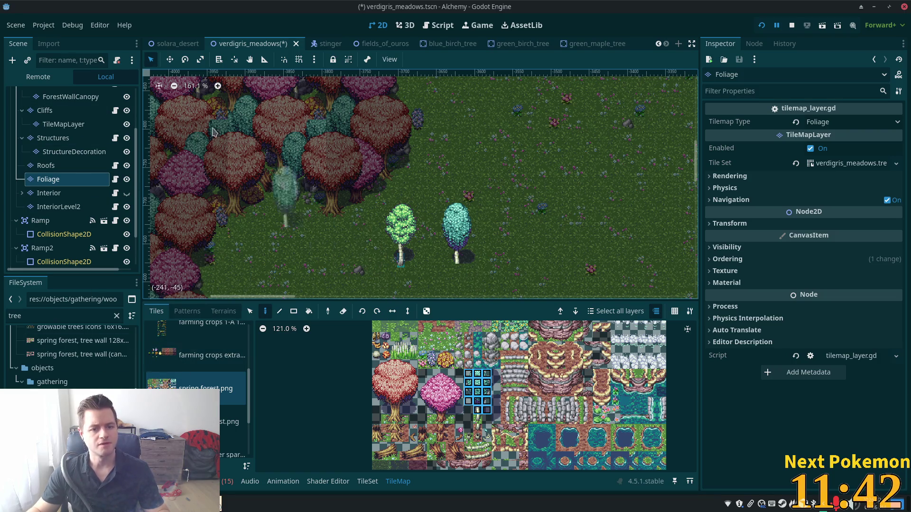
{"action": "scroll", "coordinate": [70, 239], "scroll_direction": "down", "scroll_amount": 3}
{"action": "left_click", "coordinate": [56, 257]}
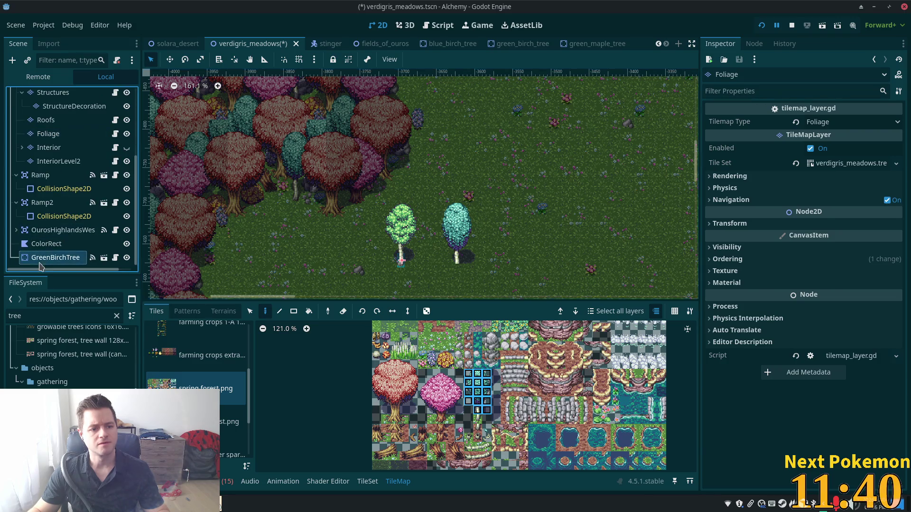
Delete GreenBirchTree and instance blue_birch_tree.tscn at that spot beside the teal tree
{"action": "key", "text": "Delete"}
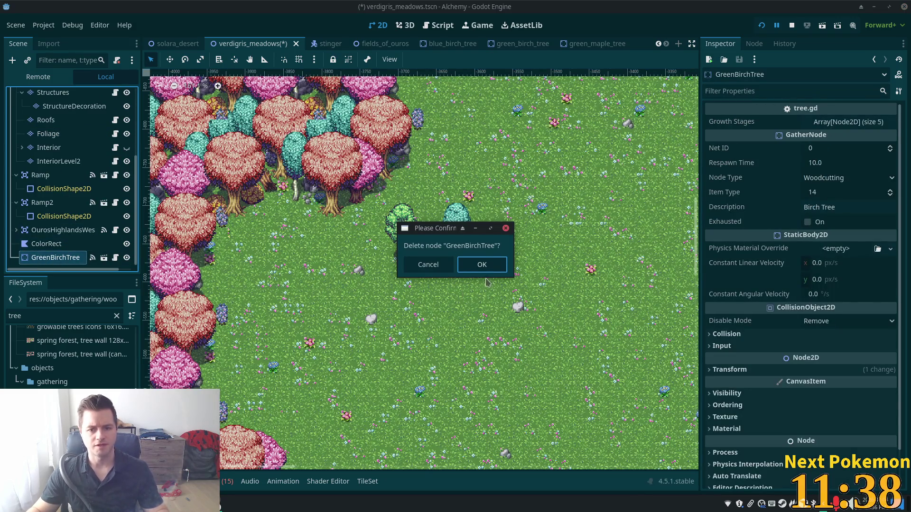
{"action": "key", "text": "Return"}
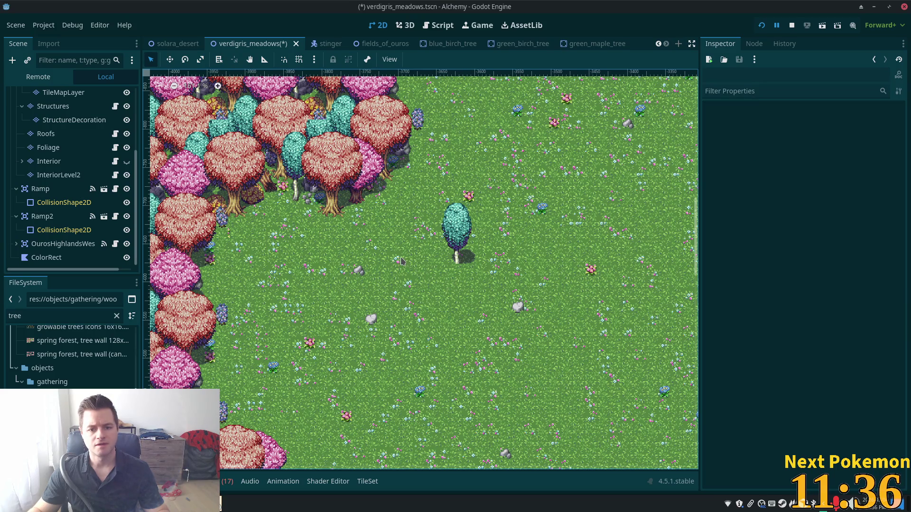
{"action": "right_click", "coordinate": [404, 261]}
{"action": "left_click", "coordinate": [434, 279]}
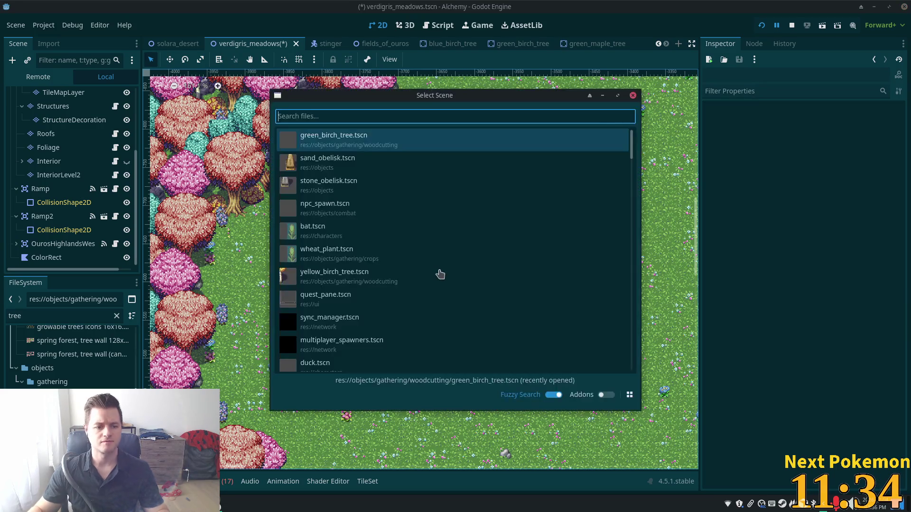
{"action": "type", "text": "blue"}
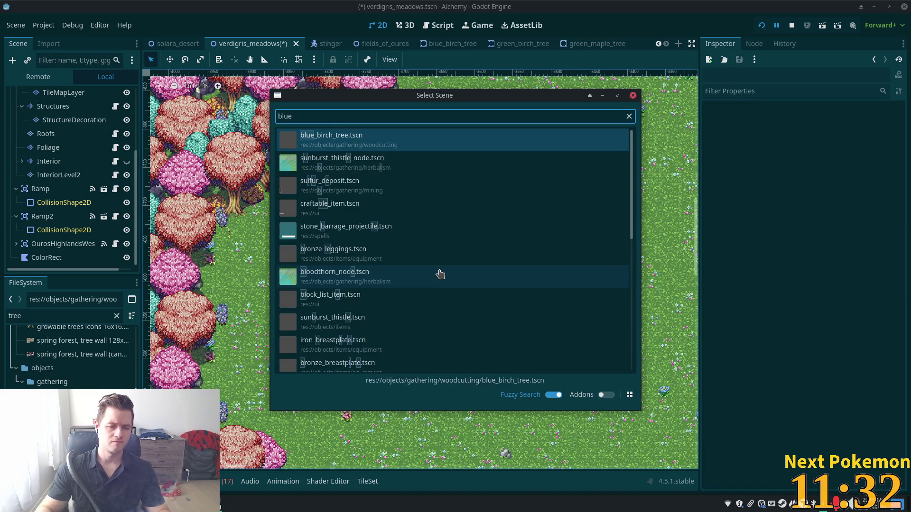
{"action": "double_click", "coordinate": [398, 142]}
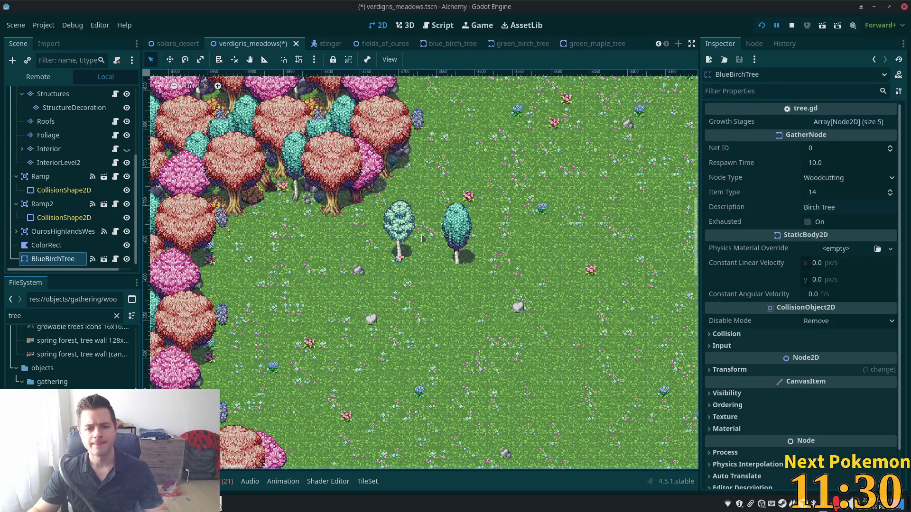
{"action": "scroll", "coordinate": [423, 238], "scroll_direction": "up", "scroll_amount": 3}
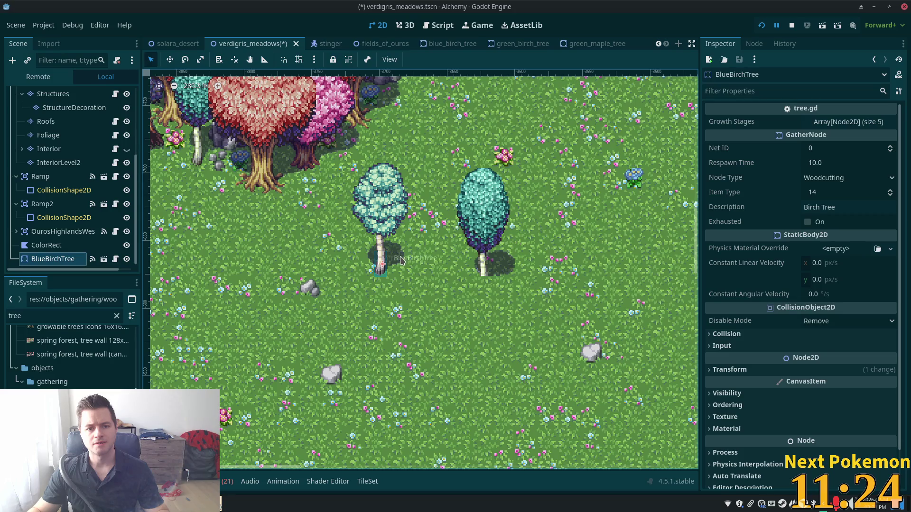
Zoom the view around the two birch trees in the meadow
{"action": "scroll", "coordinate": [401, 260], "scroll_direction": "down", "scroll_amount": 6}
{"action": "scroll", "coordinate": [508, 276], "scroll_direction": "down", "scroll_amount": 5}
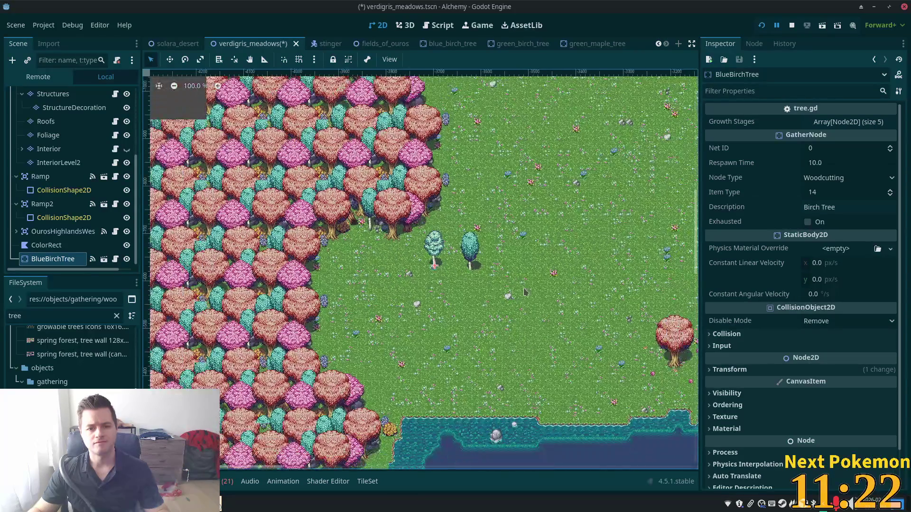
{"action": "scroll", "coordinate": [277, 246], "scroll_direction": "up", "scroll_amount": 11}
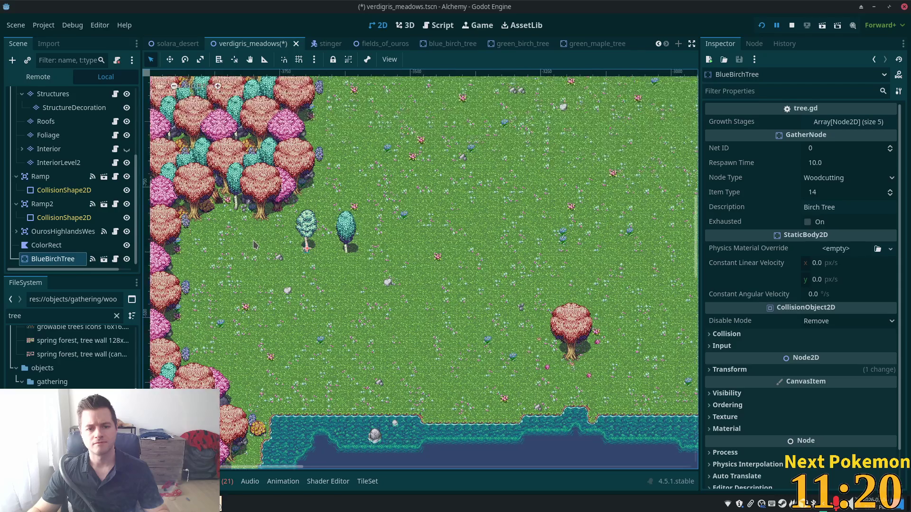
{"action": "scroll", "coordinate": [277, 245], "scroll_direction": "down", "scroll_amount": 8}
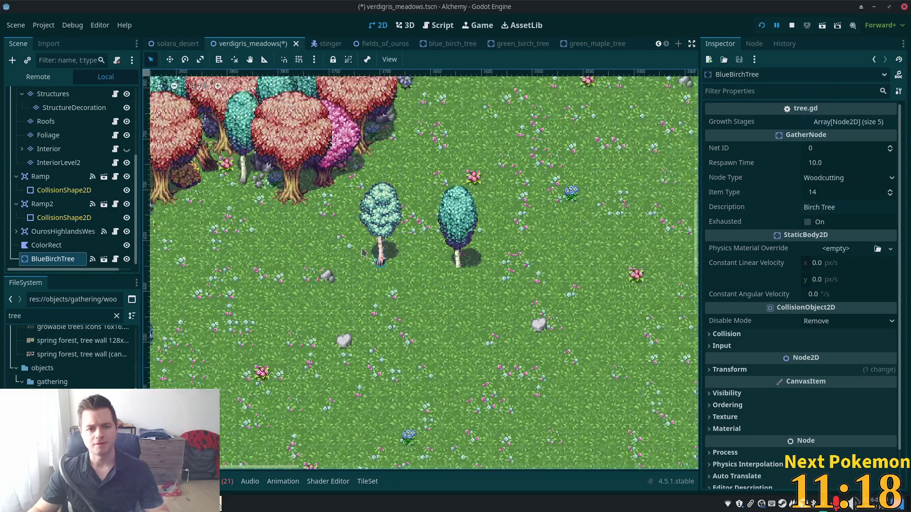
{"action": "scroll", "coordinate": [420, 276], "scroll_direction": "right", "scroll_amount": 3}
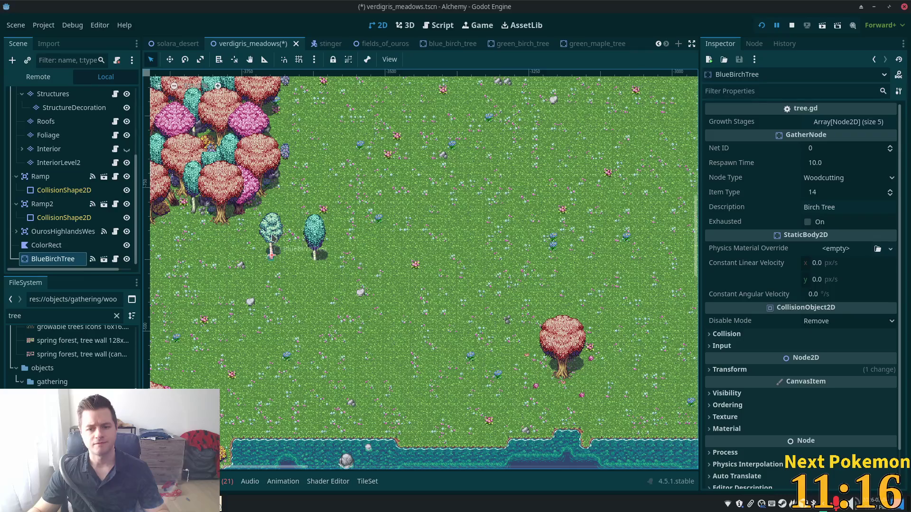
{"action": "scroll", "coordinate": [274, 239], "scroll_direction": "up", "scroll_amount": 14}
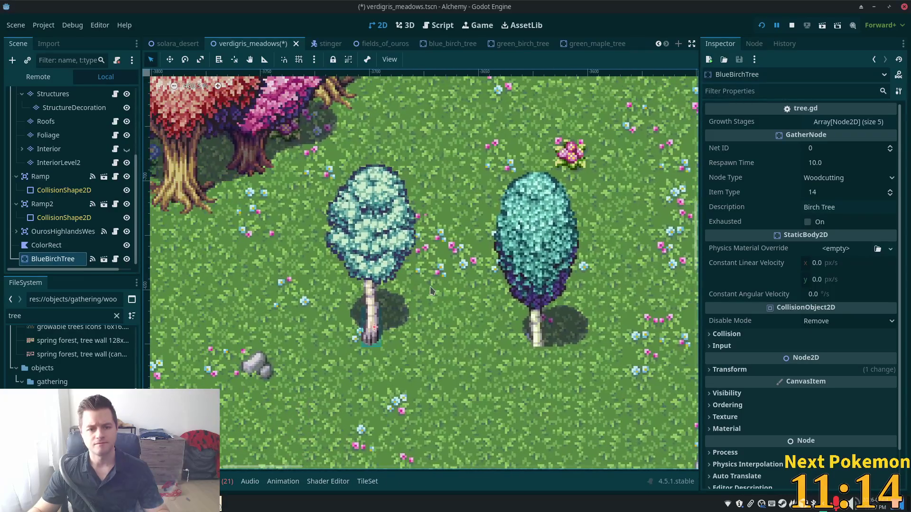
{"action": "scroll", "coordinate": [431, 289], "scroll_direction": "down", "scroll_amount": 3}
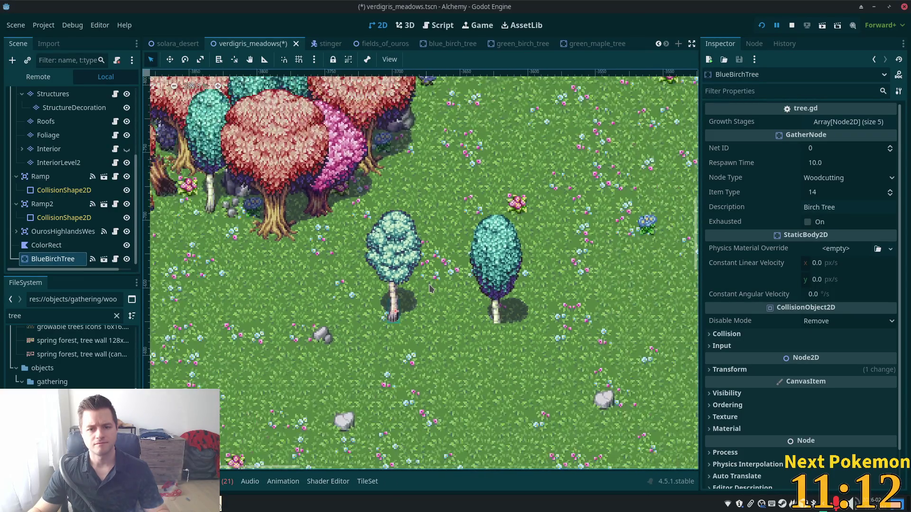
{"action": "scroll", "coordinate": [431, 289], "scroll_direction": "down", "scroll_amount": 4}
Centre the view on the two birch trees and switch to the Move tool
{"action": "mouse_move", "coordinate": [550, 298]}
{"action": "left_mouse_down"}
{"action": "mouse_move", "coordinate": [420, 276]}
{"action": "mouse_move", "coordinate": [256, 337]}
{"action": "mouse_move", "coordinate": [293, 402]}
{"action": "mouse_move", "coordinate": [534, 228]}
{"action": "left_mouse_up"}
{"action": "scroll", "coordinate": [534, 228], "scroll_direction": "up", "scroll_amount": 4}
{"action": "scroll", "coordinate": [539, 289], "scroll_direction": "up", "scroll_amount": 3}
{"action": "scroll", "coordinate": [539, 296], "scroll_direction": "up", "scroll_amount": 2}
{"action": "left_click_drag", "start_coordinate": [532, 289], "coordinate": [458, 322]}
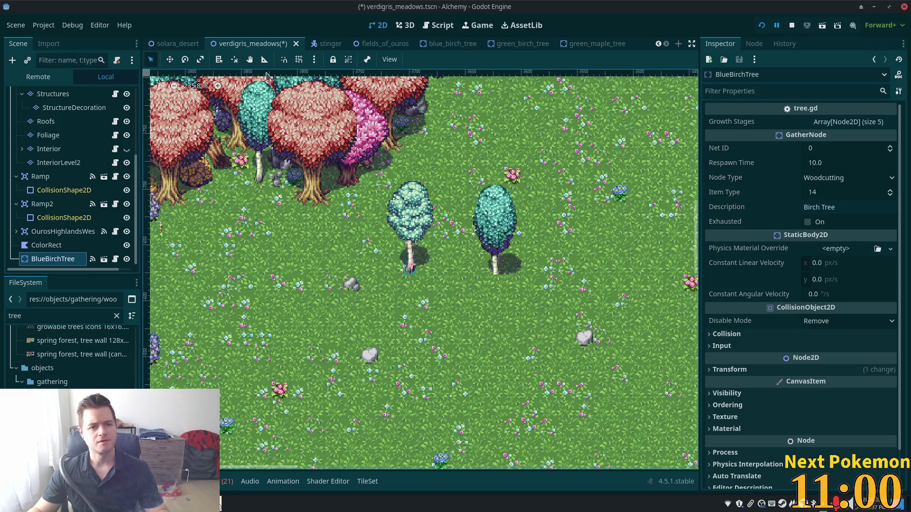
{"action": "left_click", "coordinate": [167, 59]}
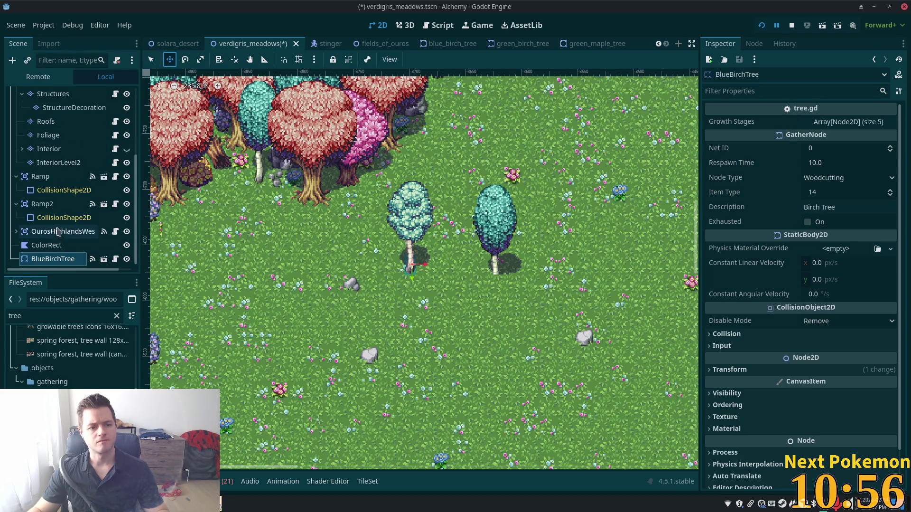
{"action": "scroll", "coordinate": [60, 223], "scroll_direction": "up", "scroll_amount": 5}
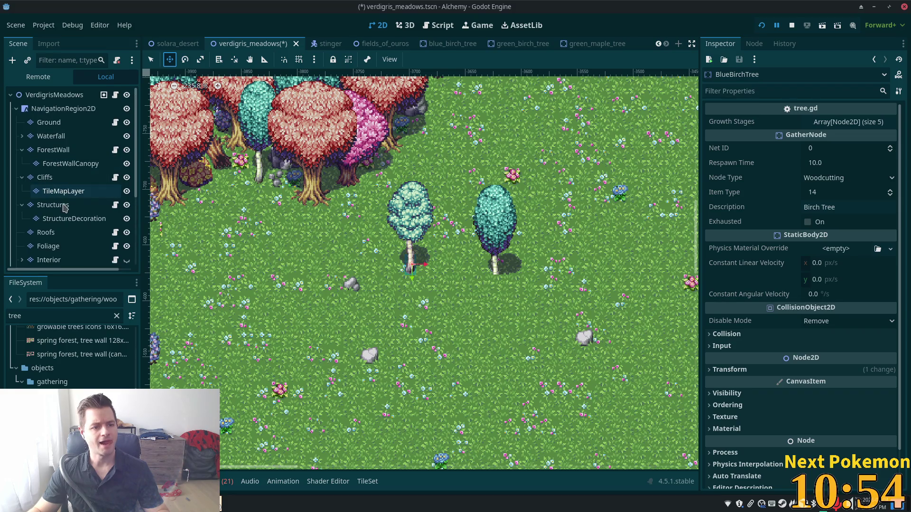